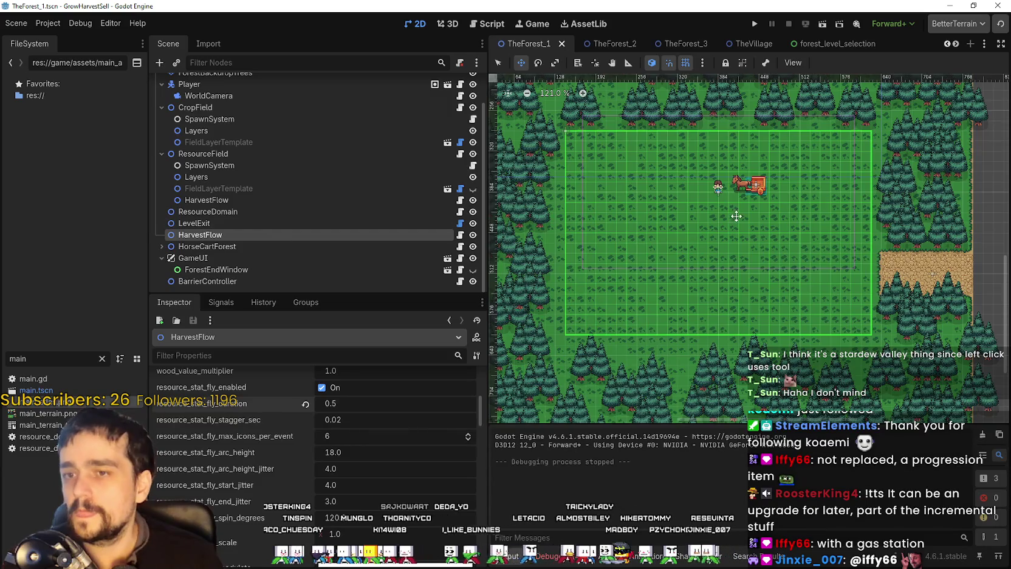
Step: Expand HorseCartForest and select its Horse node to list the eat, idle, sleep and walk animations
{"action": "scroll", "coordinate": [699, 249], "scroll_direction": "up", "scroll_amount": 1}
{"action": "scroll", "coordinate": [685, 254], "scroll_direction": "up", "scroll_amount": 1}
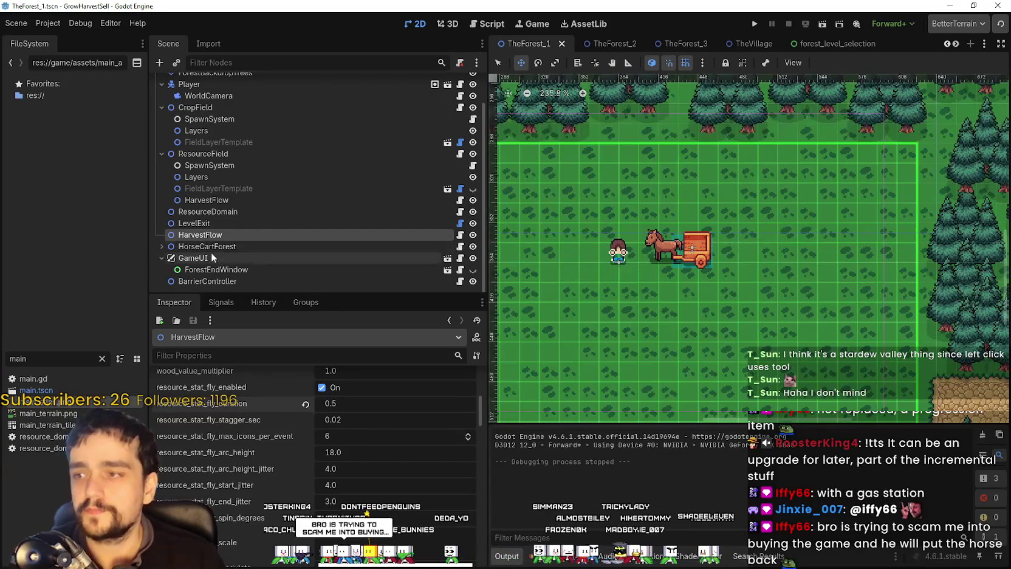
{"action": "scroll", "coordinate": [214, 150], "scroll_direction": "up", "scroll_amount": 1}
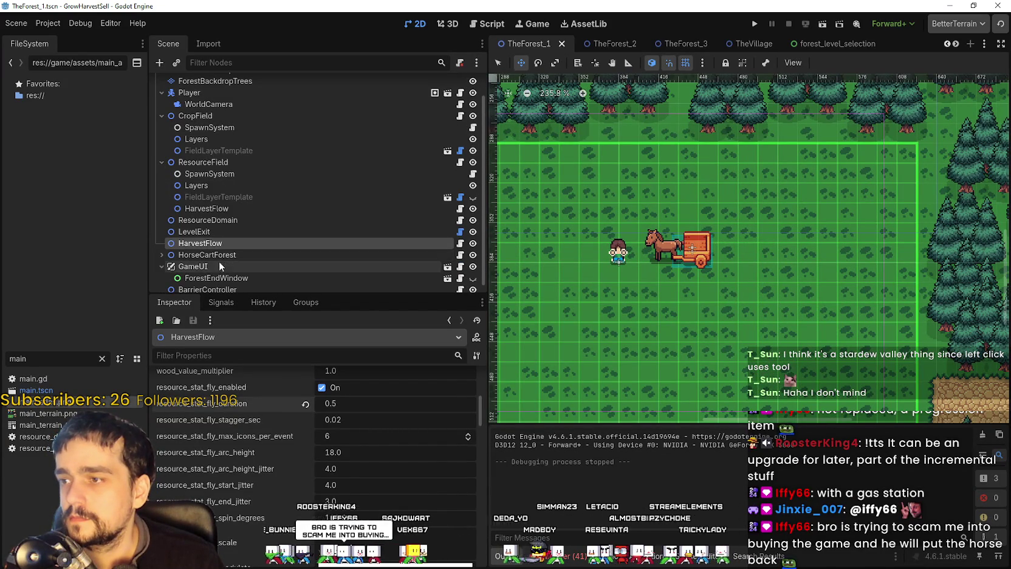
{"action": "left_click", "coordinate": [219, 255]}
{"action": "left_click", "coordinate": [162, 255]}
{"action": "scroll", "coordinate": [183, 237], "scroll_direction": "down", "scroll_amount": 5}
{"action": "left_click", "coordinate": [196, 199]}
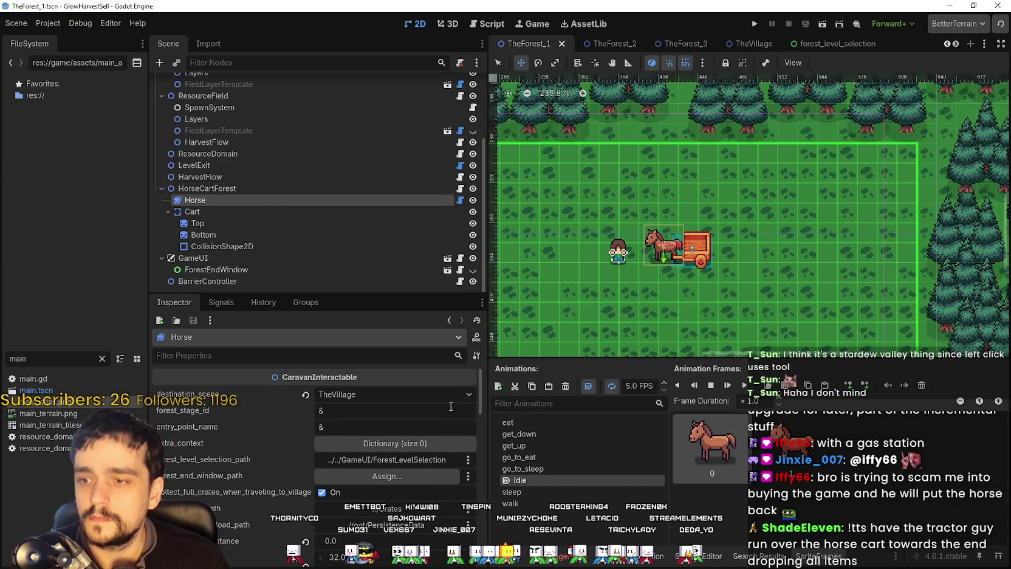
{"action": "left_click", "coordinate": [208, 188]}
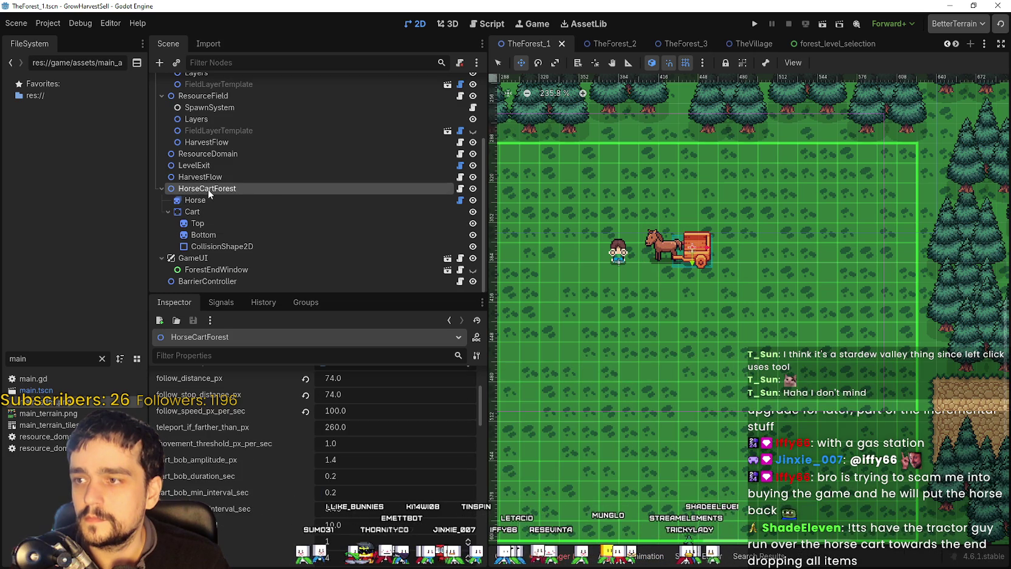
{"action": "left_click", "coordinate": [208, 200]}
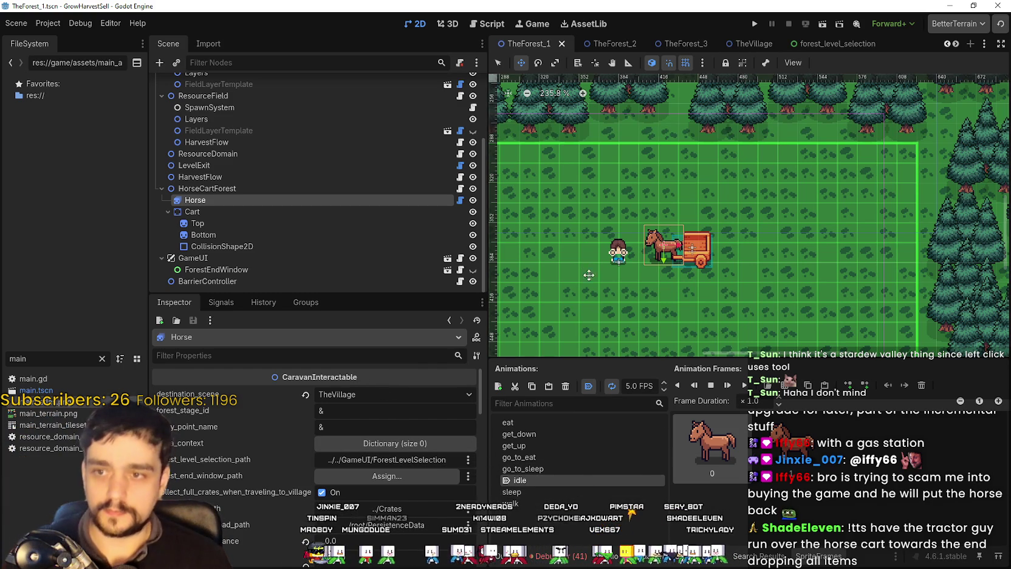
{"action": "scroll", "coordinate": [587, 268], "scroll_direction": "up", "scroll_amount": 1}
{"action": "scroll", "coordinate": [534, 322], "scroll_direction": "up", "scroll_amount": 1}
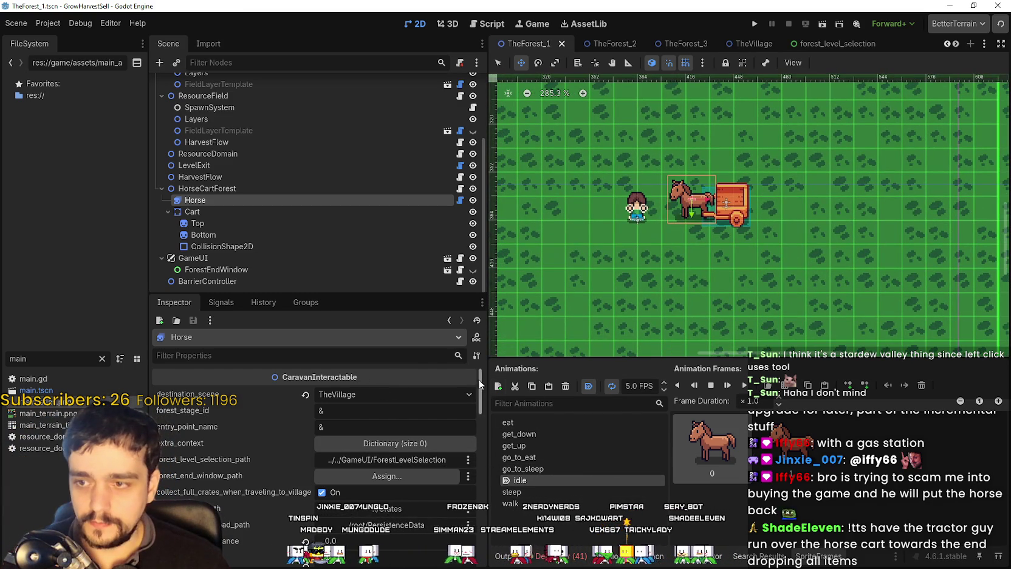
Step: Add a Horse animation named 'tractor' and start picking a sprite sheet from the game folder
{"action": "left_click", "coordinate": [497, 387]}
{"action": "left_click", "coordinate": [543, 492]}
{"action": "left_click", "coordinate": [552, 493]}
{"action": "double_click", "coordinate": [555, 492]}
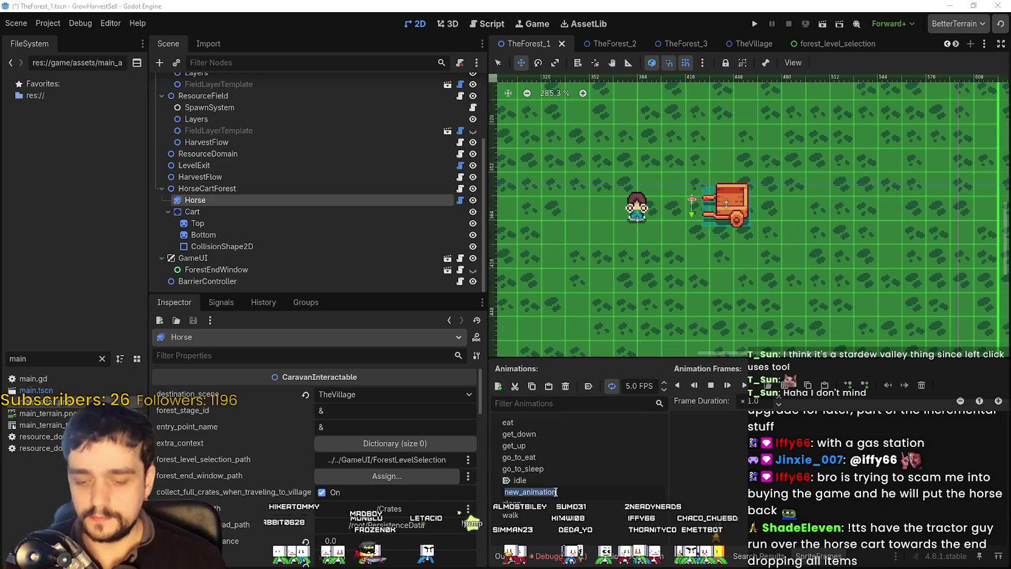
{"action": "type", "text": "tractor"}
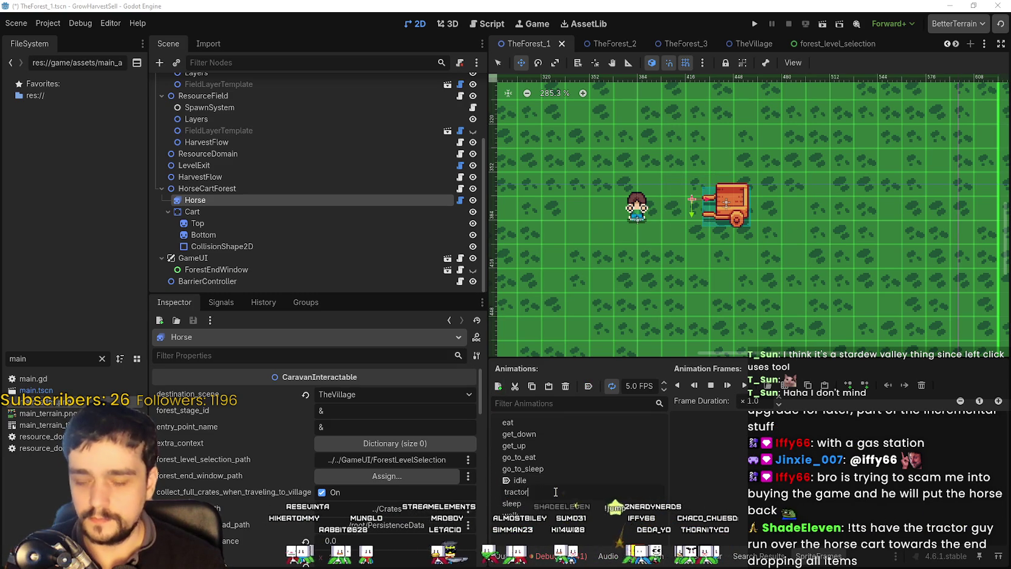
{"action": "key", "text": "Return"}
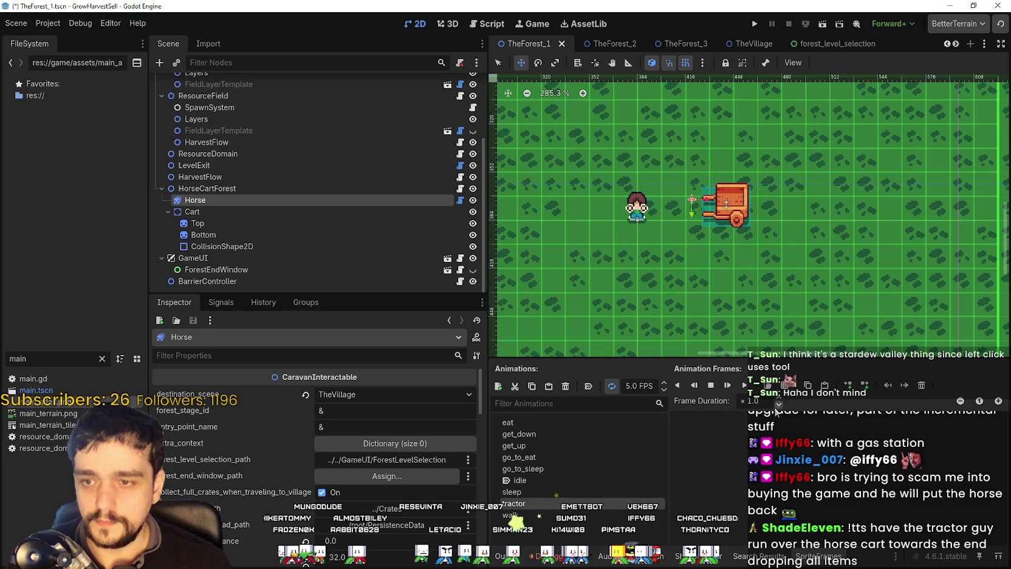
{"action": "left_click", "coordinate": [768, 385]}
{"action": "double_click", "coordinate": [437, 168]}
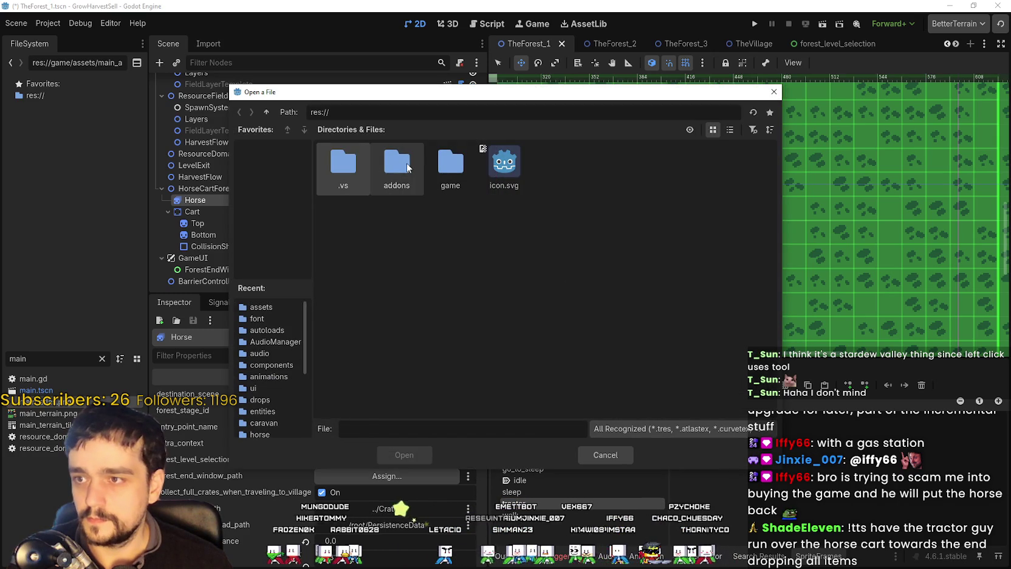
Step: Open res://game/assets/main_atlas.png as the sprite sheet and compare it against Aseprite
{"action": "double_click", "coordinate": [379, 167]}
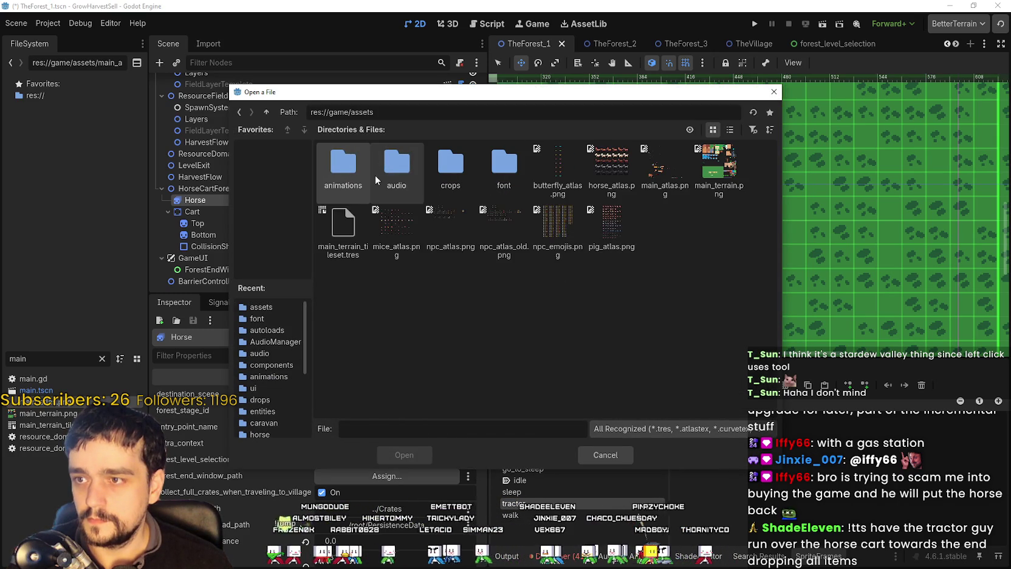
{"action": "left_click", "coordinate": [674, 172]}
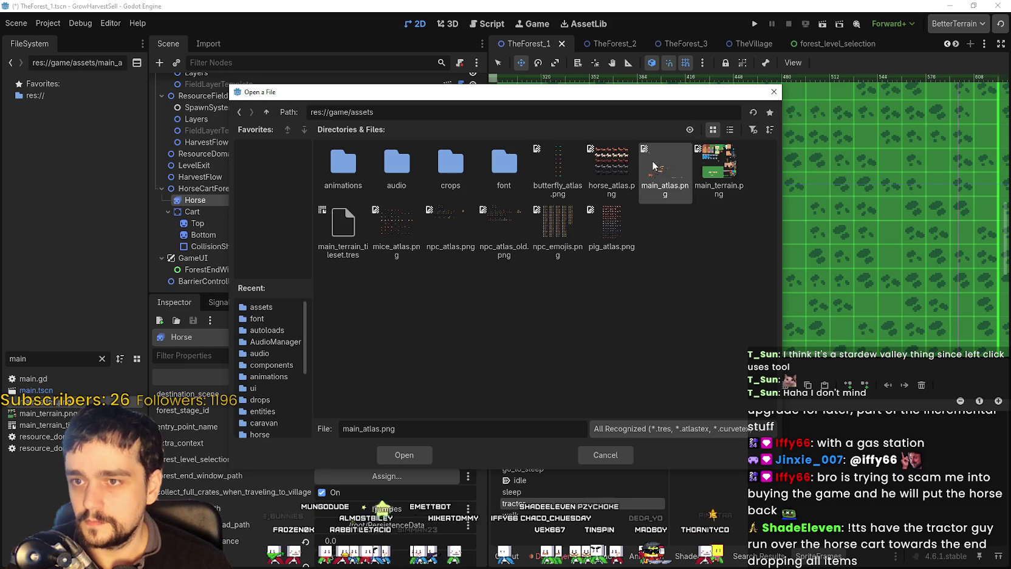
{"action": "double_click", "coordinate": [653, 166]}
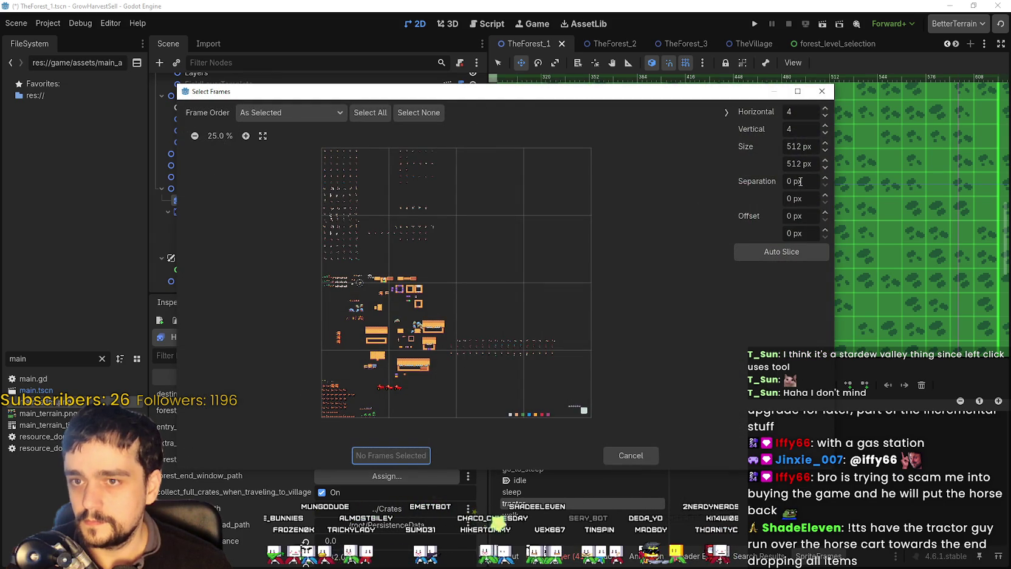
{"action": "key", "text": "alt+Tab"}
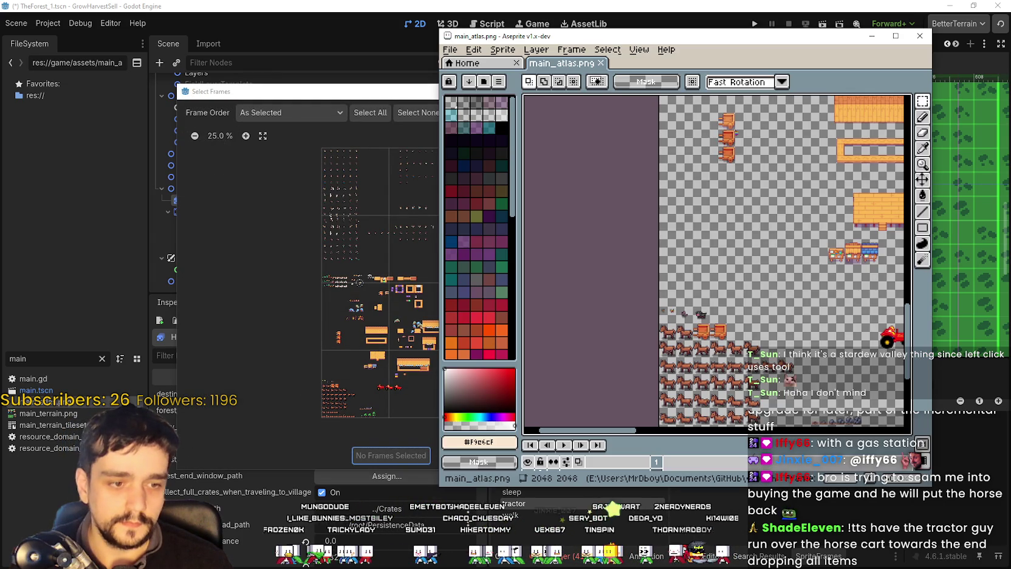
{"action": "scroll", "coordinate": [579, 317], "scroll_direction": "right", "scroll_amount": 3}
{"action": "scroll", "coordinate": [607, 314], "scroll_direction": "up", "scroll_amount": 3}
{"action": "scroll", "coordinate": [633, 313], "scroll_direction": "down", "scroll_amount": 2}
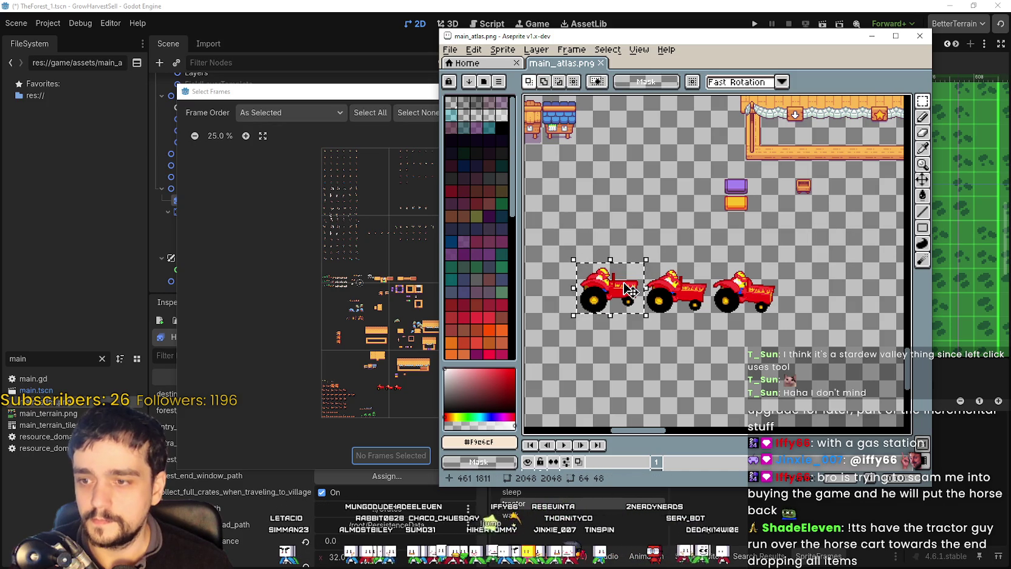
{"action": "key", "text": "alt+Tab"}
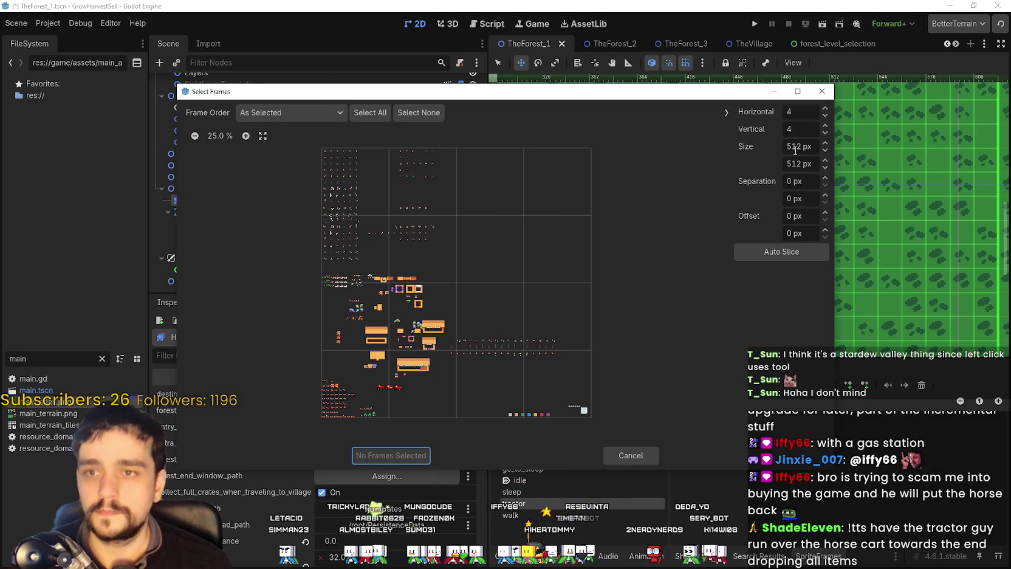
Step: Slice the atlas into 64×48 px frames (32×42 grid) and zoom the preview onto the tractors
{"action": "key", "text": "Tab"}
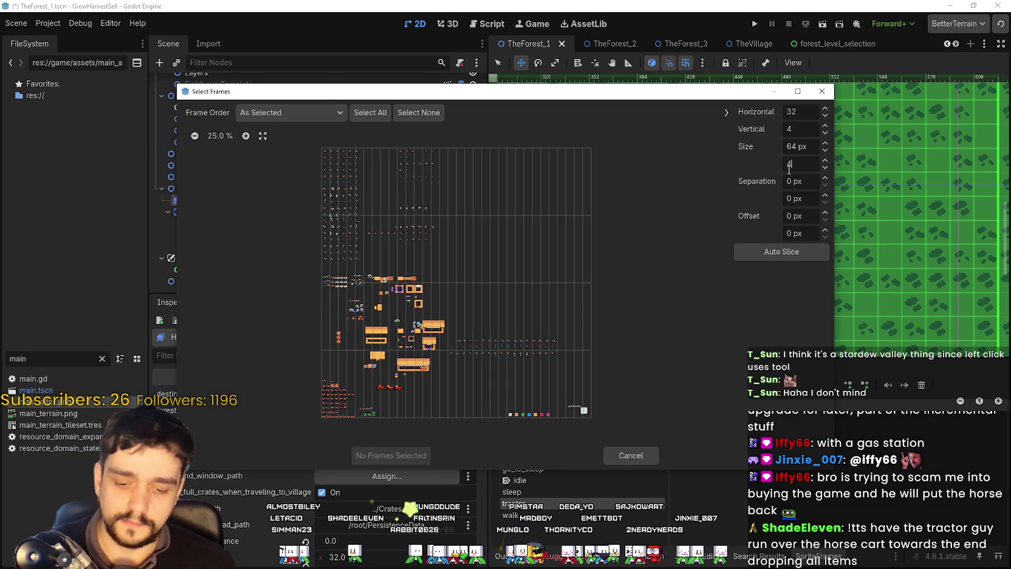
{"action": "left_click", "coordinate": [792, 147]}
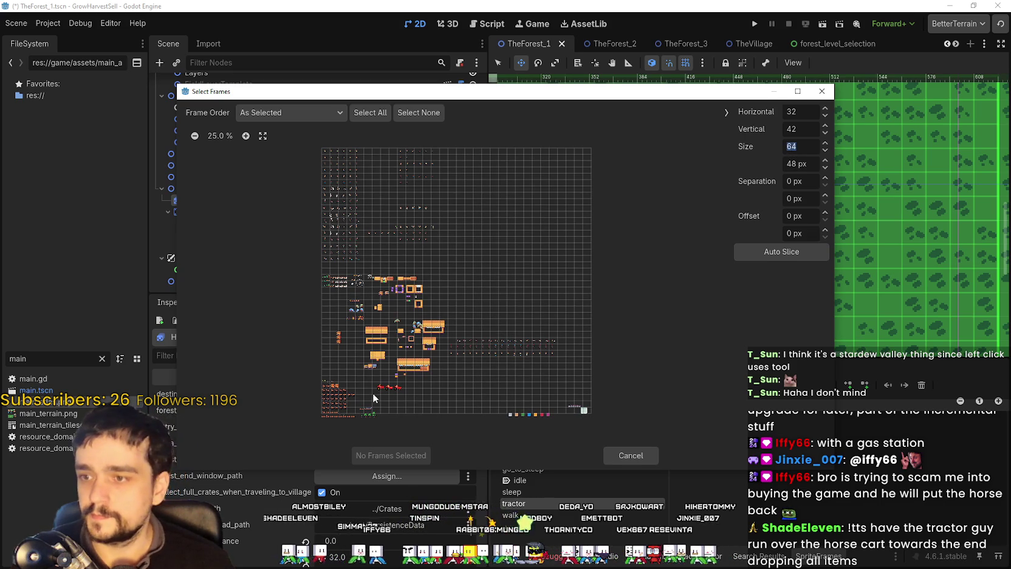
{"action": "left_click", "coordinate": [246, 135]}
{"action": "left_click", "coordinate": [245, 136]}
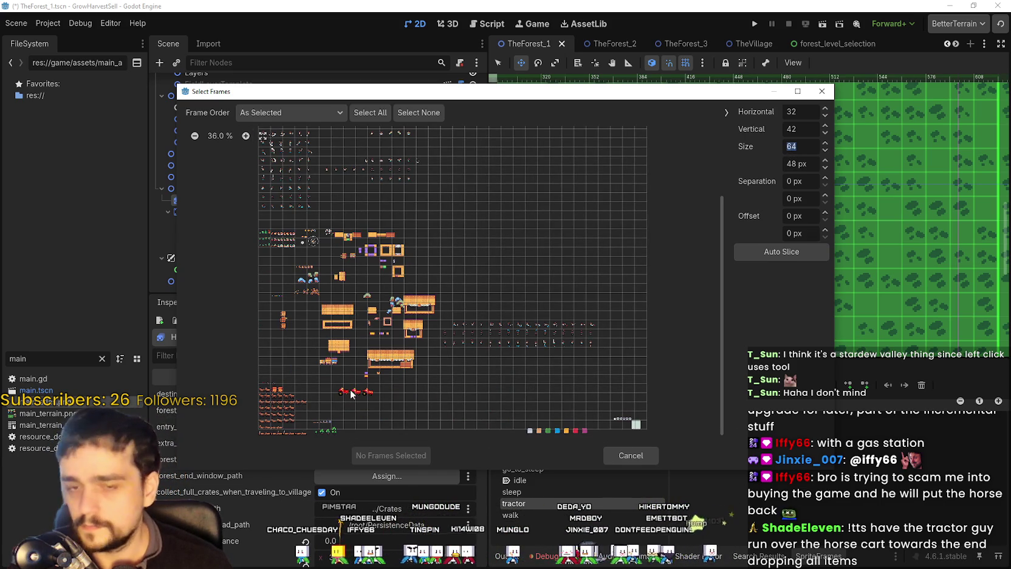
{"action": "left_click", "coordinate": [246, 136]}
{"action": "left_click", "coordinate": [246, 135]}
{"action": "left_click", "coordinate": [246, 136]}
{"action": "scroll", "coordinate": [334, 320], "scroll_direction": "down", "scroll_amount": 3}
{"action": "scroll", "coordinate": [333, 321], "scroll_direction": "down", "scroll_amount": 2}
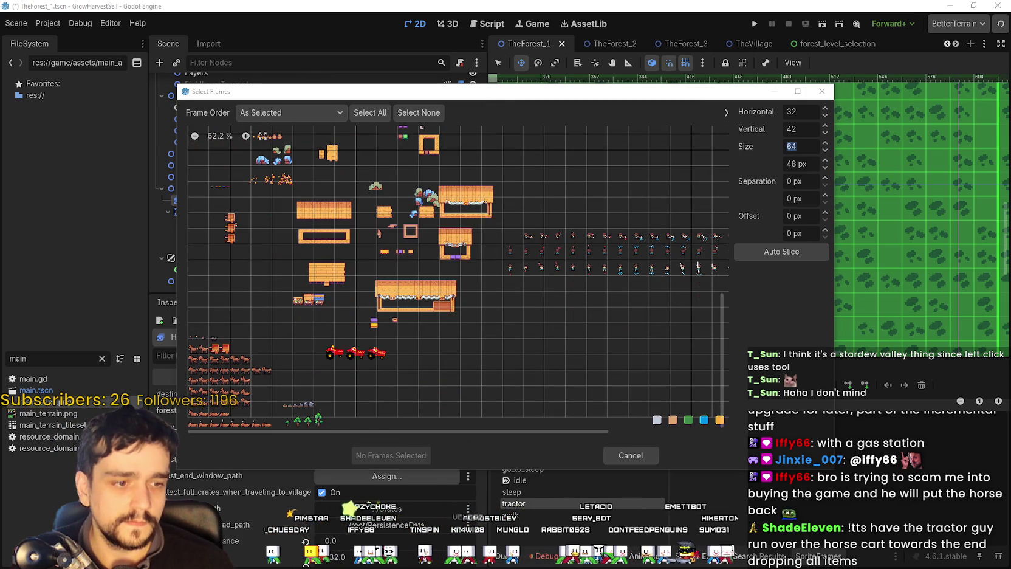
{"action": "key", "text": "alt+Tab"}
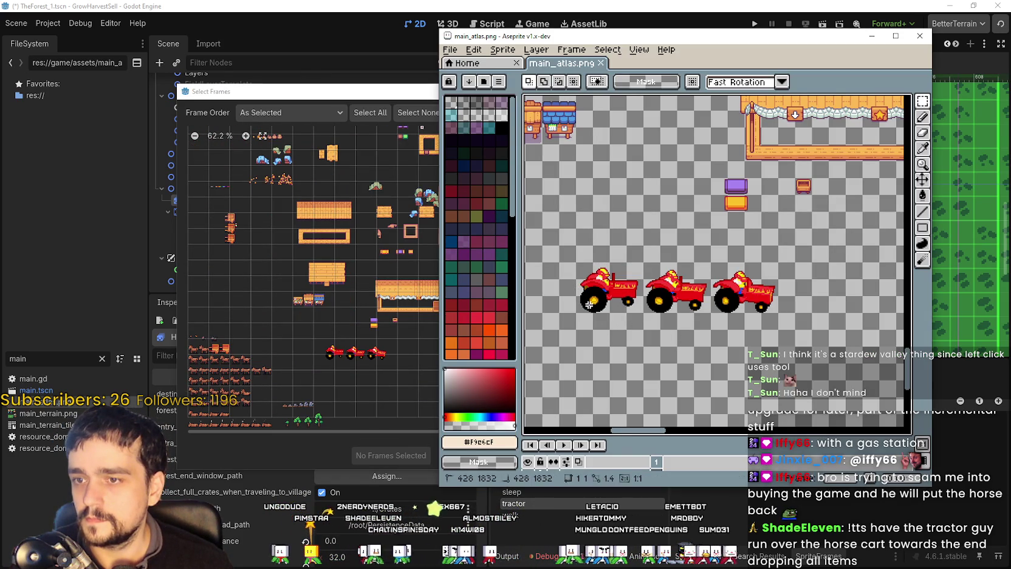
Step: Move the tractor sprites up-left in Aseprite to fit the grid and save the atlas
{"action": "left_click_drag", "start_coordinate": [680, 311], "coordinate": [742, 322]}
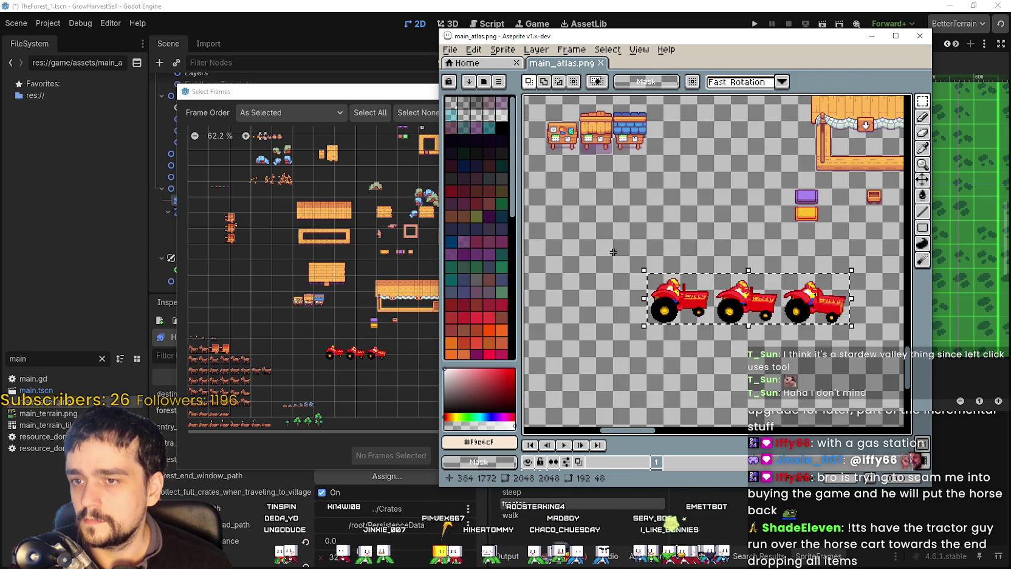
{"action": "left_click_drag", "start_coordinate": [611, 252], "coordinate": [578, 218]}
{"action": "key", "text": "ctrl+s"}
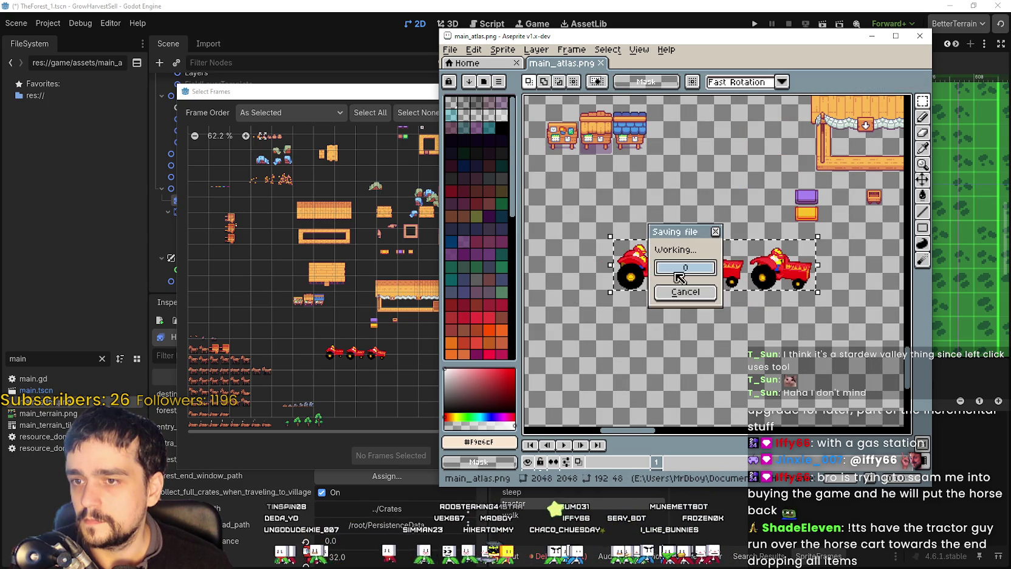
{"action": "left_click", "coordinate": [388, 102]}
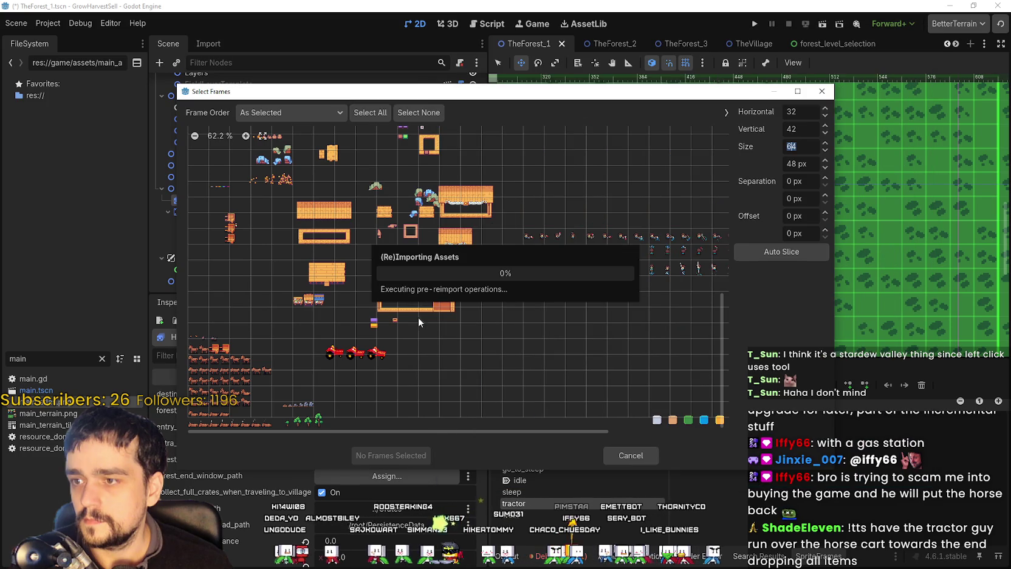
Step: Nudge the tractors down into their cells, re-save, and add the three tractor frames to the animation
{"action": "key", "text": "alt+Tab"}
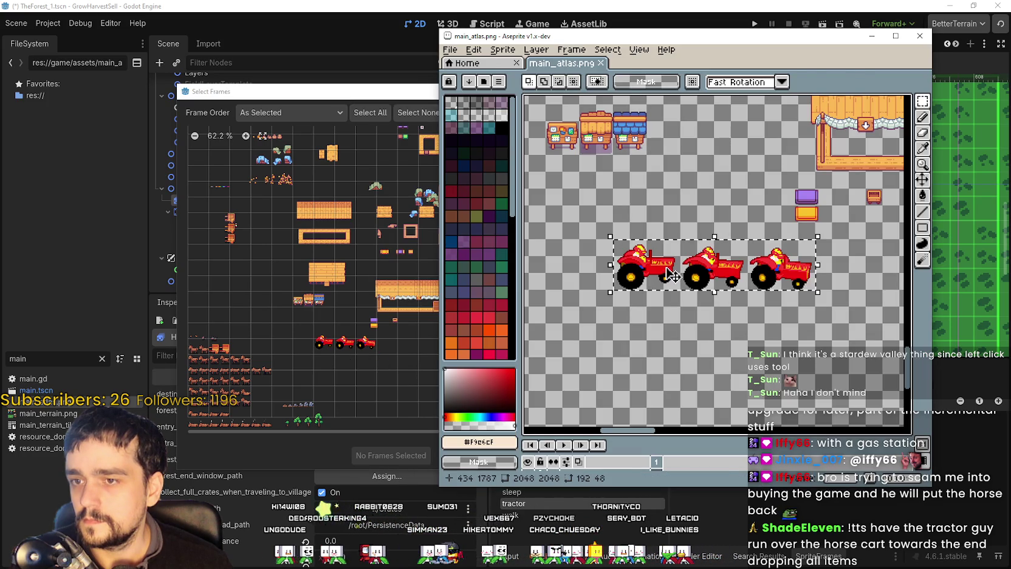
{"action": "left_click_drag", "start_coordinate": [672, 274], "coordinate": [672, 291]}
{"action": "key", "text": "ctrl+s"}
{"action": "key", "text": "Return"}
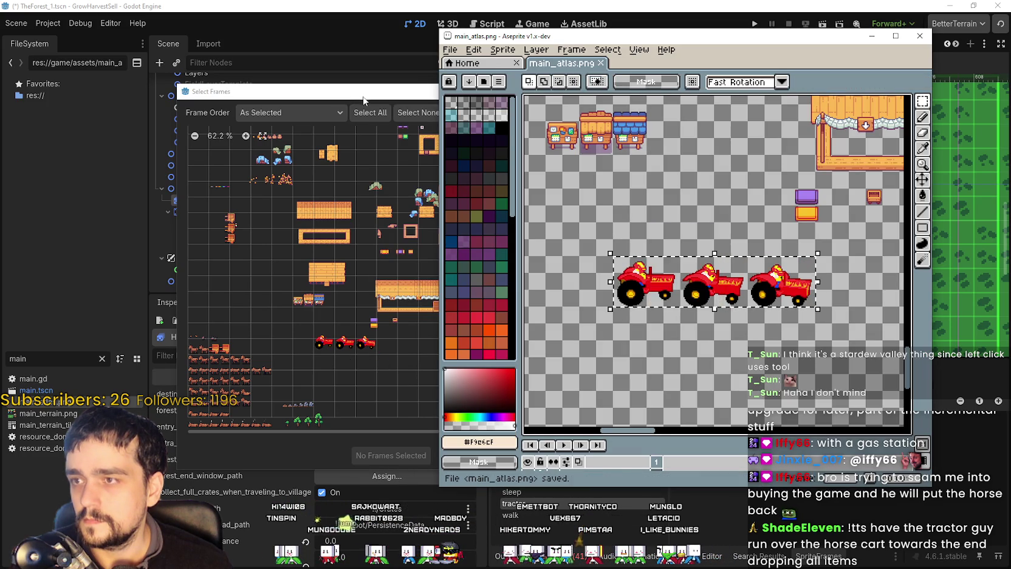
{"action": "left_click", "coordinate": [364, 100]}
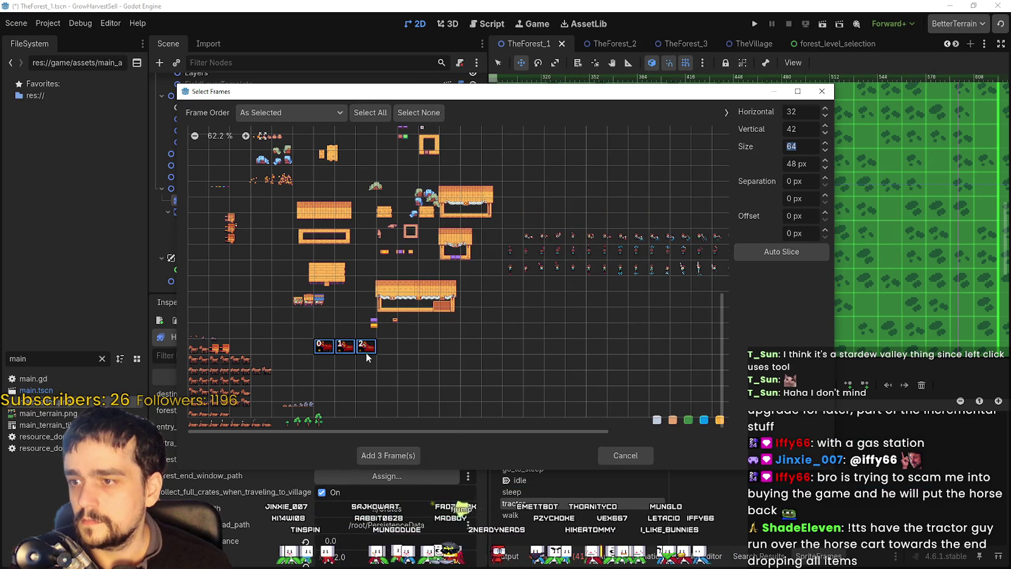
{"action": "left_click", "coordinate": [368, 455]}
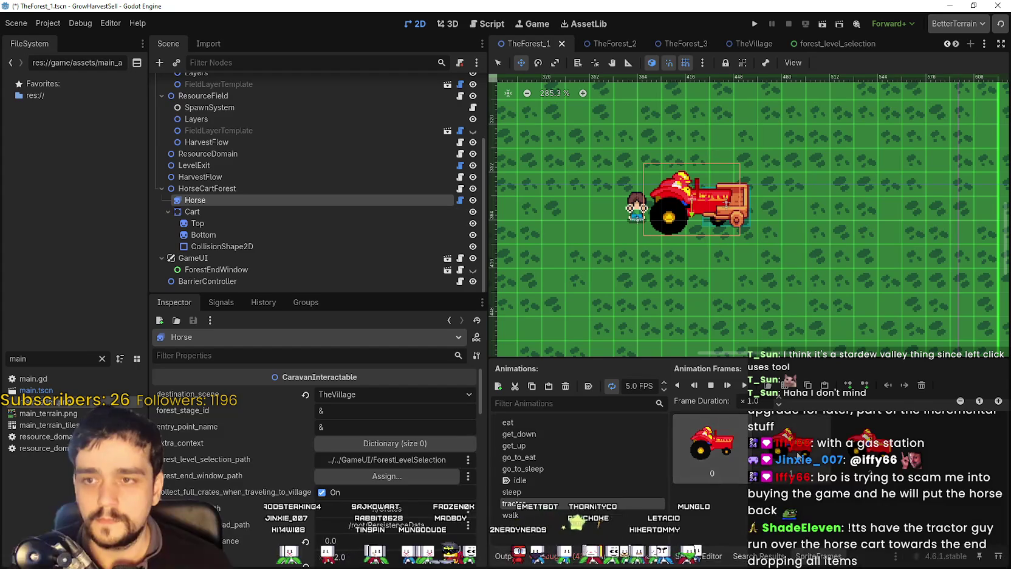
{"action": "scroll", "coordinate": [696, 326], "scroll_direction": "down", "scroll_amount": 1}
{"action": "scroll", "coordinate": [696, 325], "scroll_direction": "down", "scroll_amount": 1}
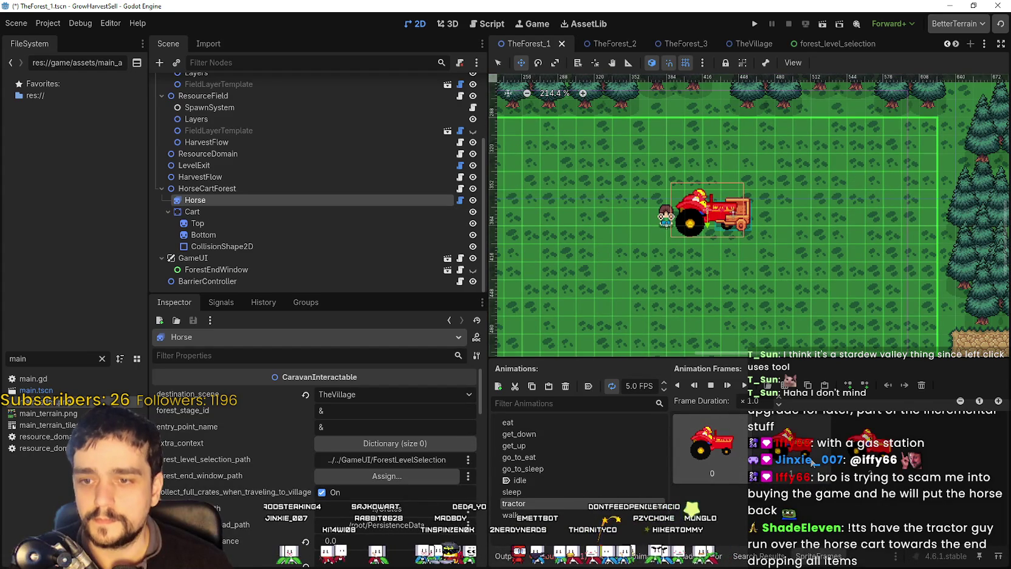
Step: Shift the middle tractor frame into line with the others, deselect, and save the atlas
{"action": "key", "text": "alt+Tab"}
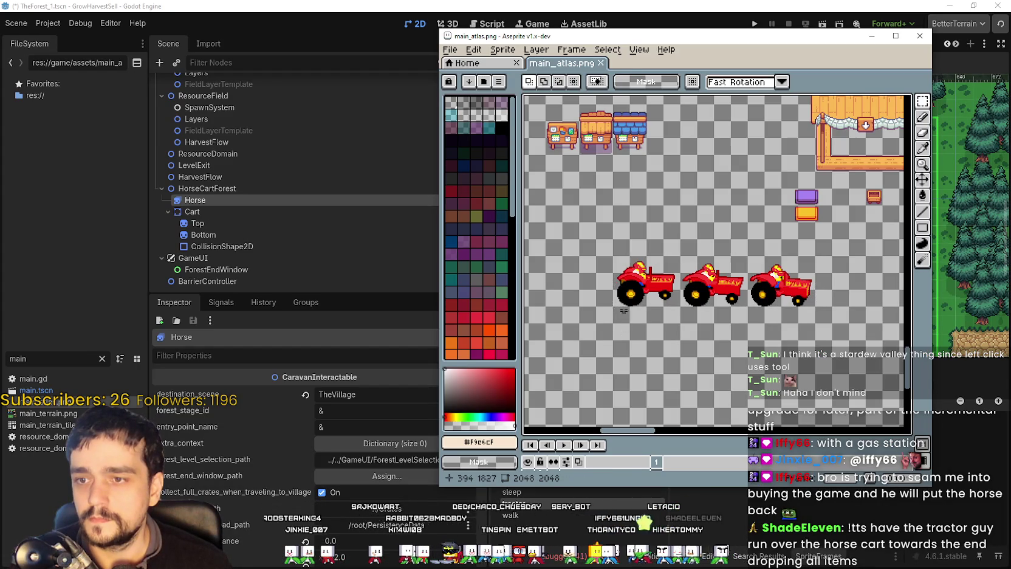
{"action": "left_click_drag", "start_coordinate": [622, 298], "coordinate": [714, 285]}
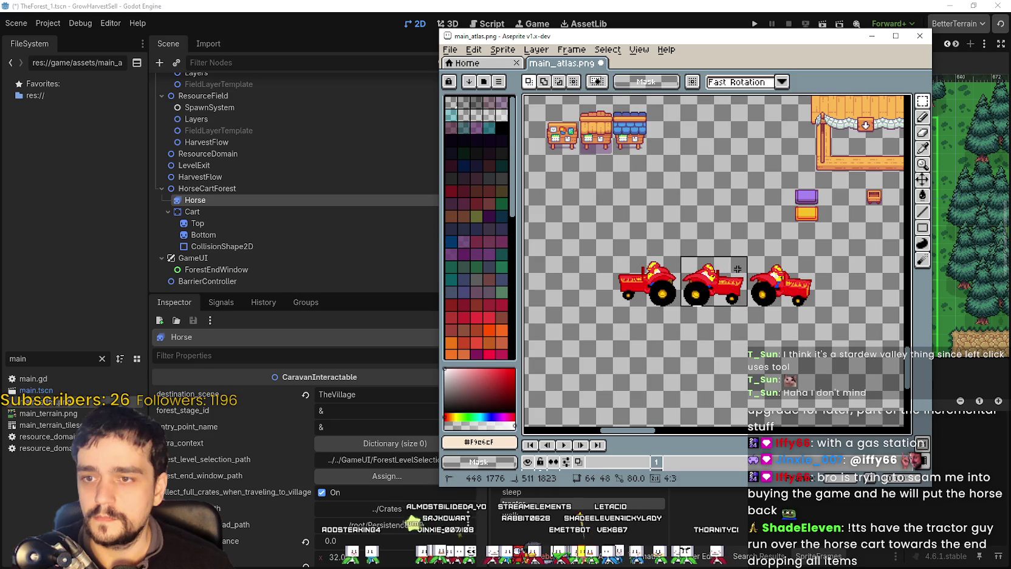
{"action": "left_click_drag", "start_coordinate": [794, 295], "coordinate": [800, 307]}
{"action": "left_click", "coordinate": [761, 344]}
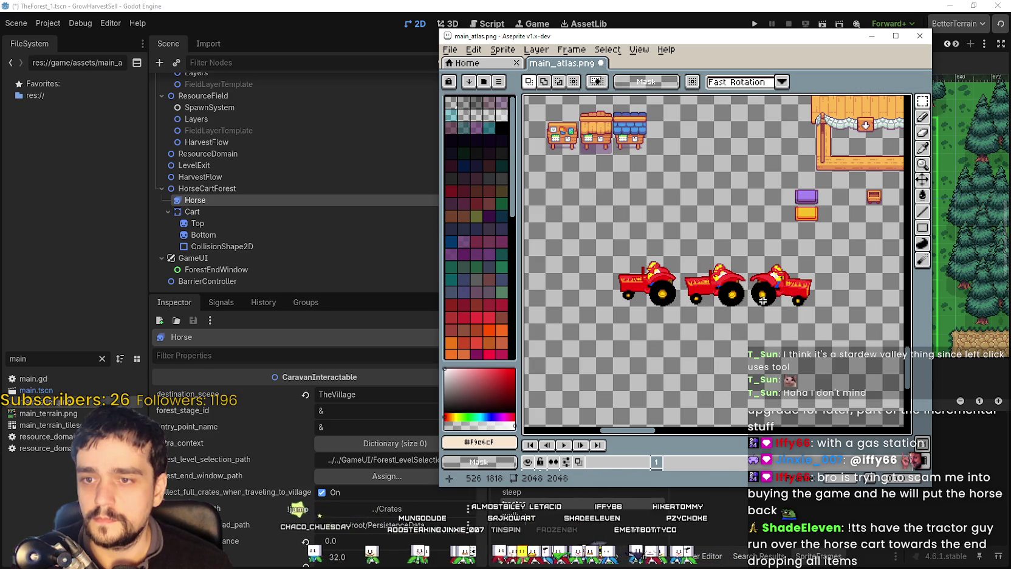
{"action": "key", "text": "ctrl+s"}
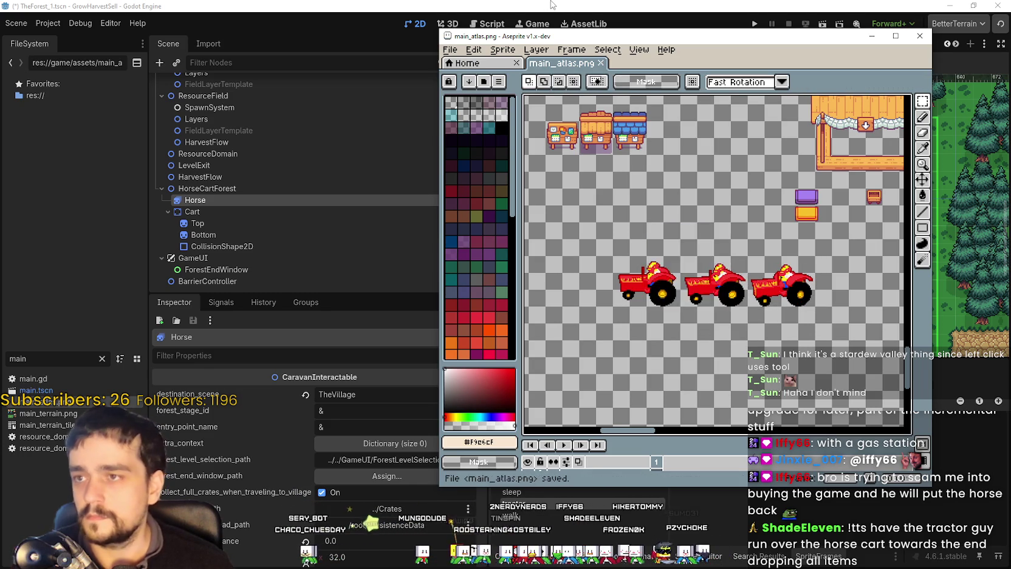
{"action": "key", "text": "alt+Tab"}
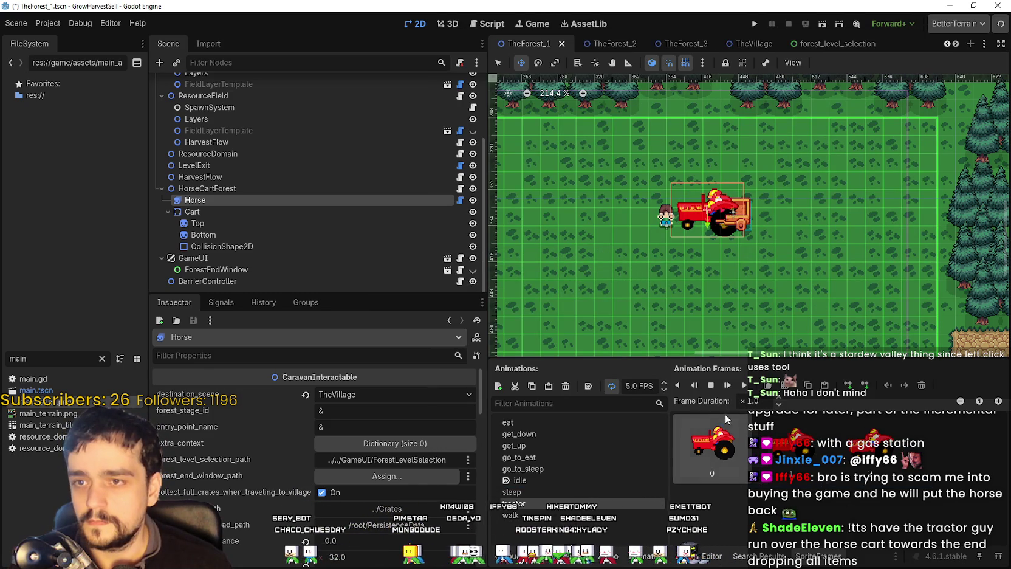
Step: Set tractor to autoplay on load, shift the Horse slightly left, save the scene, and run the project
{"action": "left_click", "coordinate": [586, 386]}
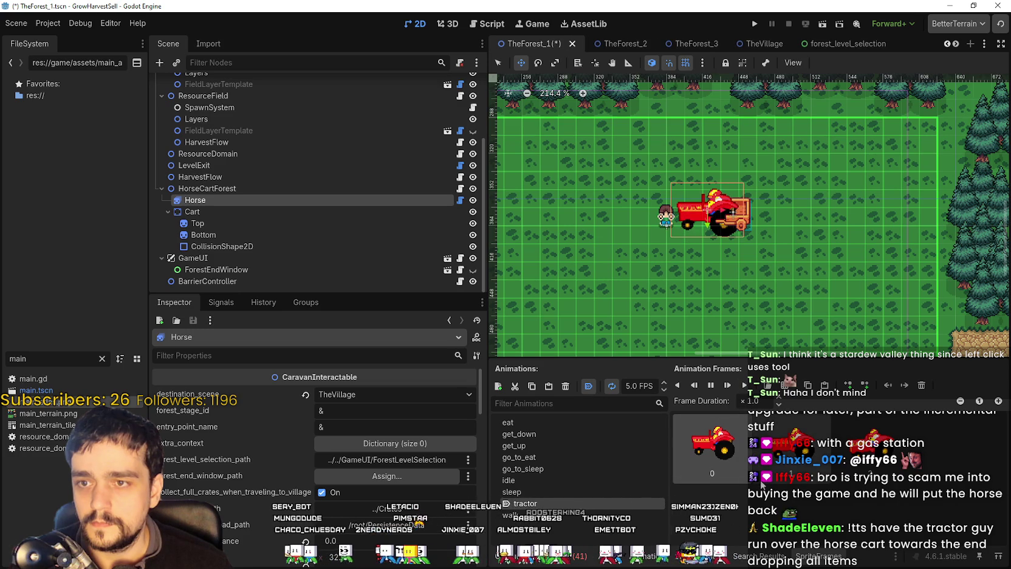
{"action": "scroll", "coordinate": [699, 193], "scroll_direction": "up", "scroll_amount": 1}
{"action": "scroll", "coordinate": [699, 193], "scroll_direction": "up", "scroll_amount": 1}
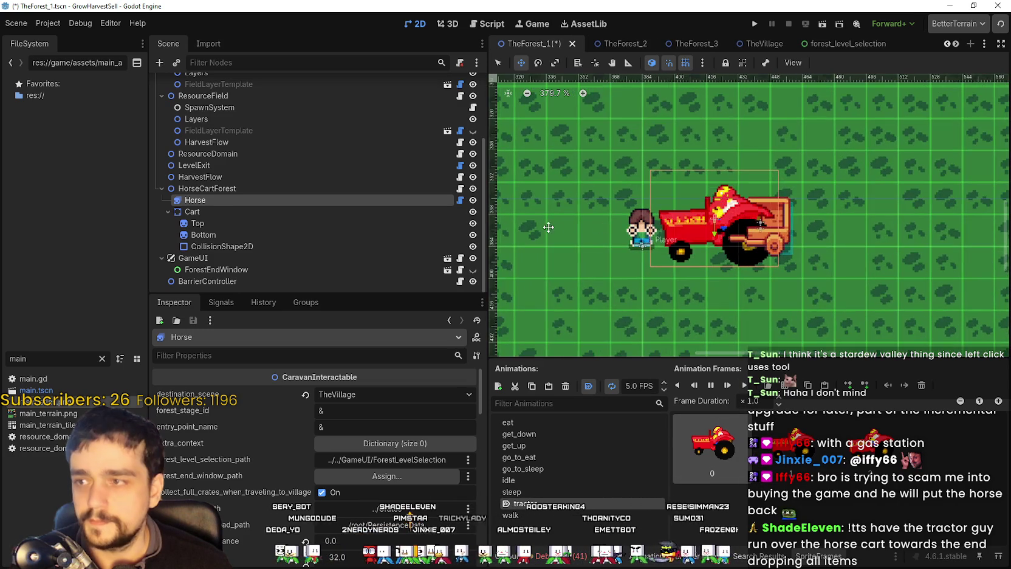
{"action": "scroll", "coordinate": [686, 238], "scroll_direction": "up", "scroll_amount": 1}
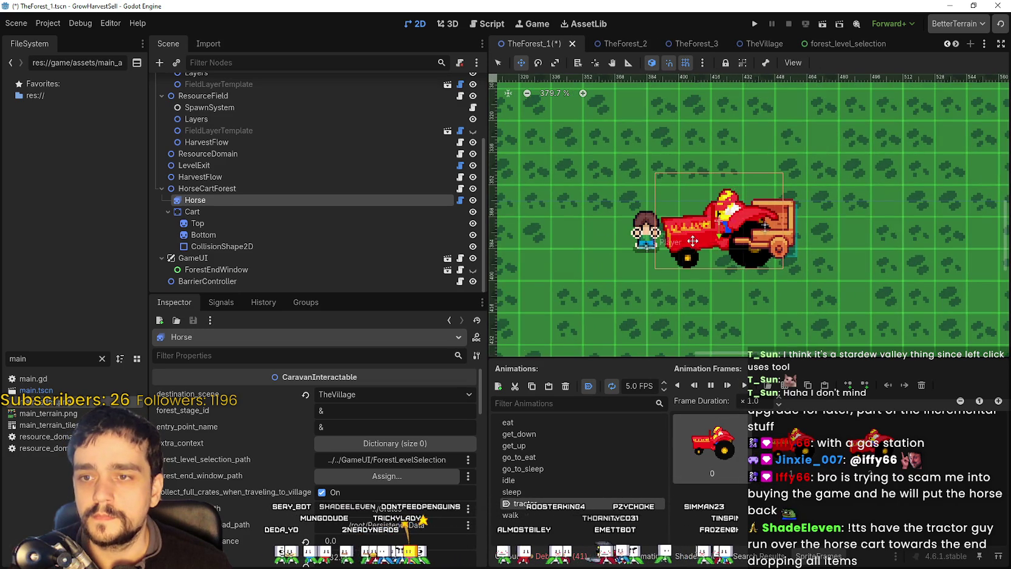
{"action": "left_click_drag", "start_coordinate": [696, 240], "coordinate": [674, 240]}
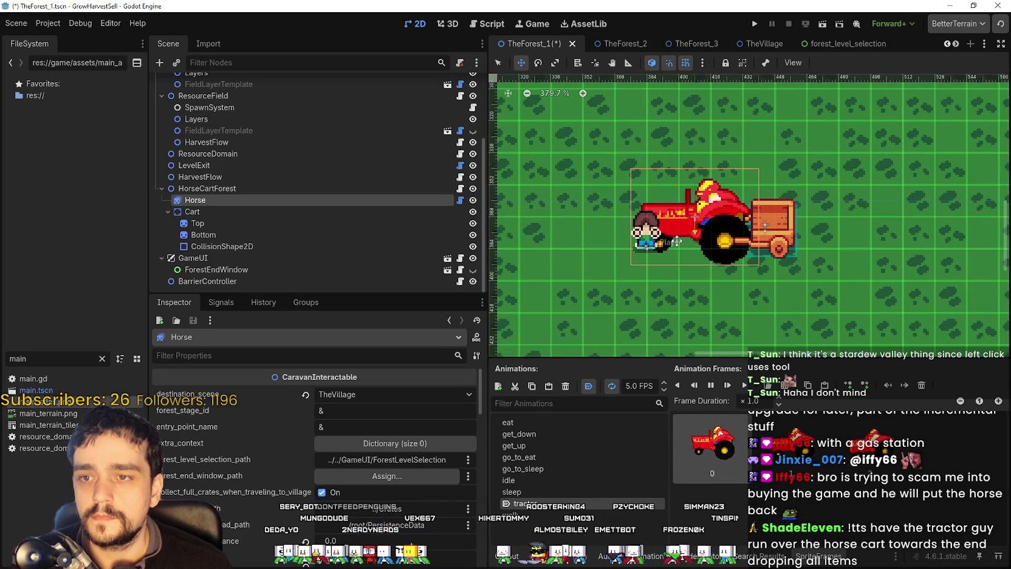
{"action": "scroll", "coordinate": [790, 243], "scroll_direction": "down", "scroll_amount": 2}
{"action": "key", "text": "ctrl+s"}
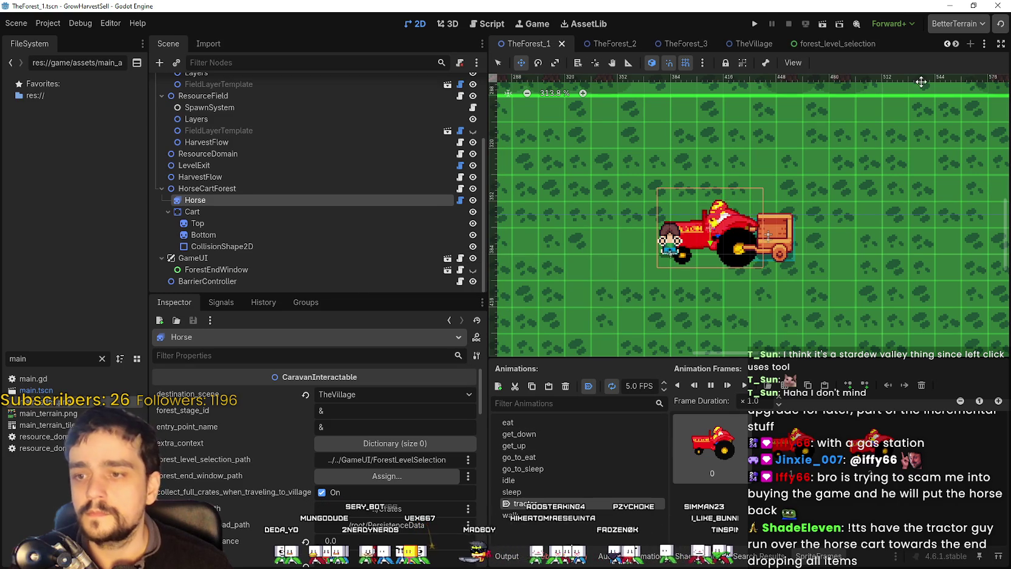
{"action": "left_click", "coordinate": [756, 23]}
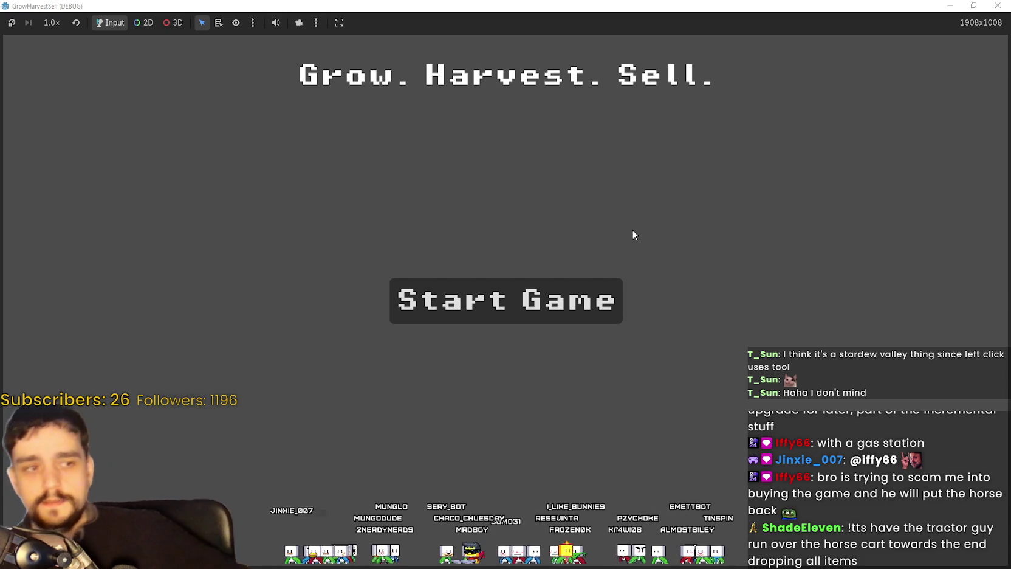
Step: Start a new game and unlock the Whisper skill on the skill board
{"action": "left_click", "coordinate": [610, 307]}
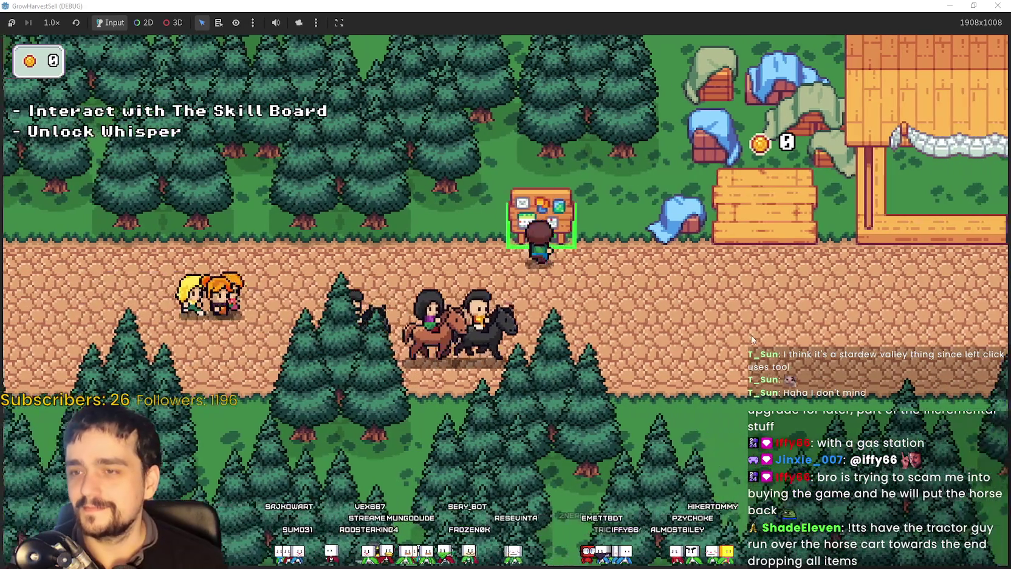
{"action": "key", "text": "e"}
{"action": "left_click", "coordinate": [505, 303]}
{"action": "key", "text": "Escape"}
Step: Talk to Whisper, travel to forest Stage 1, walk away from the cart, and stop the game
{"action": "key", "text": "e"}
{"action": "left_click", "coordinate": [290, 401]}
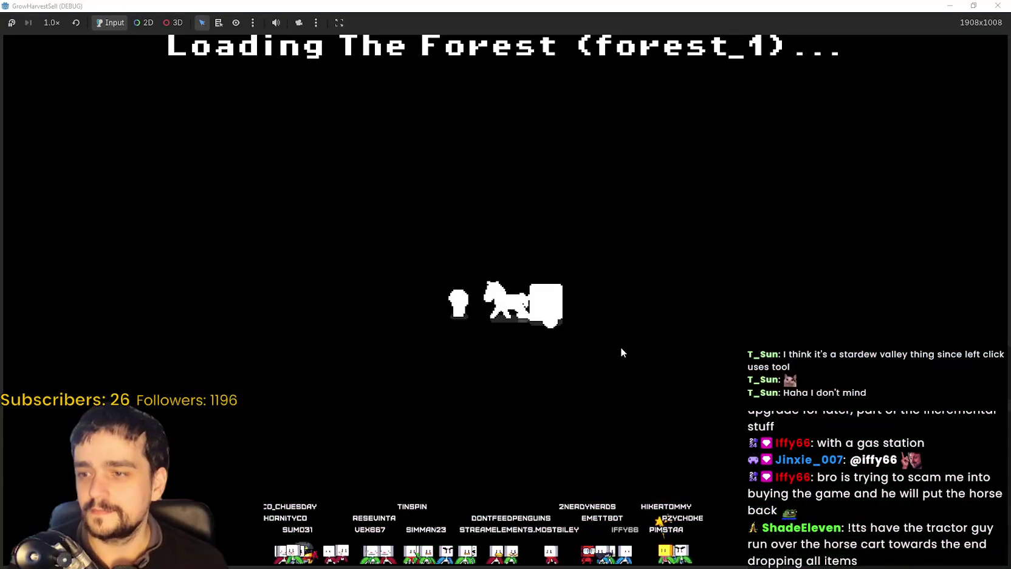
{"action": "key", "text": "s"}
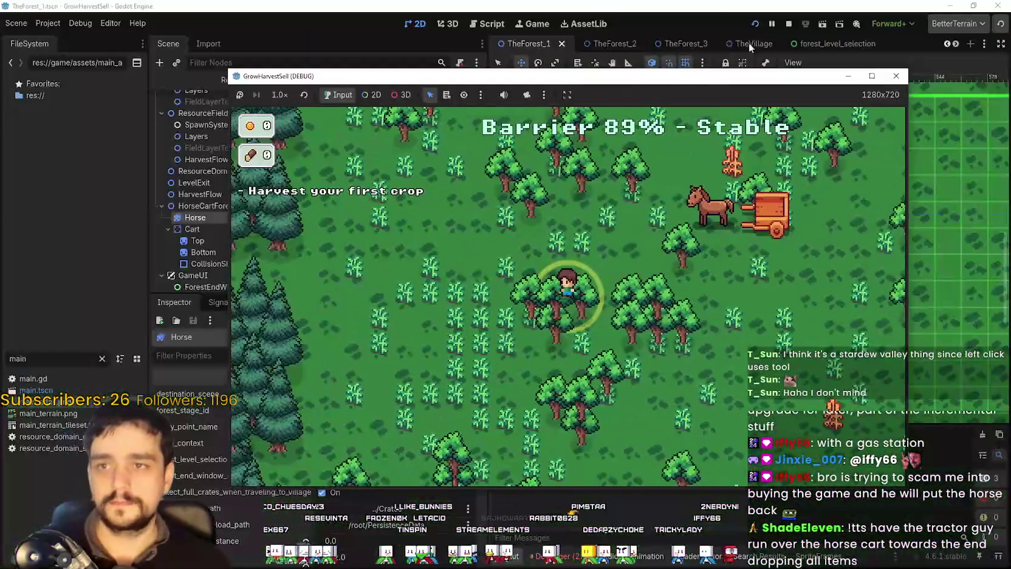
{"action": "left_click", "coordinate": [790, 25]}
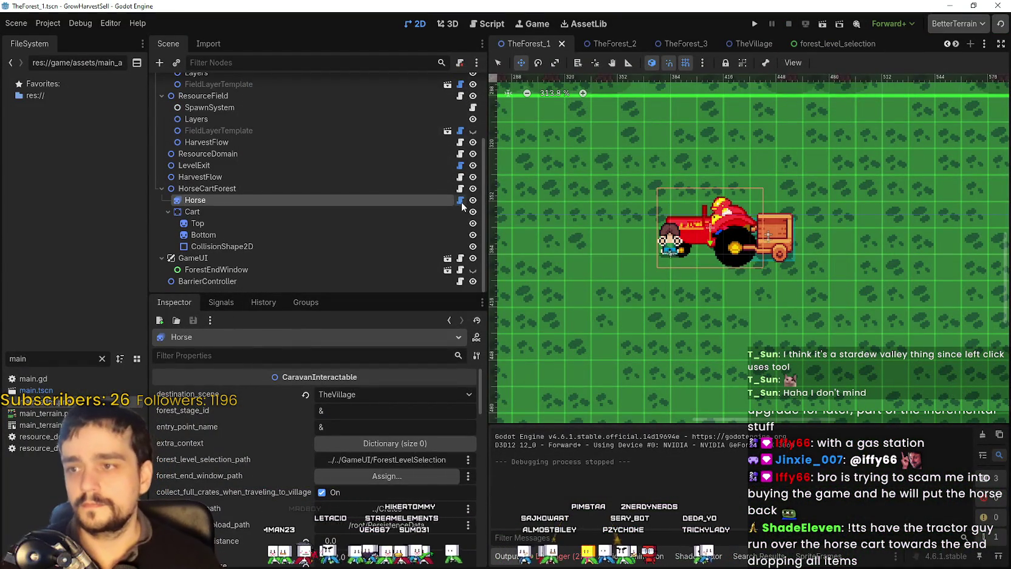
Step: Open the_caravan.gd in the script editor and scroll back to its top
{"action": "key", "text": "ctrl+F3"}
{"action": "scroll", "coordinate": [816, 281], "scroll_direction": "down", "scroll_amount": 4}
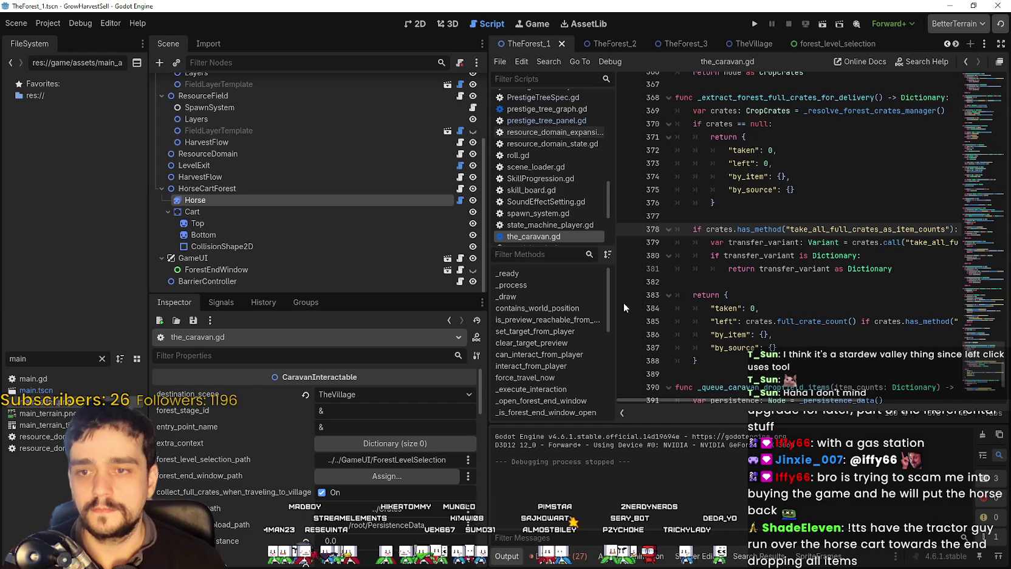
{"action": "left_click_drag", "start_coordinate": [488, 285], "coordinate": [374, 285]}
{"action": "scroll", "coordinate": [708, 161], "scroll_direction": "up", "scroll_amount": 8}
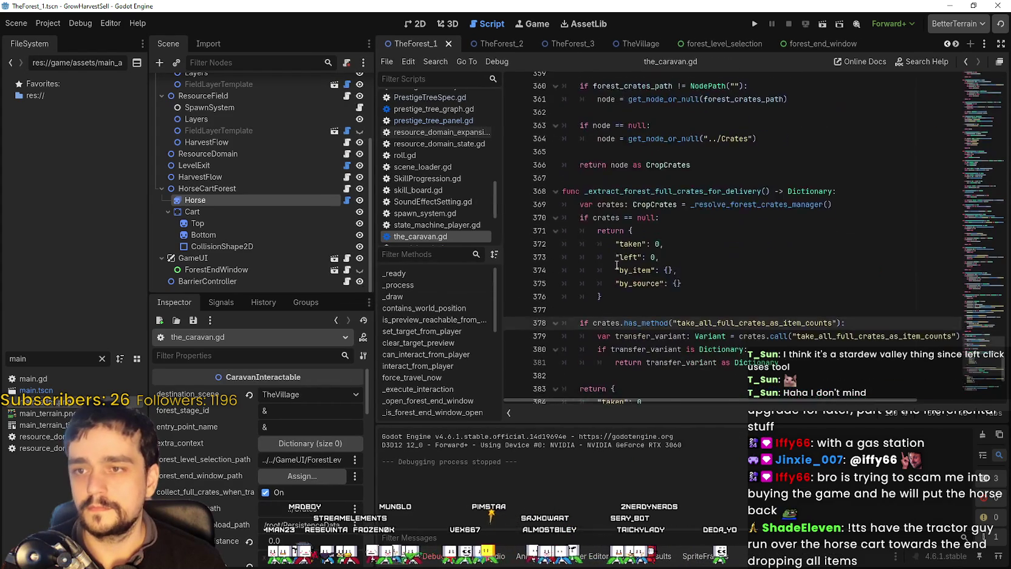
{"action": "scroll", "coordinate": [708, 161], "scroll_direction": "up", "scroll_amount": 3}
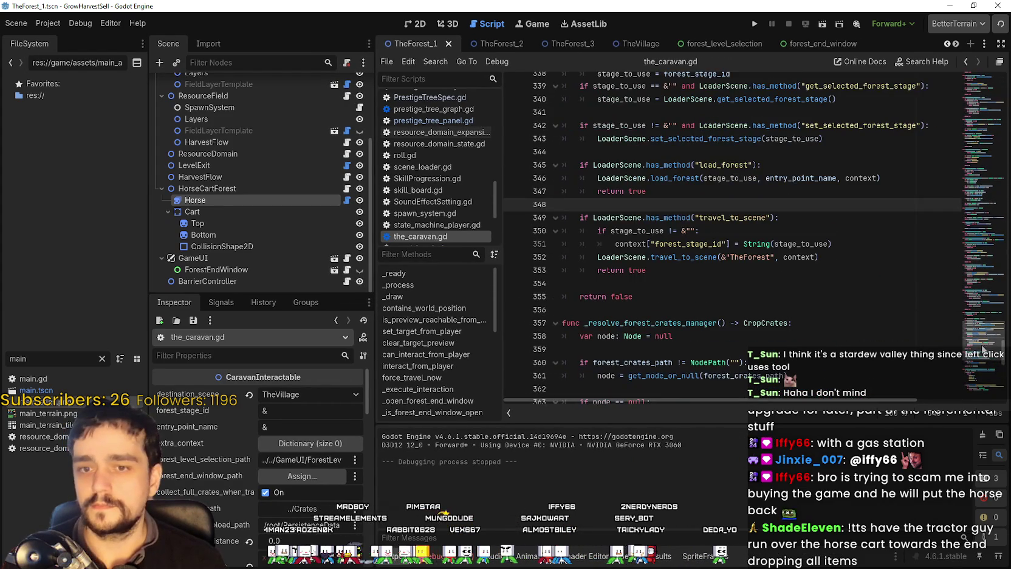
{"action": "scroll", "coordinate": [729, 152], "scroll_direction": "up", "scroll_amount": 20}
{"action": "scroll", "coordinate": [777, 130], "scroll_direction": "up", "scroll_amount": 20}
{"action": "left_click", "coordinate": [777, 130]}
Step: Search the script for 'id' and 'walk', then open and cancel project-wide Find in Files
{"action": "key", "text": "ctrl+f"}
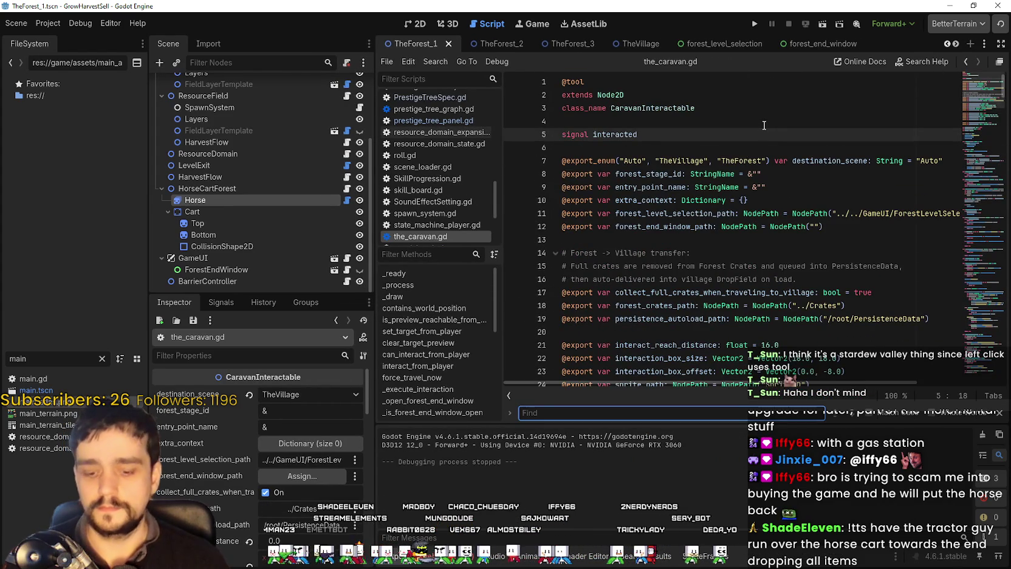
{"action": "type", "text": "idle"}
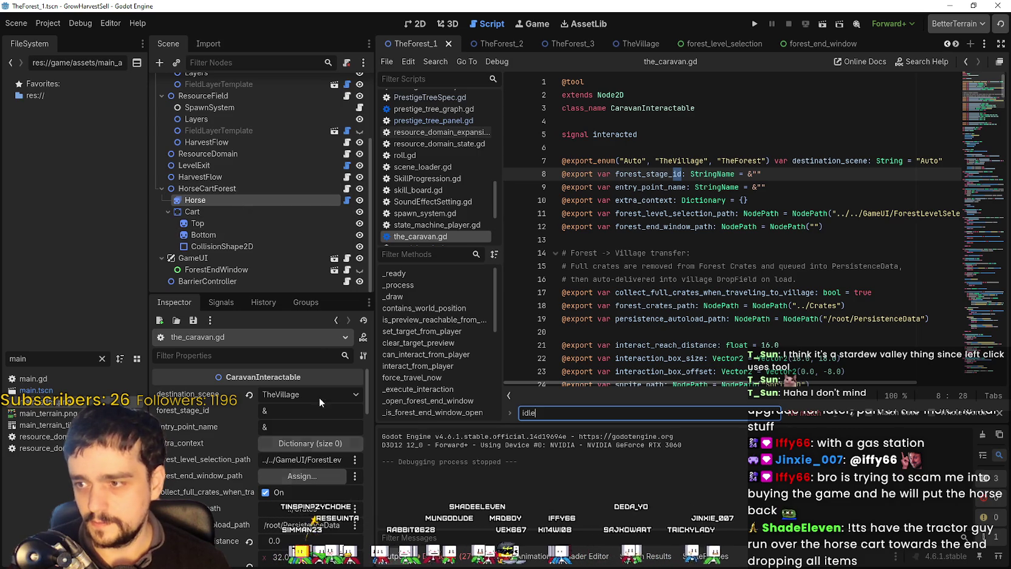
{"action": "left_click", "coordinate": [224, 200]}
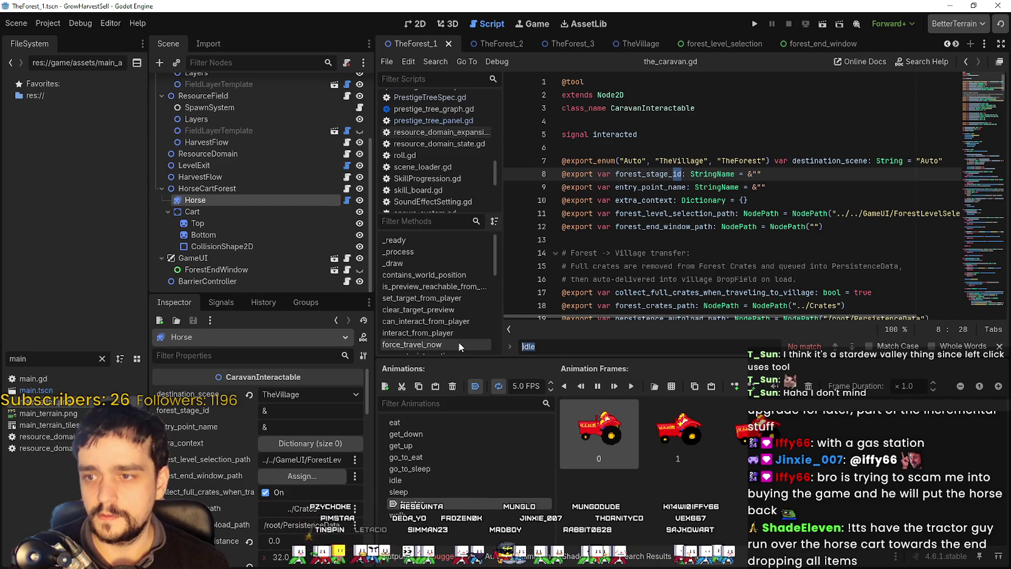
{"action": "type", "text": "walk"}
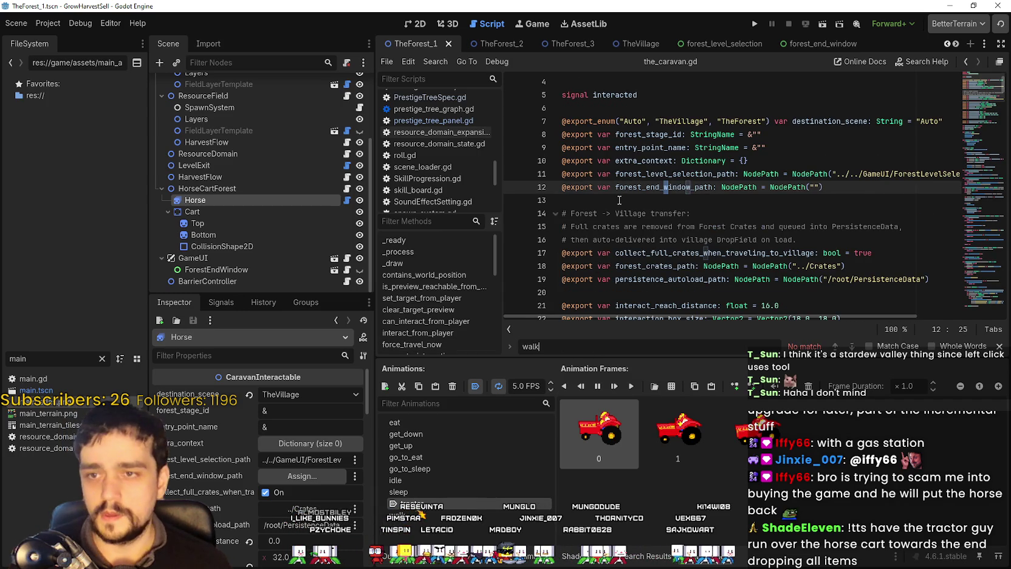
{"action": "left_click", "coordinate": [619, 200]}
{"action": "key", "text": "ctrl+shift+f"}
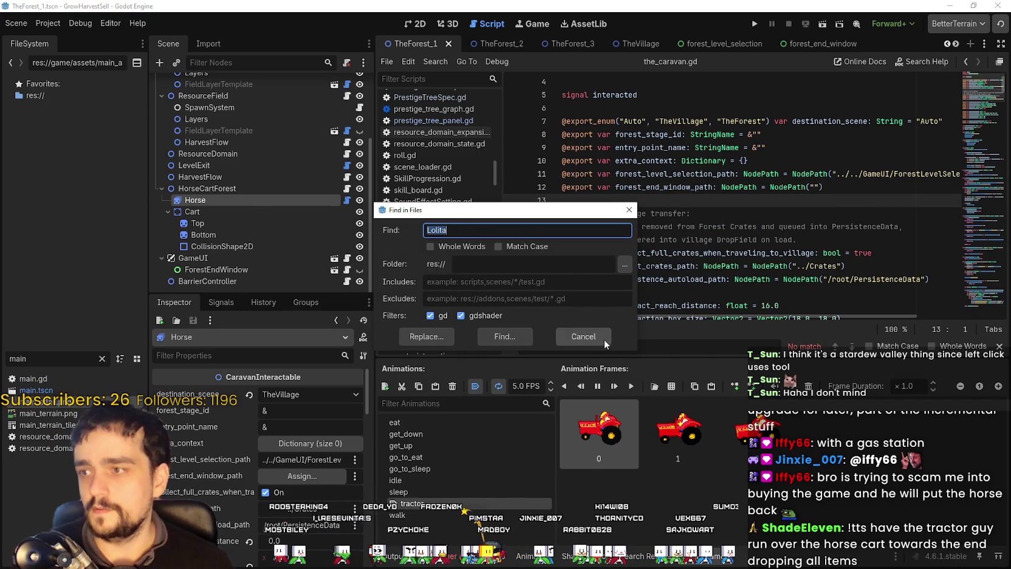
{"action": "left_click", "coordinate": [583, 336]}
{"action": "left_click", "coordinate": [329, 189]}
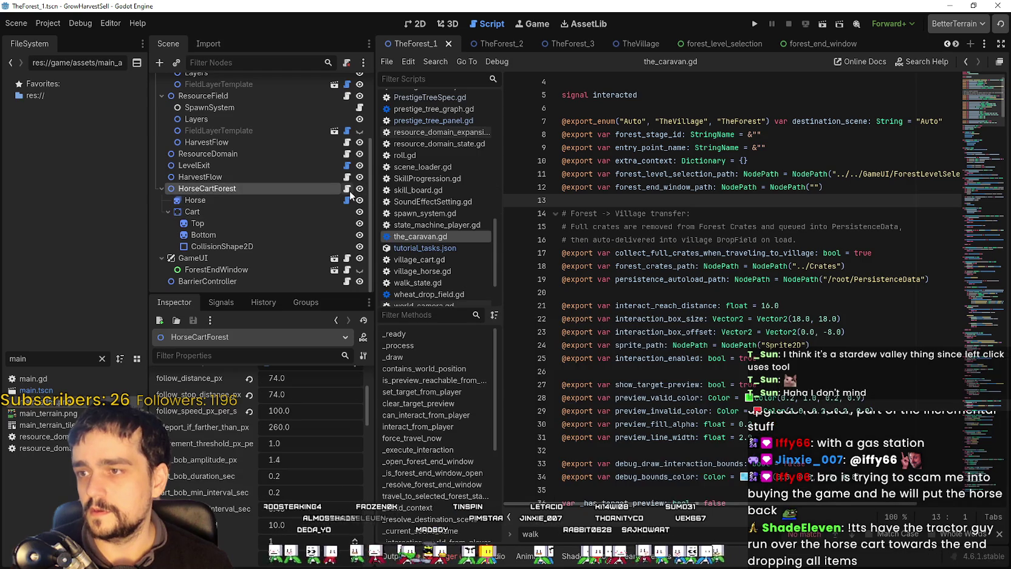
Step: In horse_cart_forest.gd, make line 313 play 'tractor' while moving and 'tractor_idle' otherwise
{"action": "left_click", "coordinate": [714, 200]}
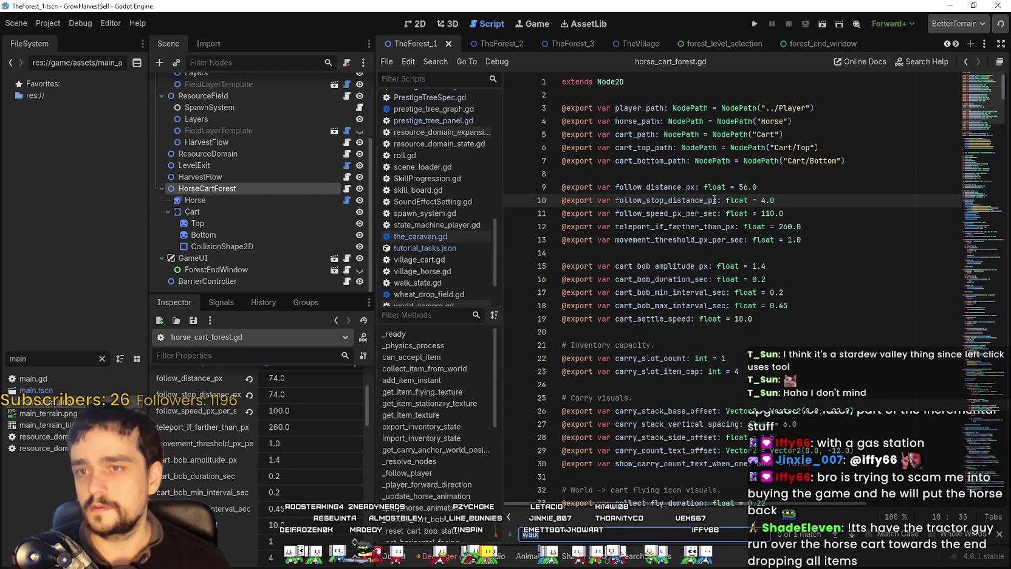
{"action": "key", "text": "ctrl+f"}
{"action": "type", "text": "idle"}
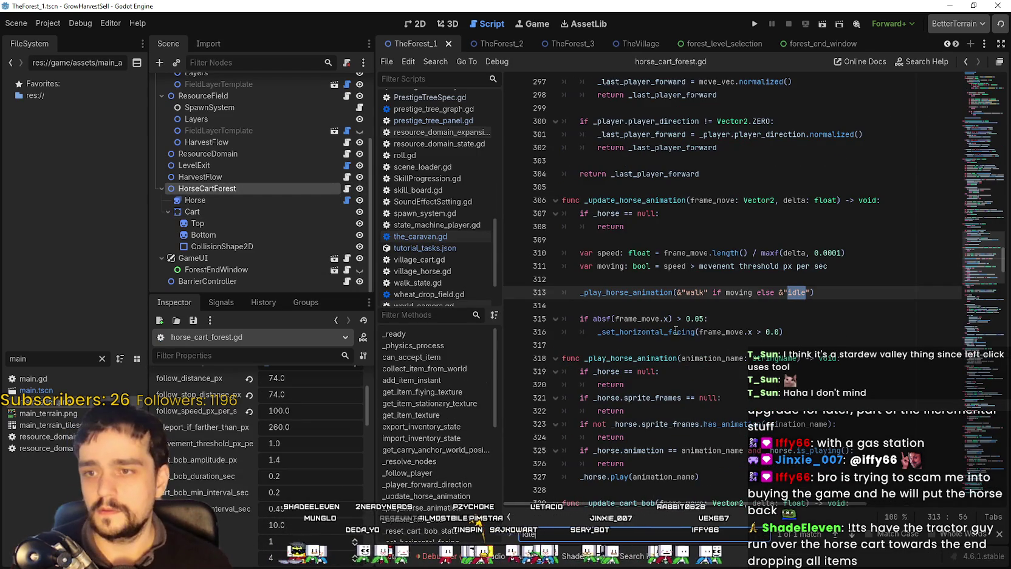
{"action": "left_click", "coordinate": [692, 310]}
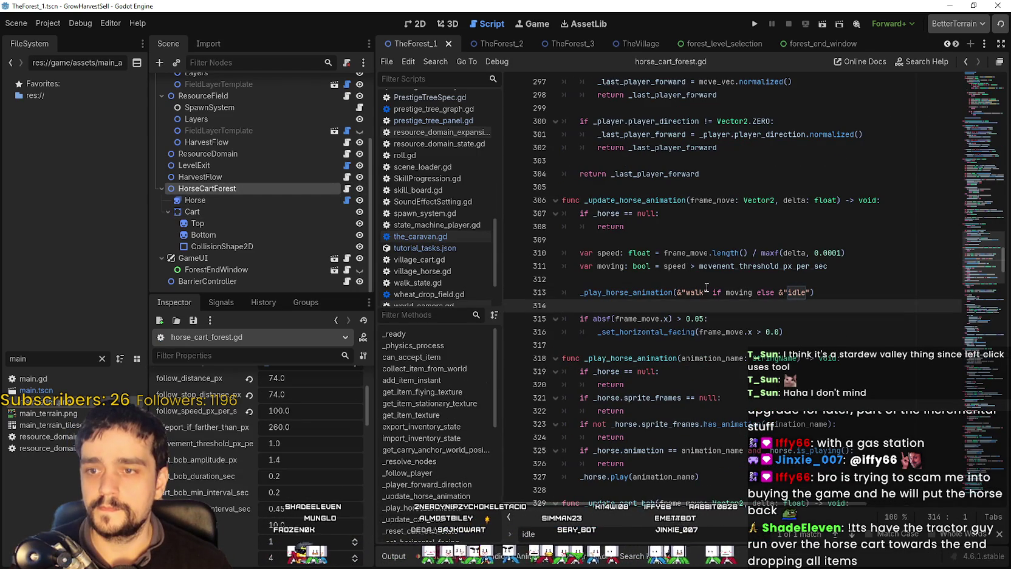
{"action": "double_click", "coordinate": [617, 294]}
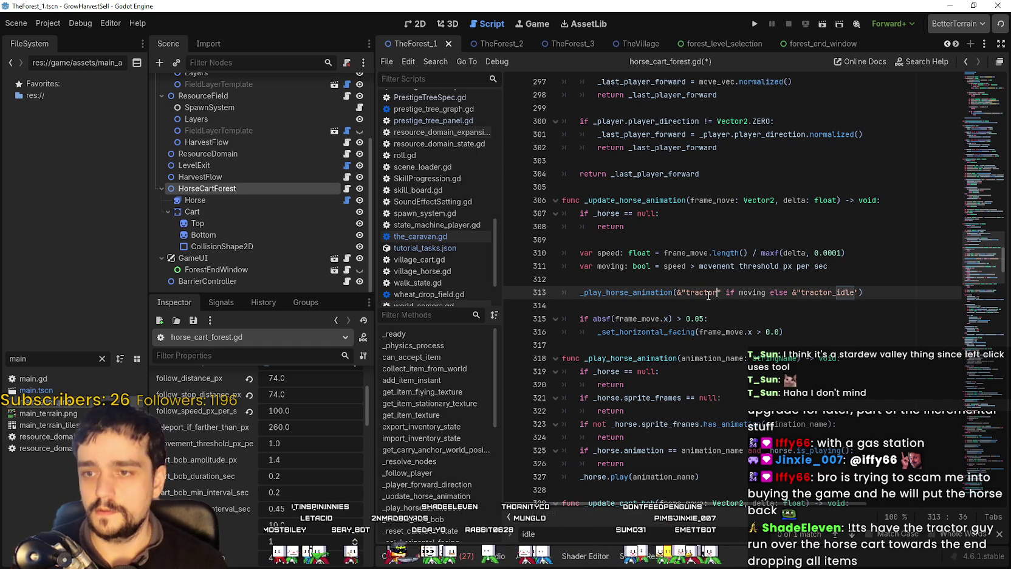
Step: Set the Horse's tractor_idle animation to autoplay on load, save the scene, and run the game
{"action": "left_click", "coordinate": [204, 200]}
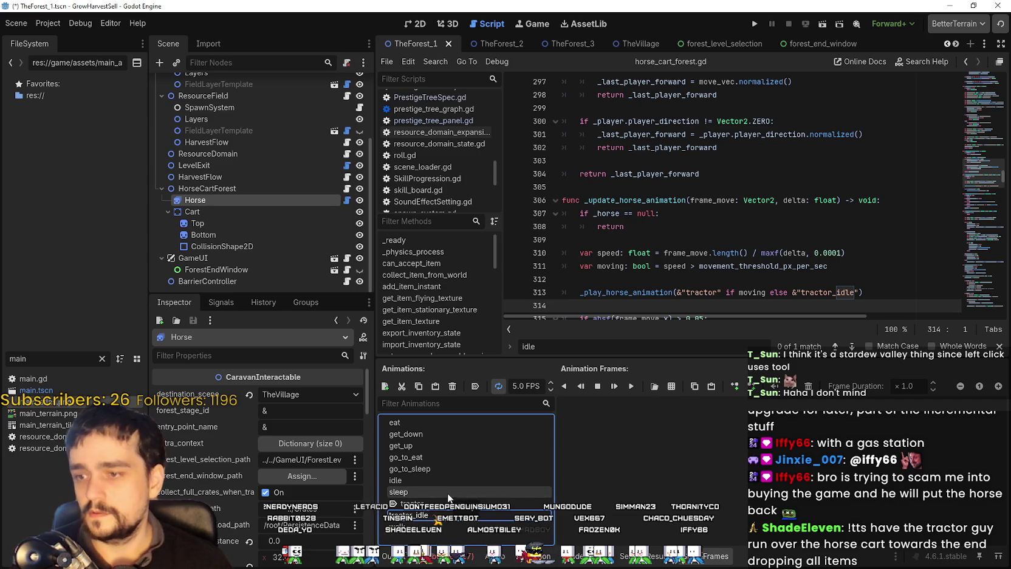
{"action": "left_click", "coordinate": [474, 387]}
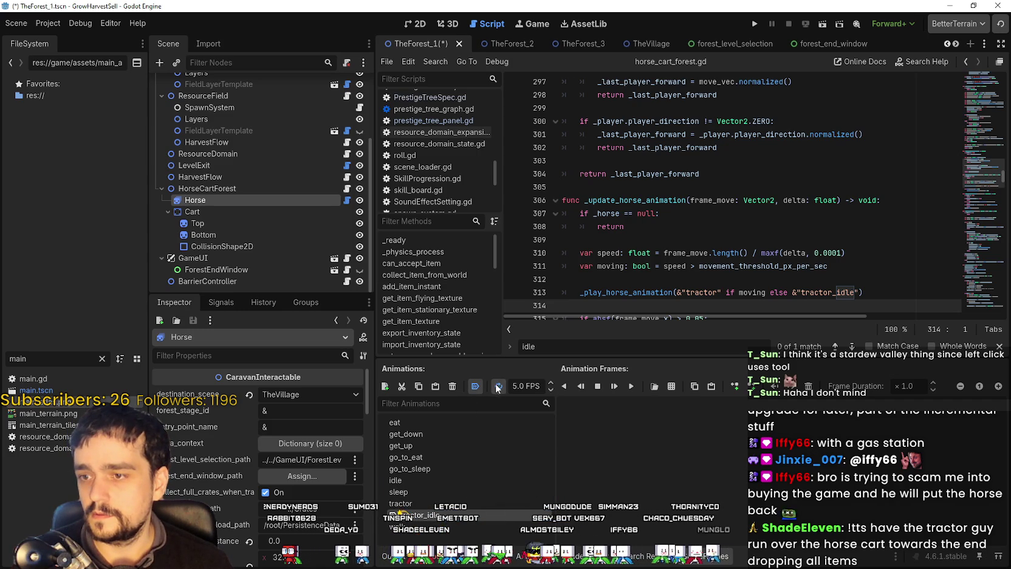
{"action": "key", "text": "ctrl+s"}
{"action": "left_click", "coordinate": [756, 24]}
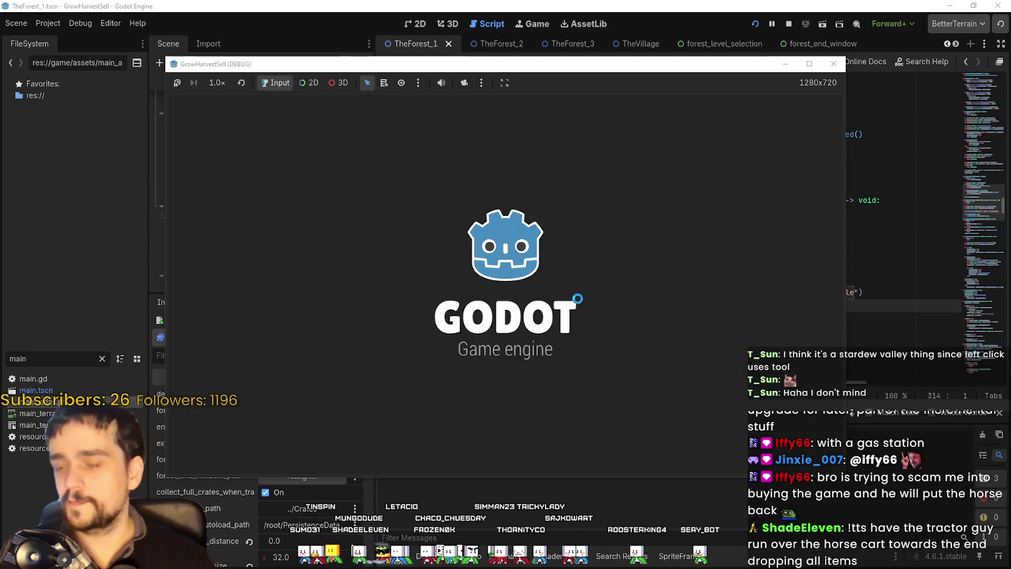
Step: Start the game, open and close the skill board, then travel to forest Stage 1
{"action": "key", "text": "Return"}
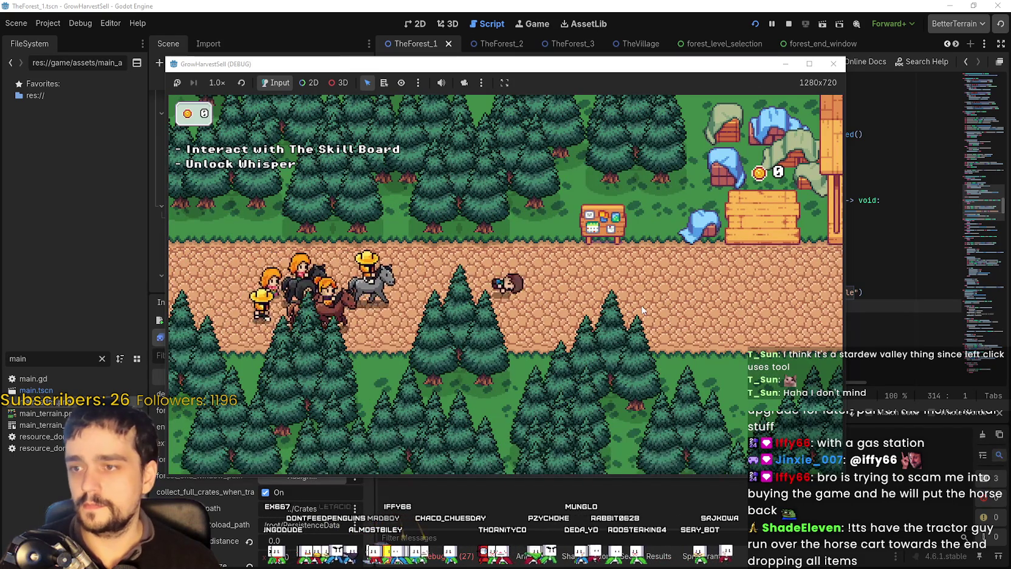
{"action": "key", "text": "e"}
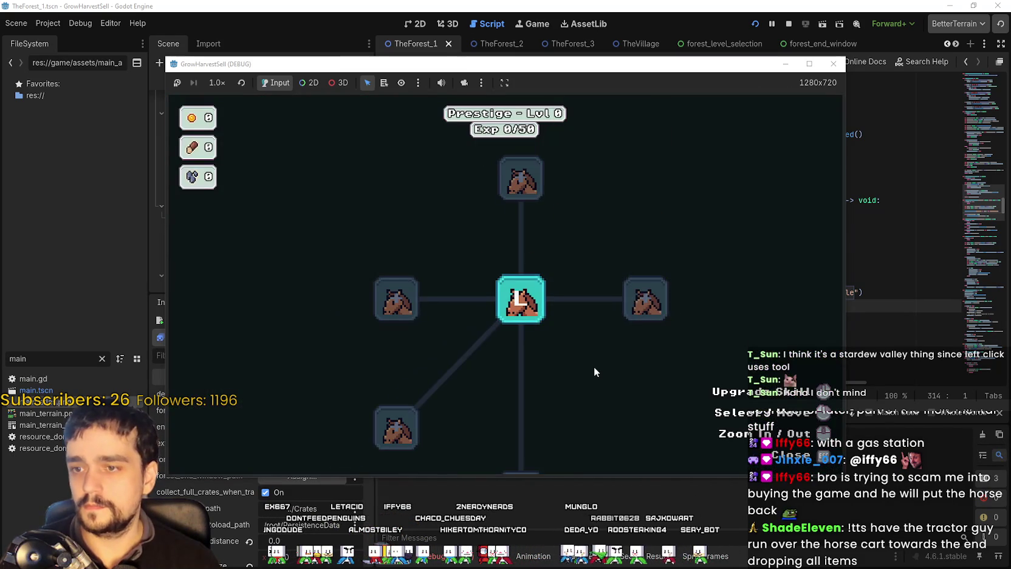
{"action": "key", "text": "Escape"}
{"action": "key", "text": "e"}
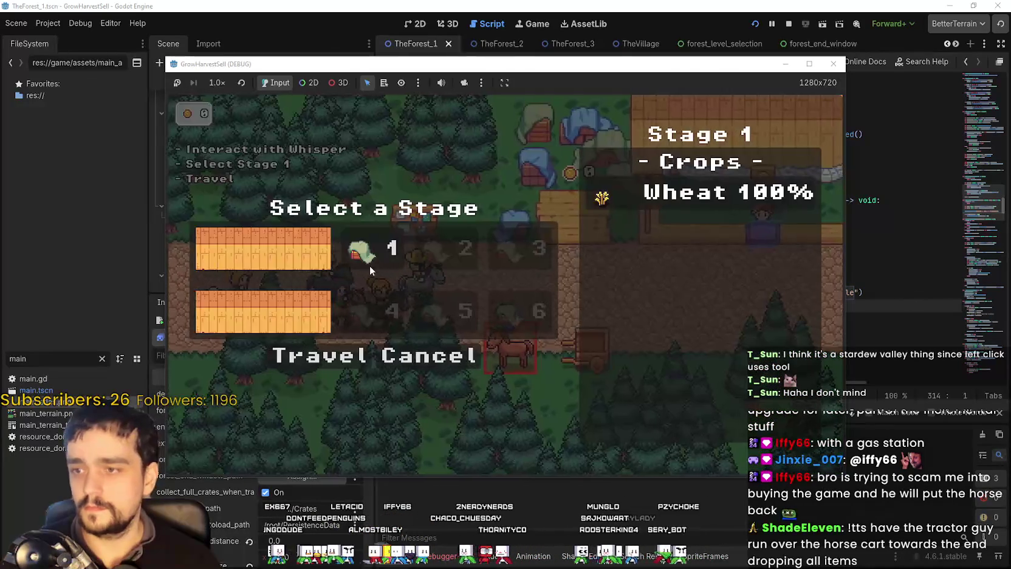
{"action": "left_click", "coordinate": [338, 365]}
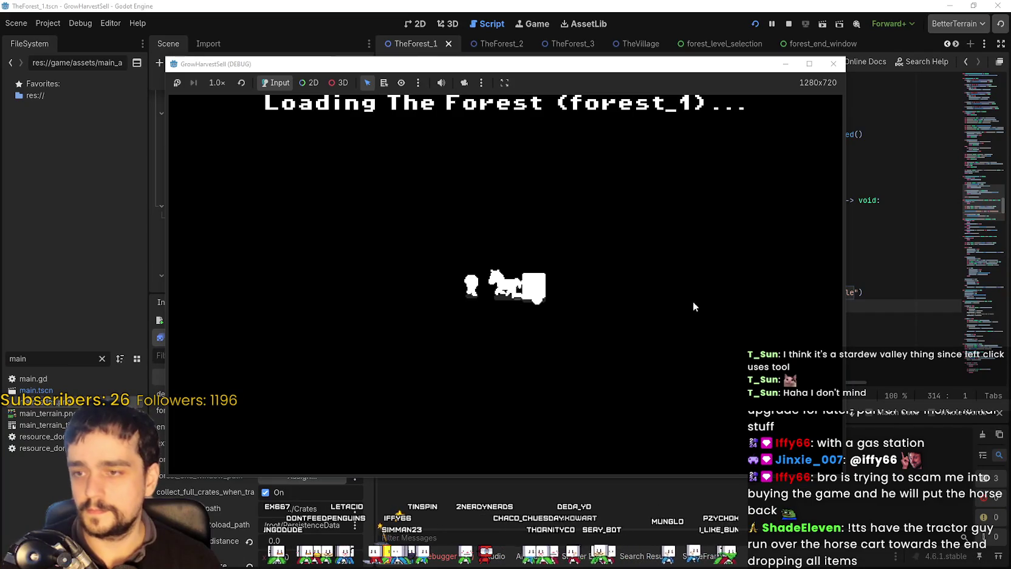
Step: Maximize the game window, walk to the wheat and harvest the first crop
{"action": "key", "text": "s"}
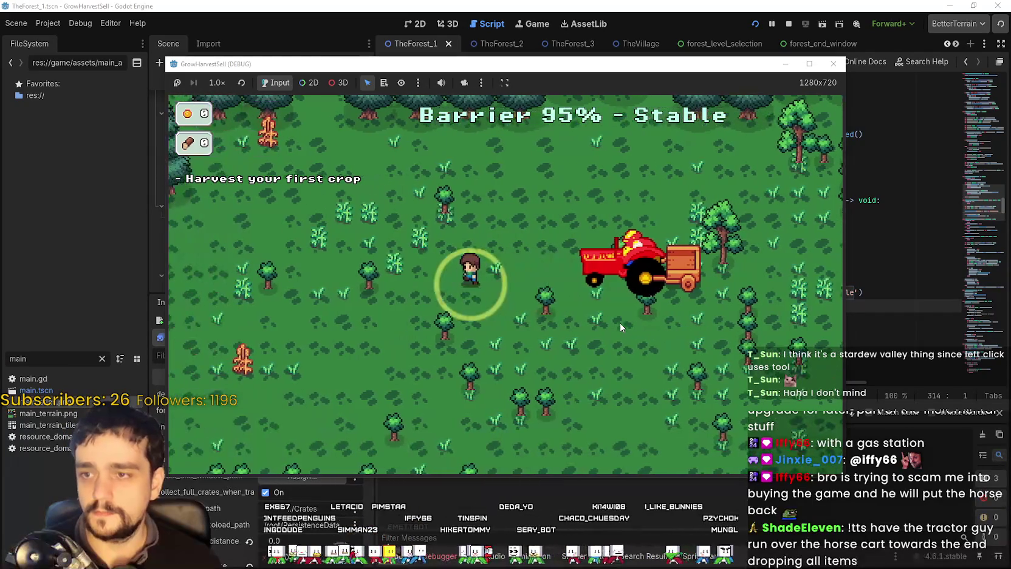
{"action": "key", "text": "s"}
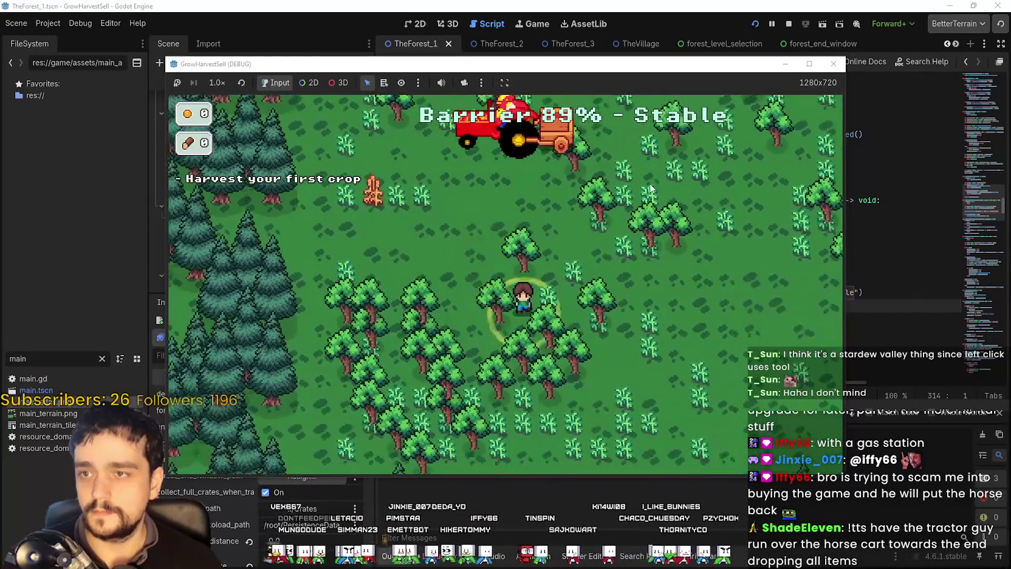
{"action": "left_click", "coordinate": [808, 64]}
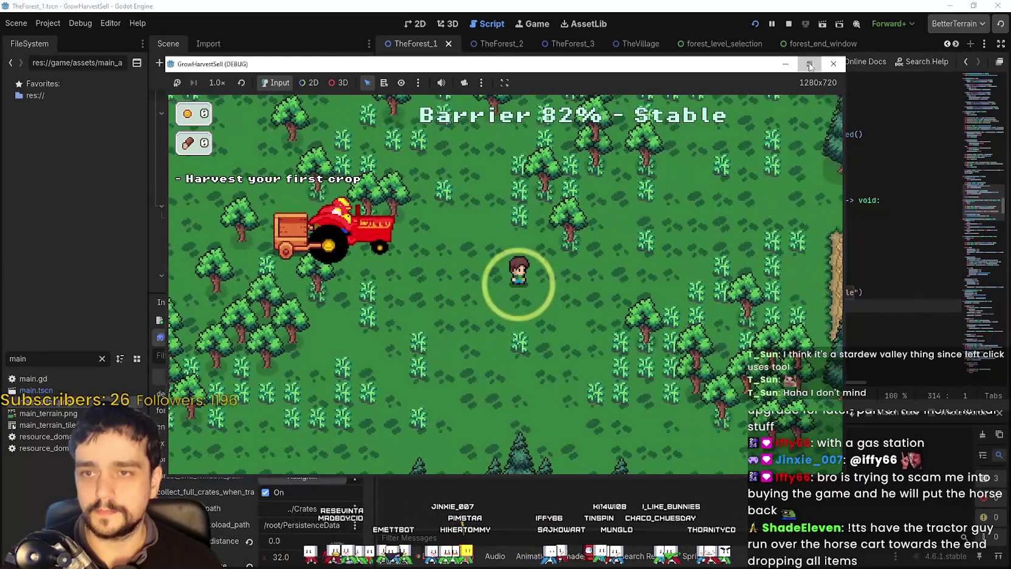
{"action": "key", "text": "w"}
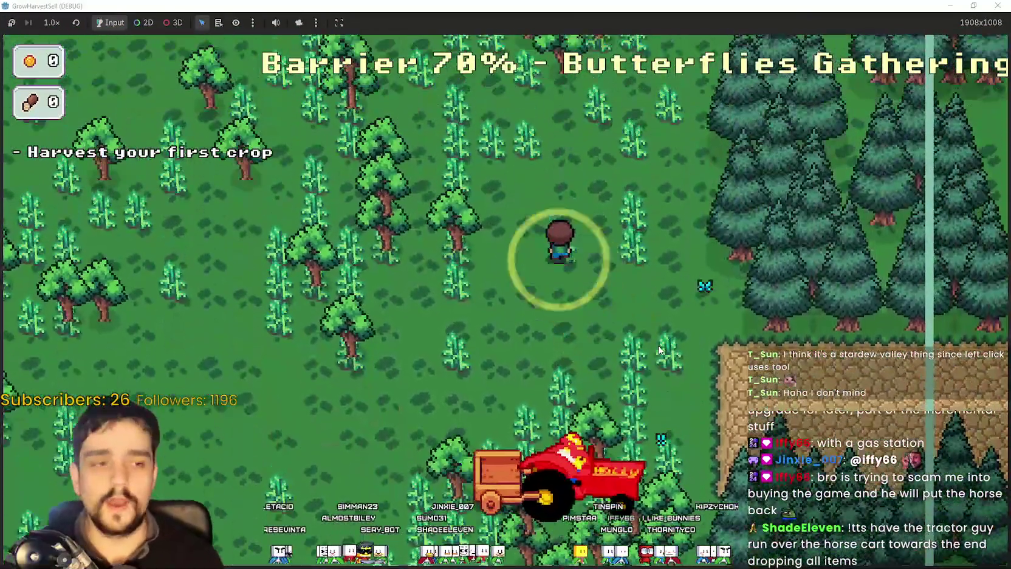
{"action": "key", "text": "d"}
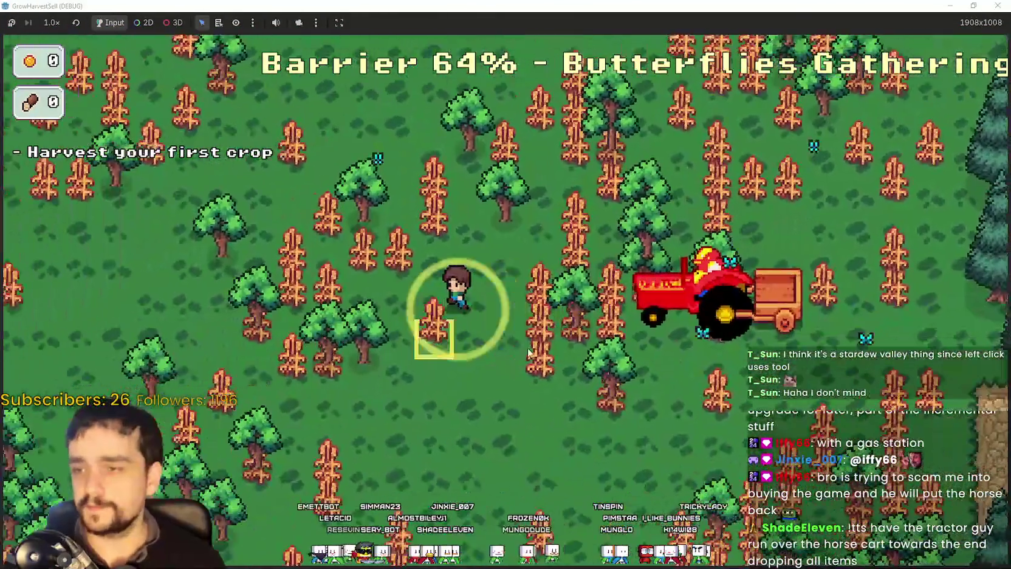
{"action": "key", "text": "a"}
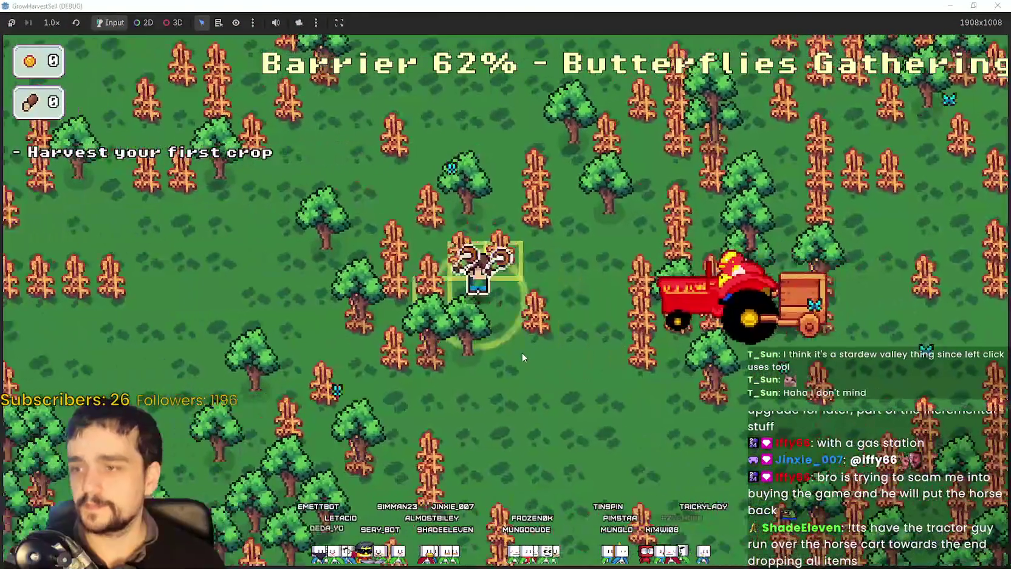
{"action": "left_click", "coordinate": [453, 242]}
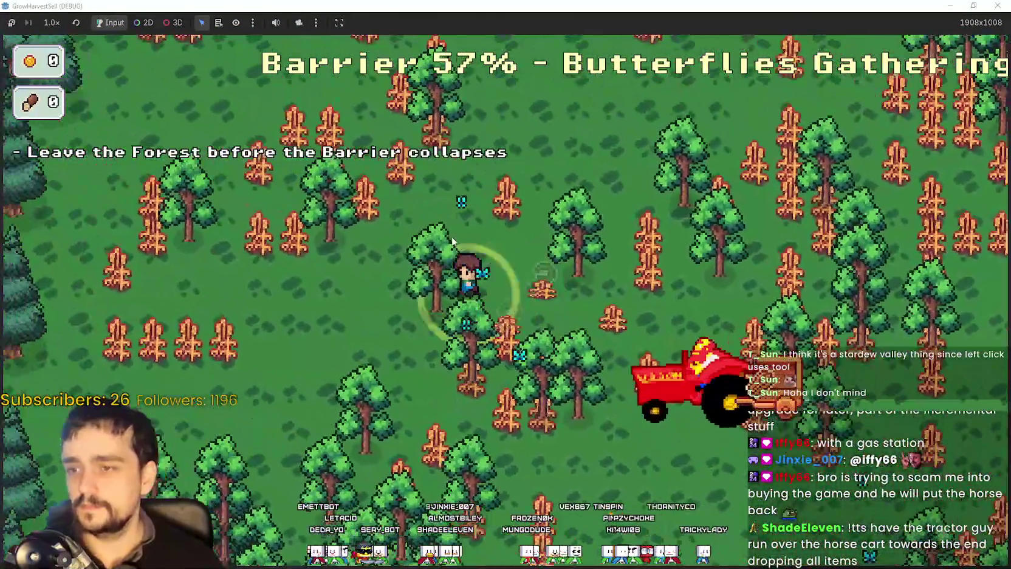
Step: Walk through the wheat field and cross the barrier back to the village with 4 crops
{"action": "key", "text": "w"}
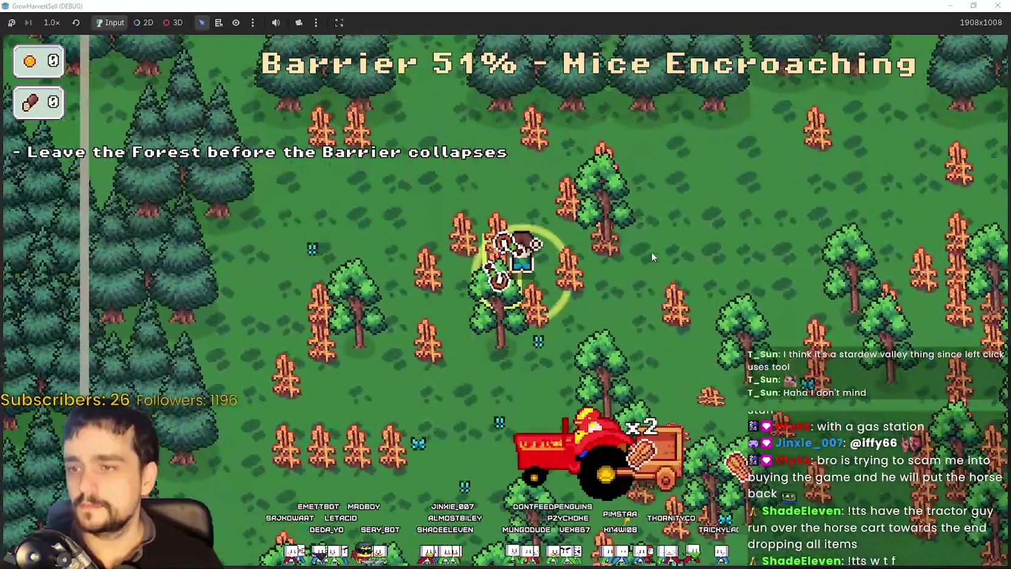
{"action": "key", "text": "w"}
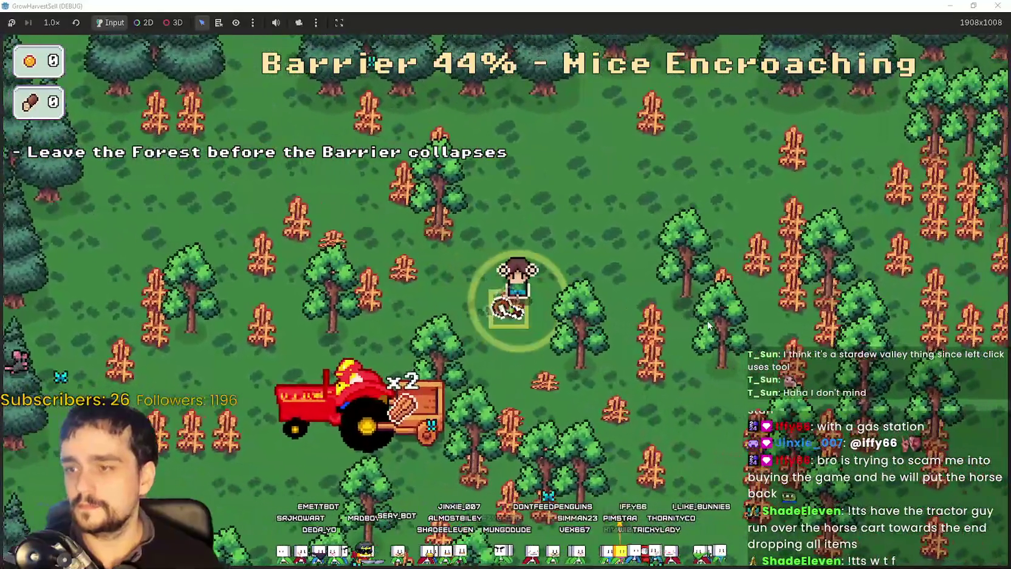
{"action": "key", "text": "s"}
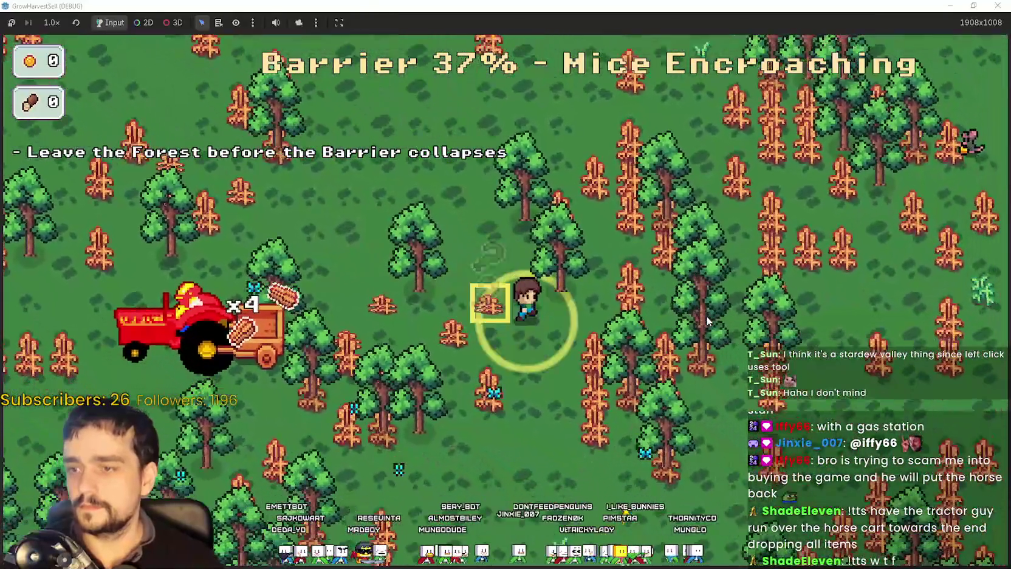
{"action": "key", "text": "d"}
{"action": "key", "text": "s"}
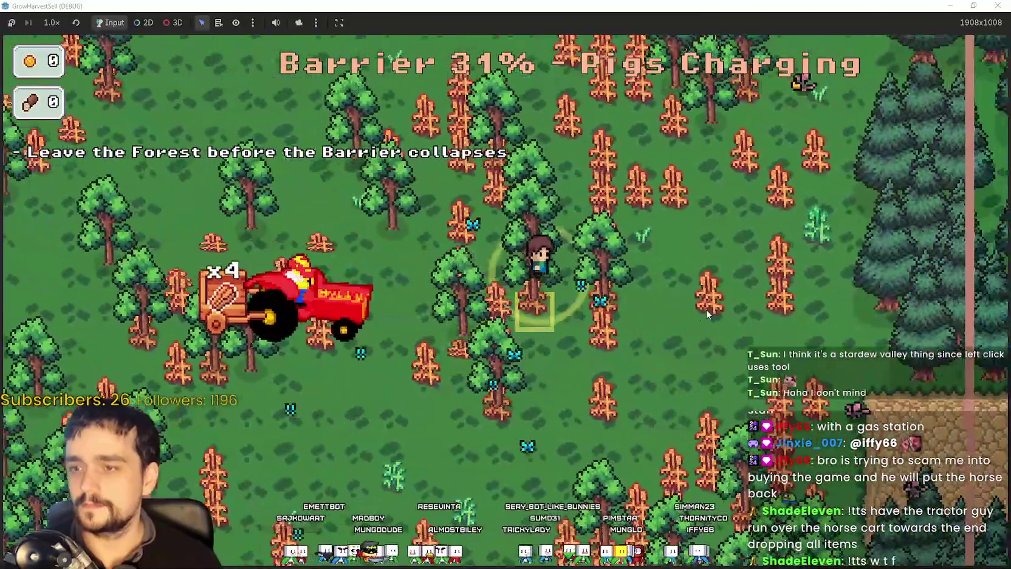
{"action": "key", "text": "w"}
{"action": "key", "text": "d"}
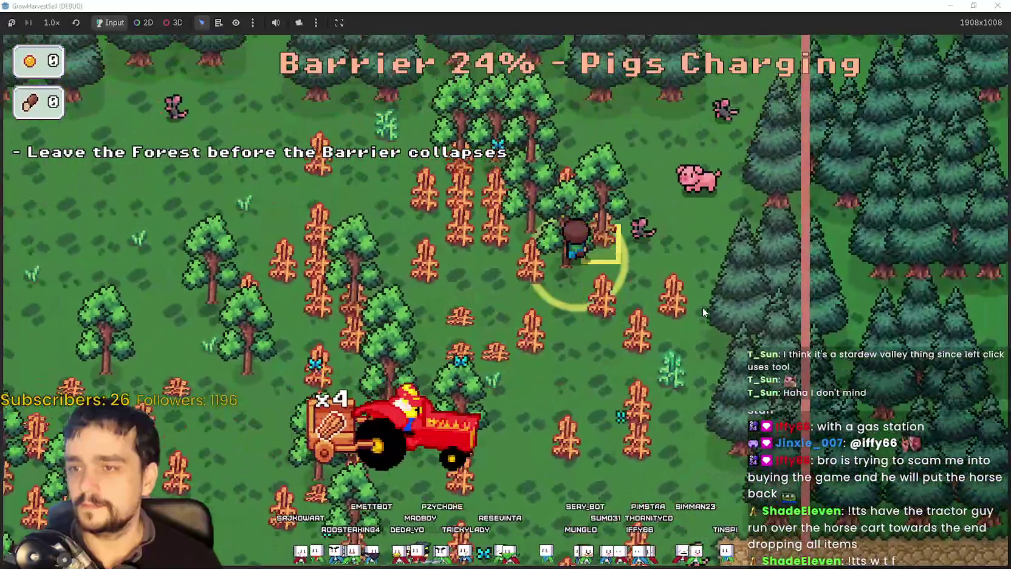
{"action": "key", "text": "a"}
{"action": "key", "text": "s"}
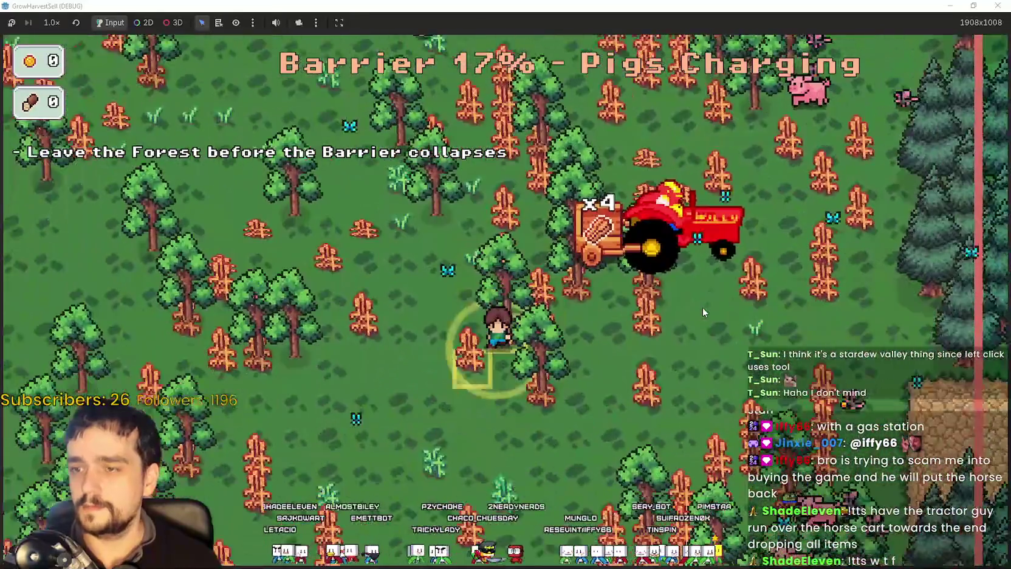
{"action": "key", "text": "s"}
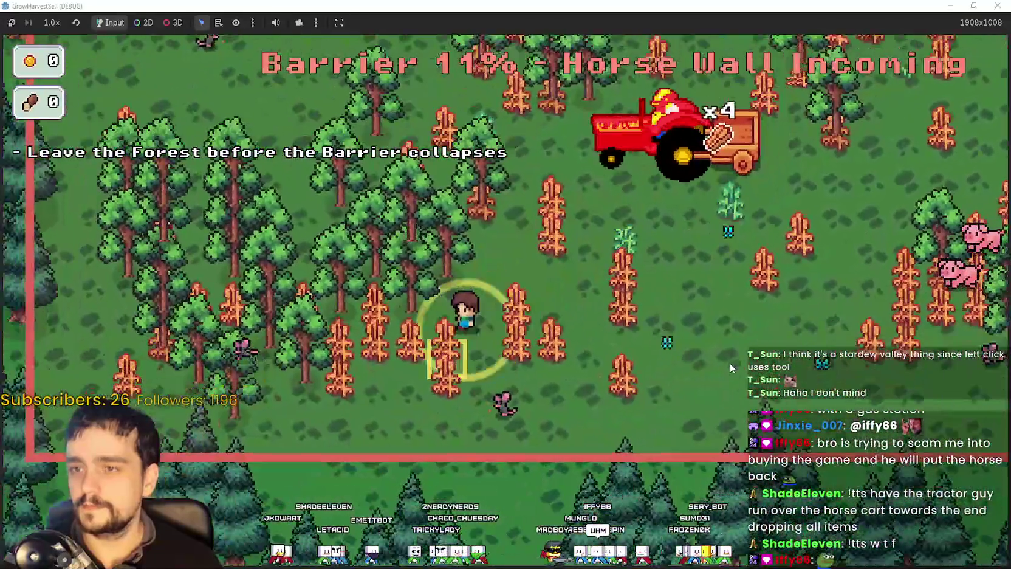
{"action": "key", "text": "d"}
{"action": "key", "text": "w"}
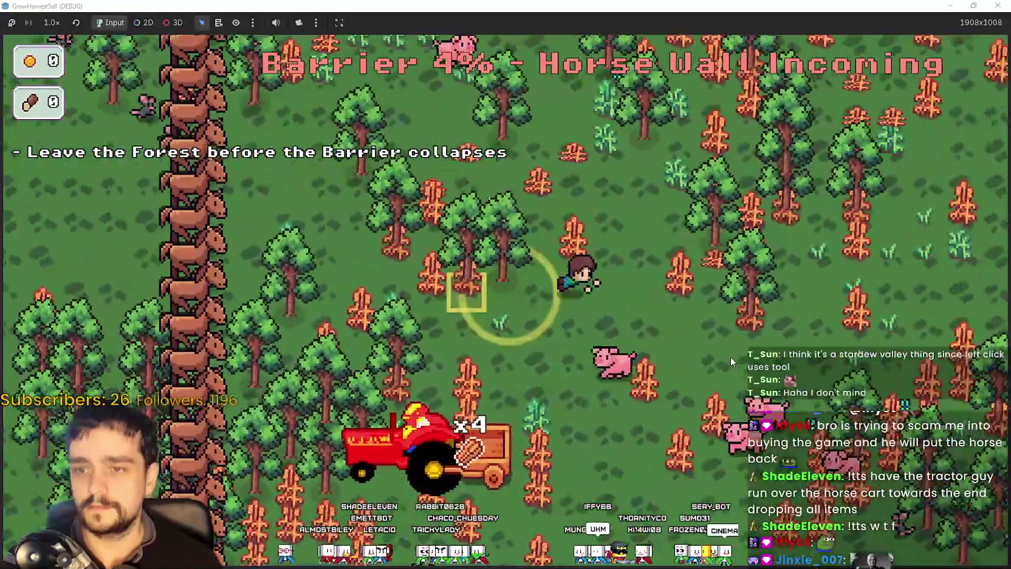
{"action": "key", "text": "d"}
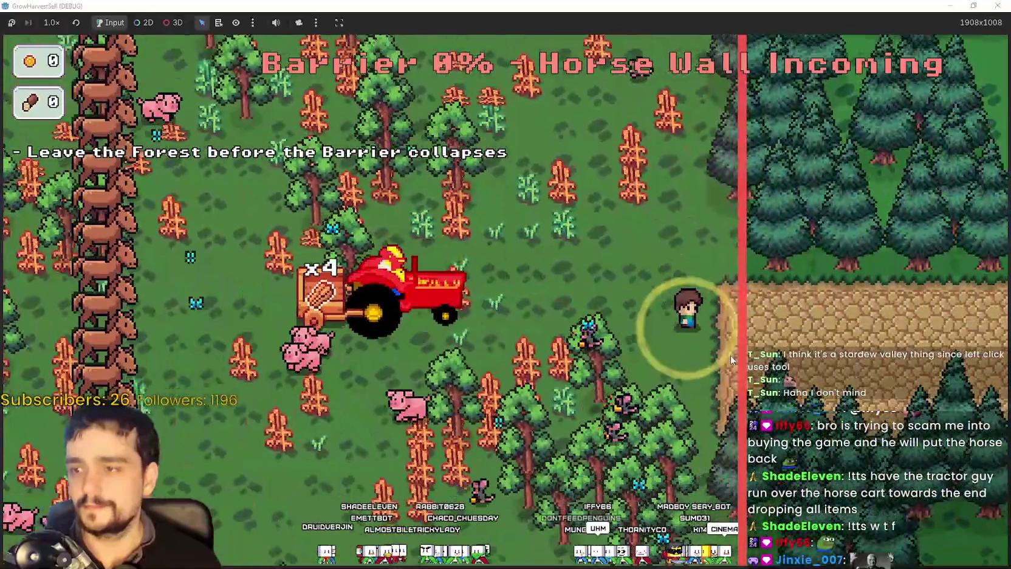
{"action": "key", "text": "d"}
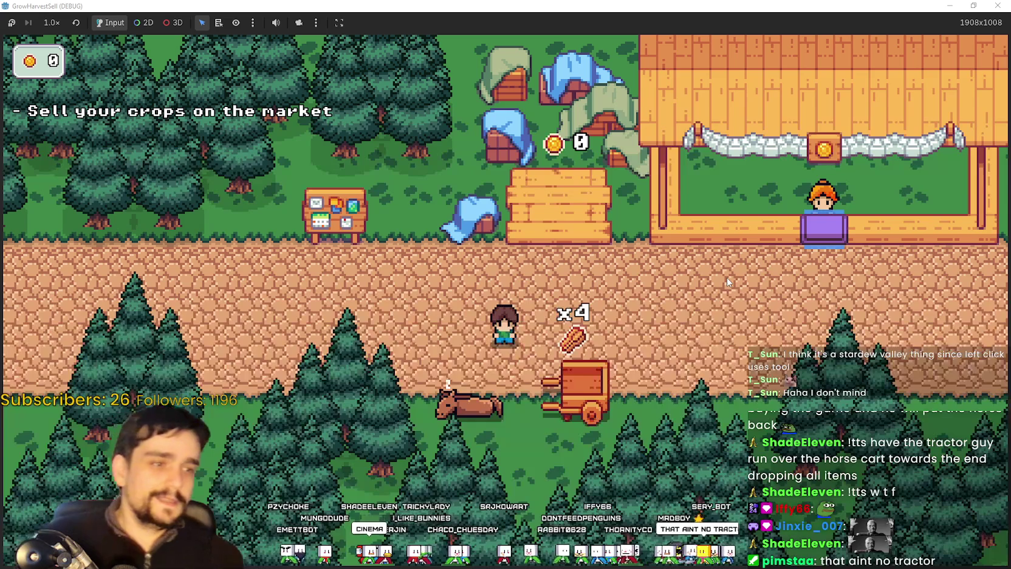
Step: Sell the crops at the market stall and collect all the gold from the bank board
{"action": "key", "text": "d"}
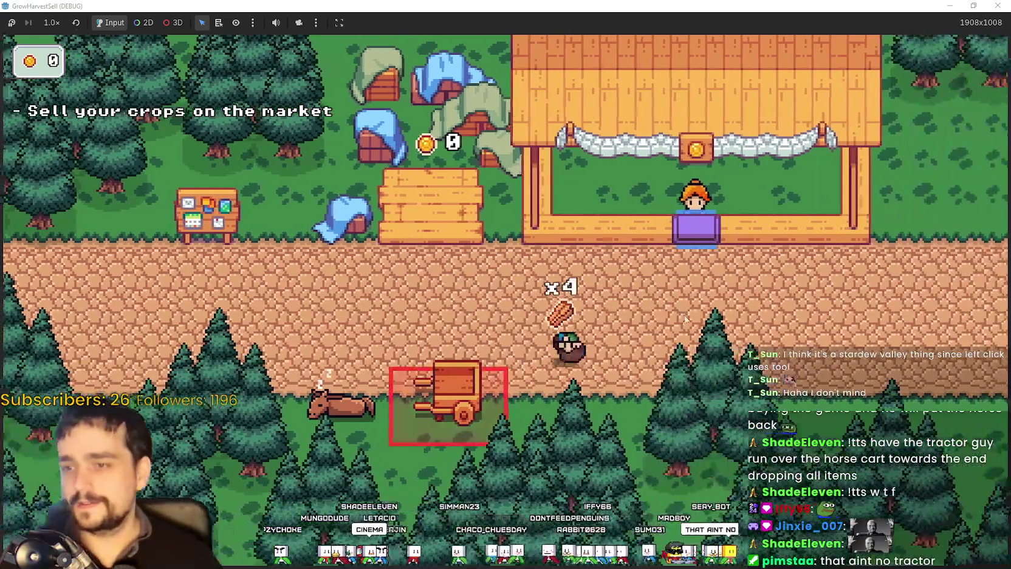
{"action": "key", "text": "w"}
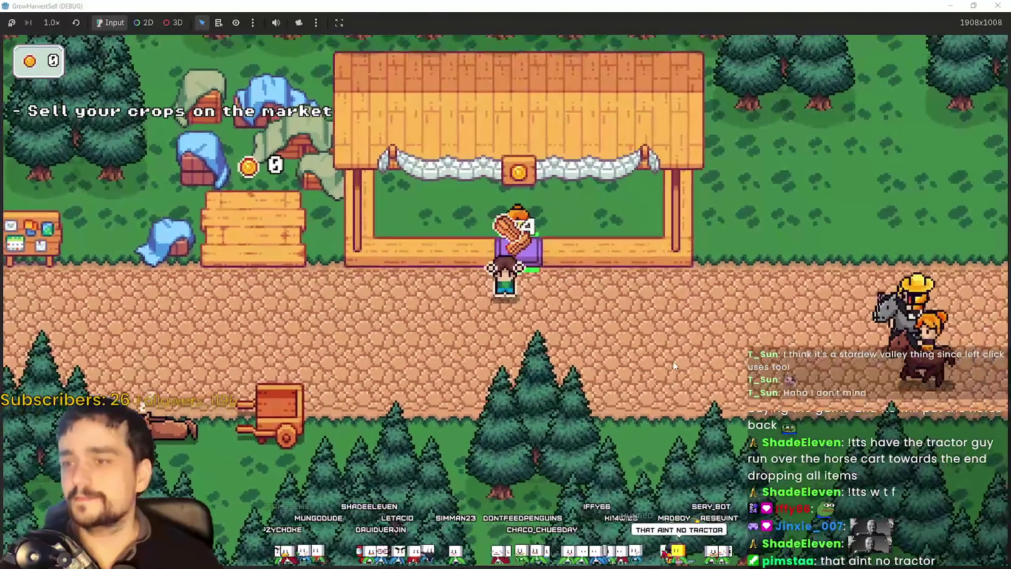
{"action": "key", "text": "a"}
{"action": "key", "text": "a"}
{"action": "key", "text": "w"}
{"action": "key", "text": "e"}
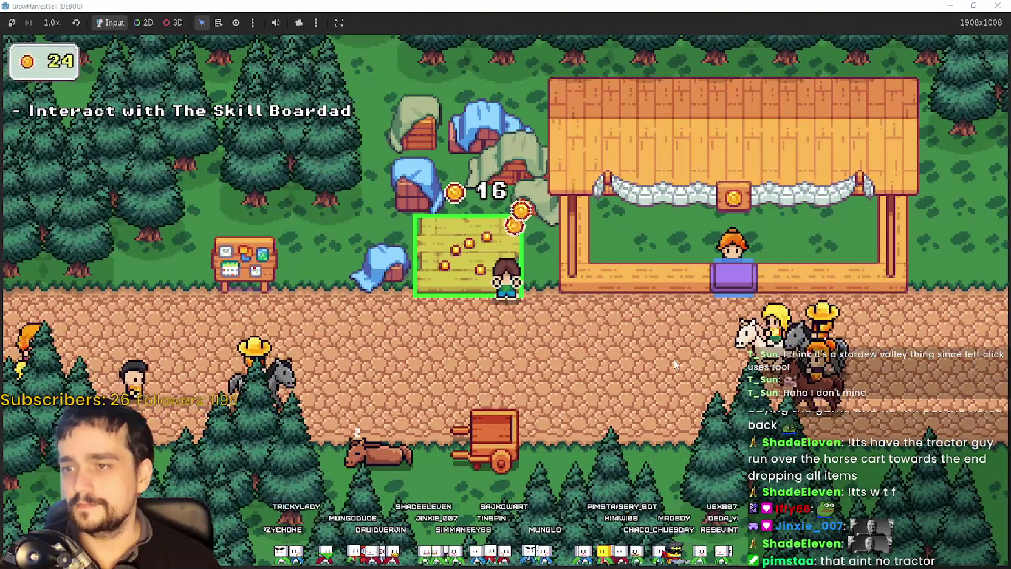
{"action": "key", "text": "a"}
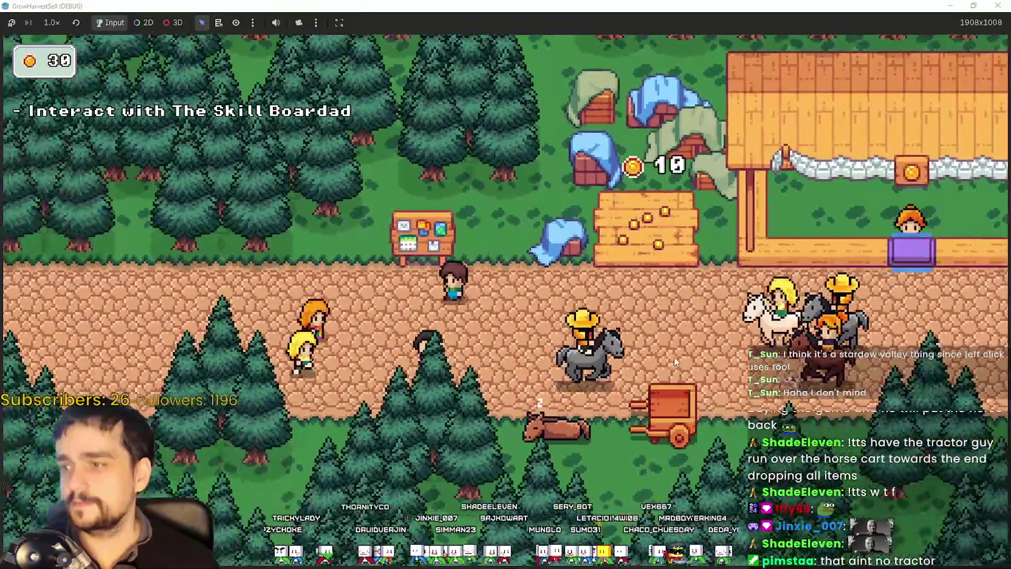
{"action": "key", "text": "d"}
{"action": "key", "text": "w"}
{"action": "key", "text": "e"}
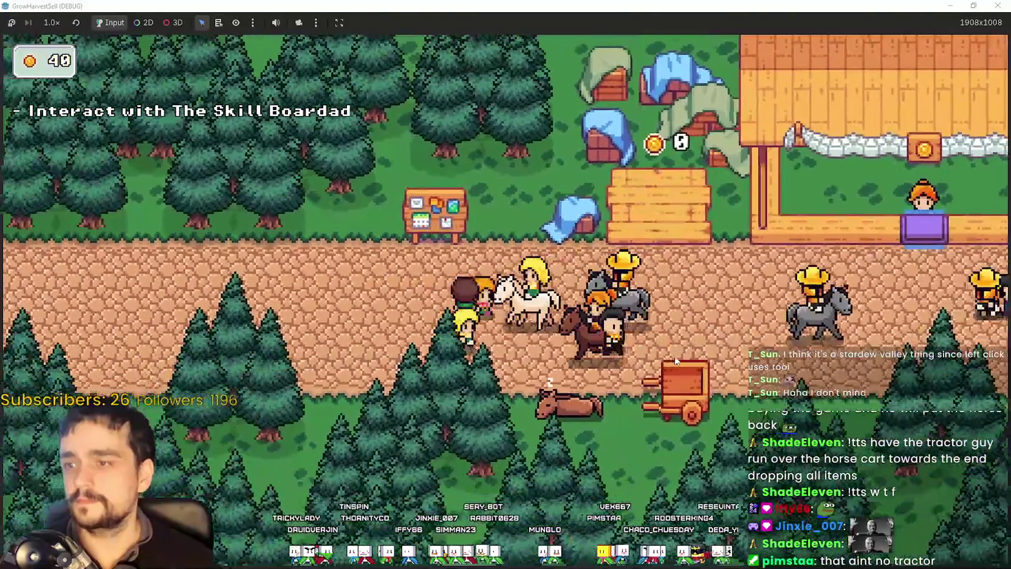
Step: Buy the Cart Slots I upgrade on the prestige Skill Board, then close it
{"action": "key", "text": "e"}
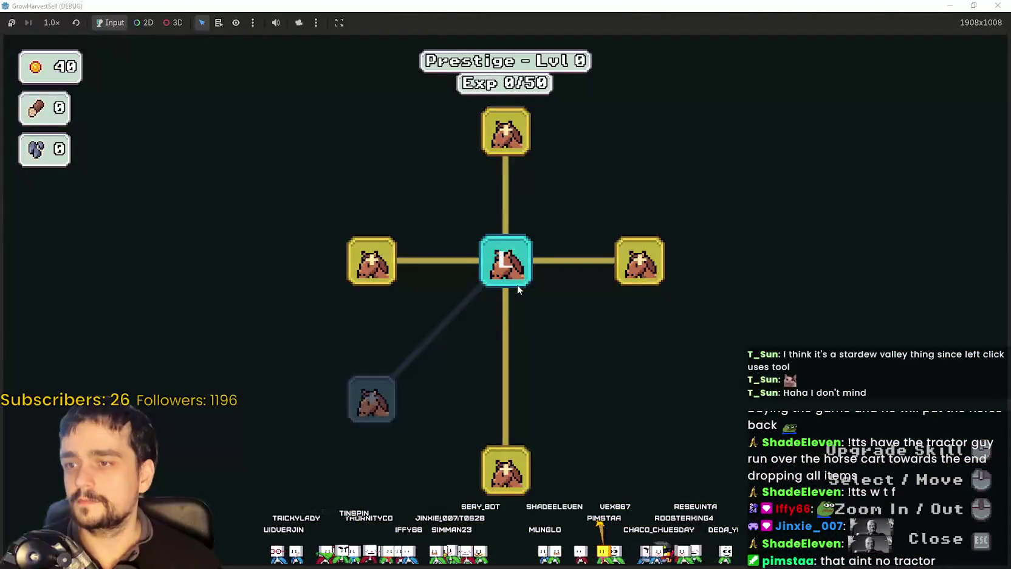
{"action": "scroll", "coordinate": [507, 338], "scroll_direction": "down", "scroll_amount": 2}
{"action": "left_click", "coordinate": [512, 236]}
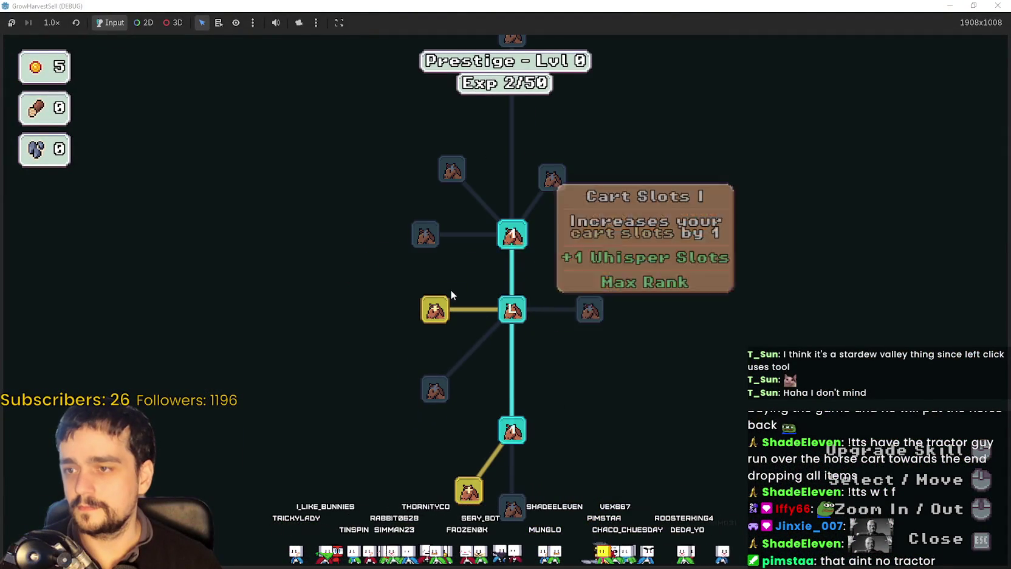
{"action": "mouse_move", "coordinate": [512, 271]}
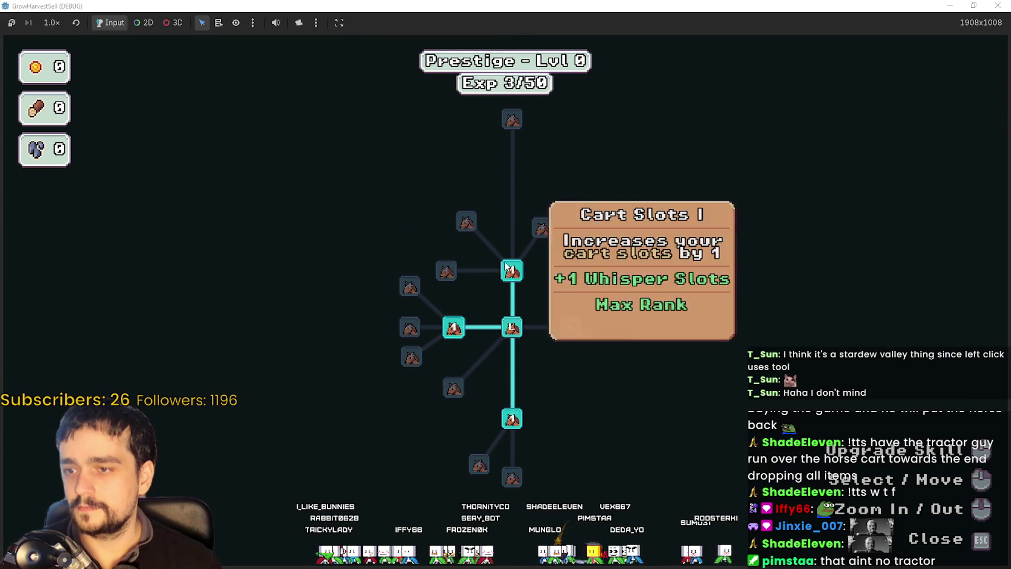
{"action": "key", "text": "Escape"}
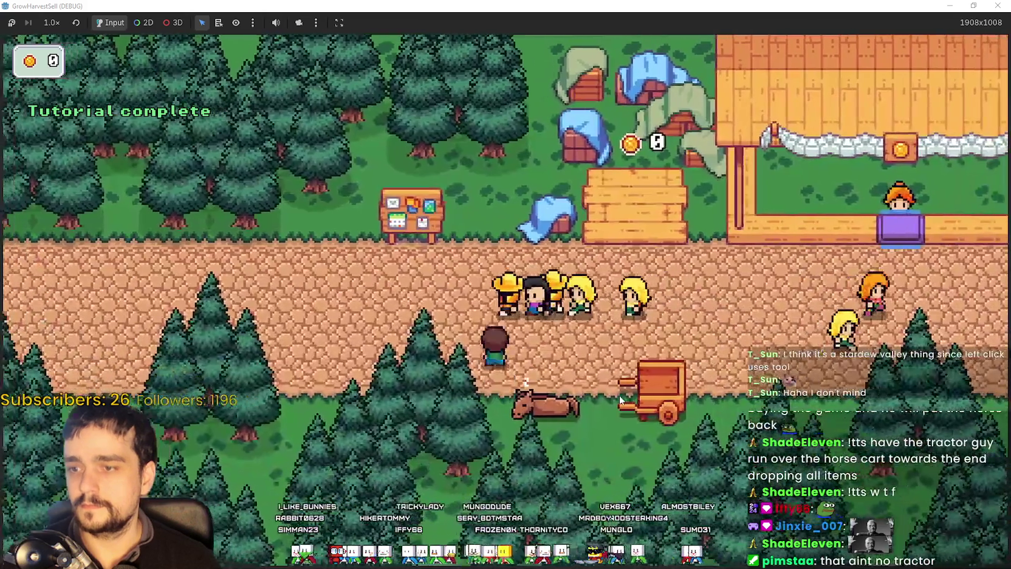
Step: Travel from the horse to forest stage 1 and harvest crops across the field alongside the tractor
{"action": "left_click", "coordinate": [521, 395]}
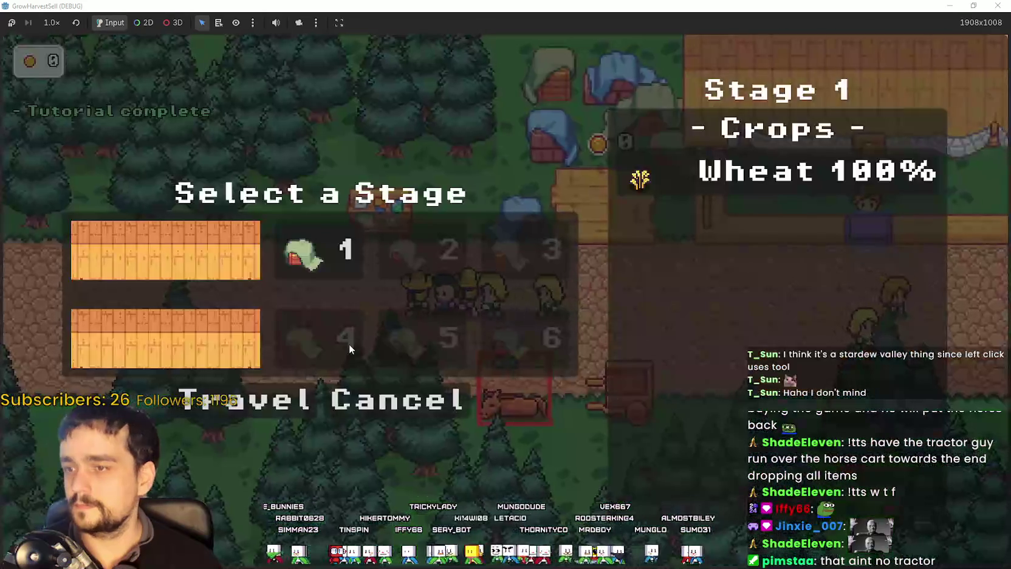
{"action": "left_click", "coordinate": [276, 392]}
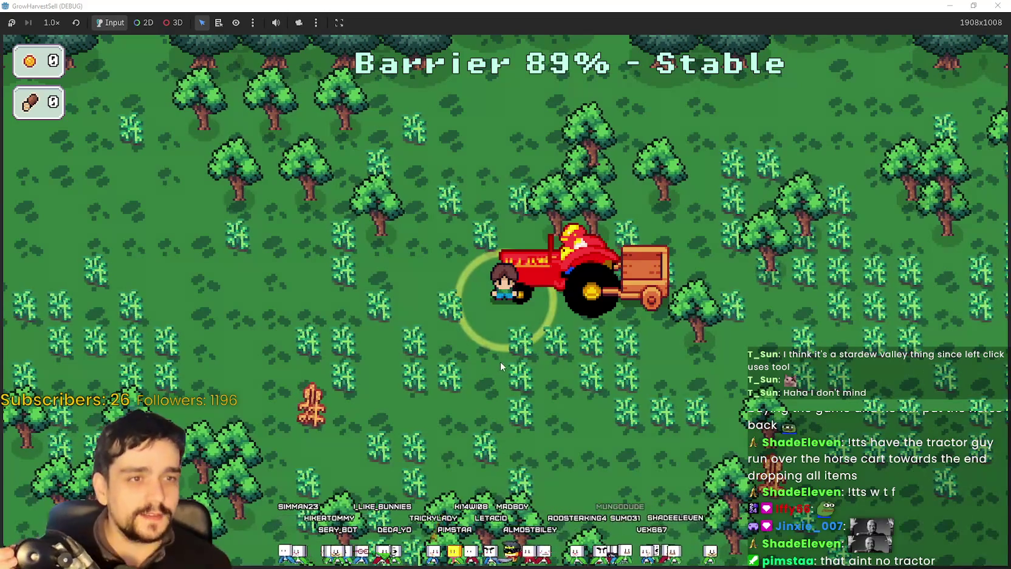
{"action": "key", "text": "s"}
{"action": "key", "text": "d"}
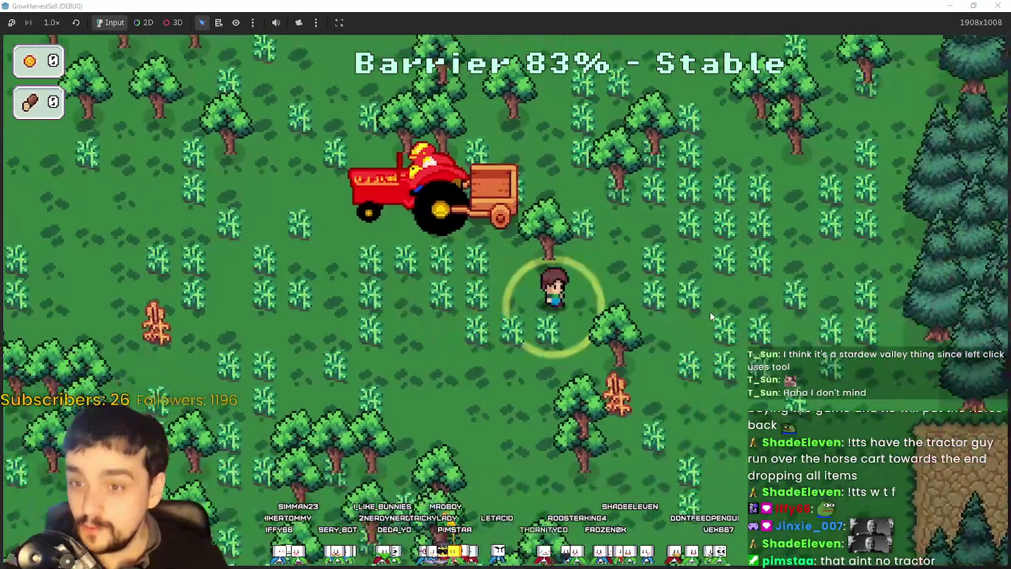
{"action": "key", "text": "s"}
{"action": "key", "text": "a"}
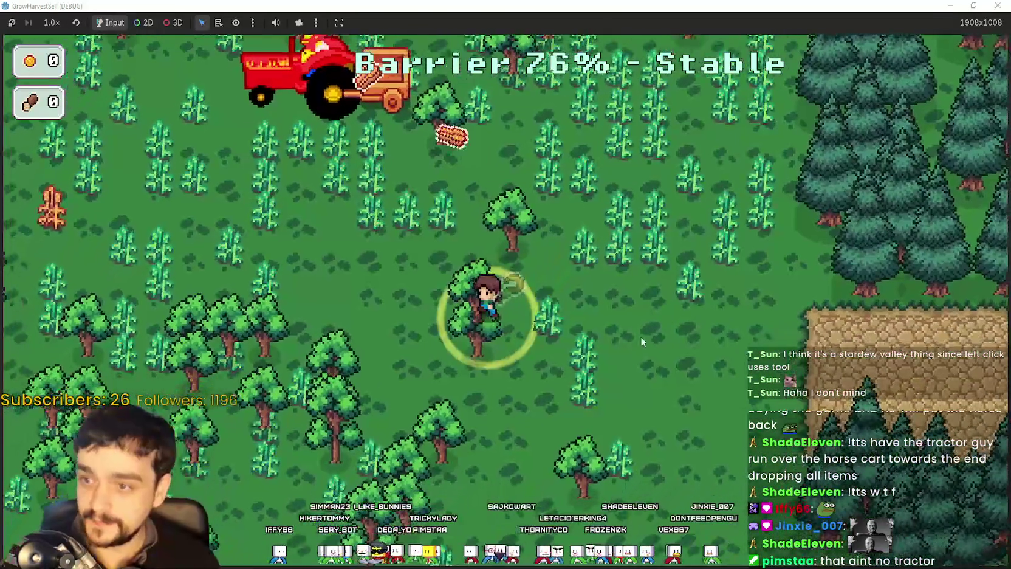
{"action": "key", "text": "w"}
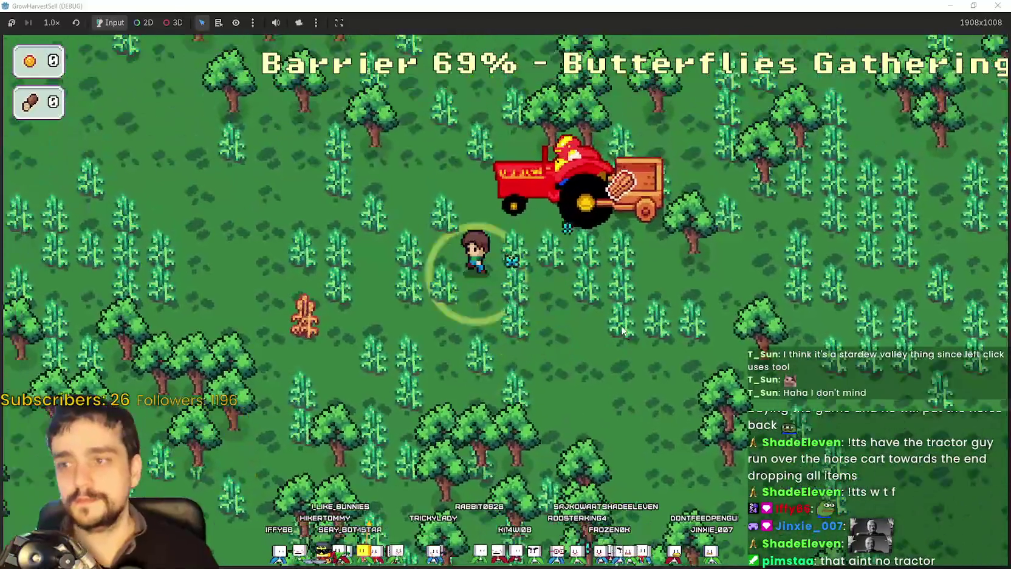
{"action": "key", "text": "a"}
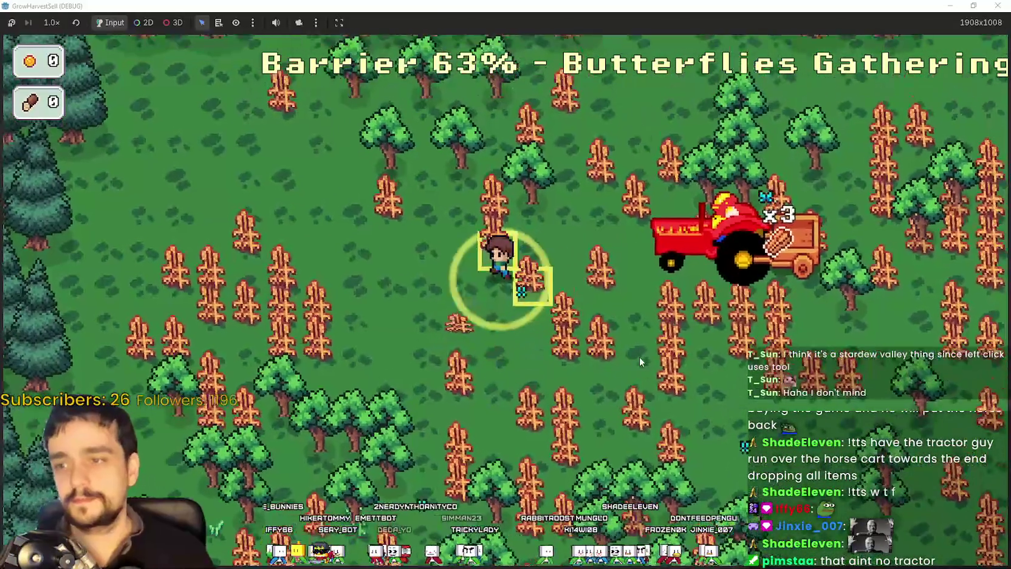
{"action": "key", "text": "a"}
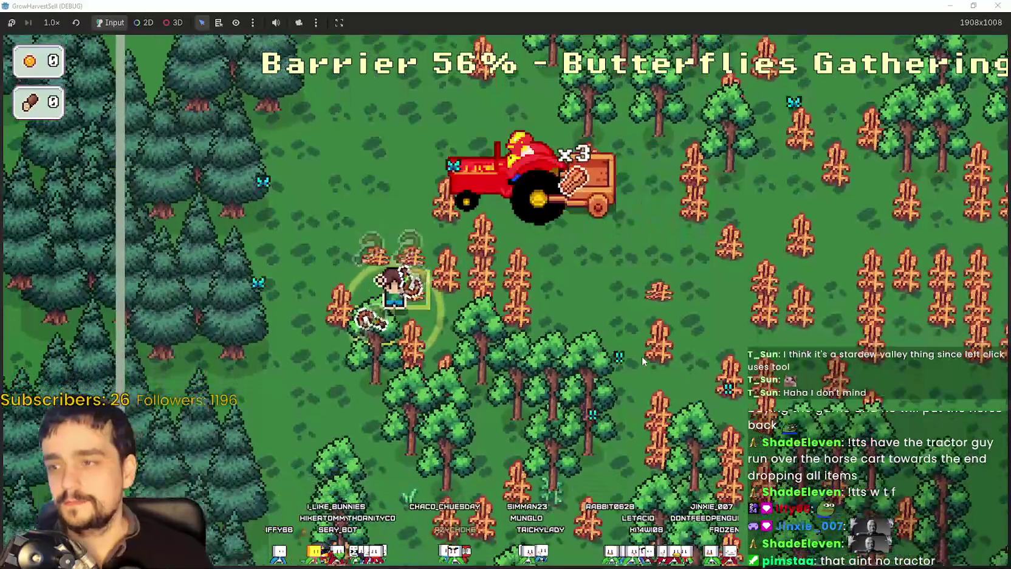
{"action": "key", "text": "d"}
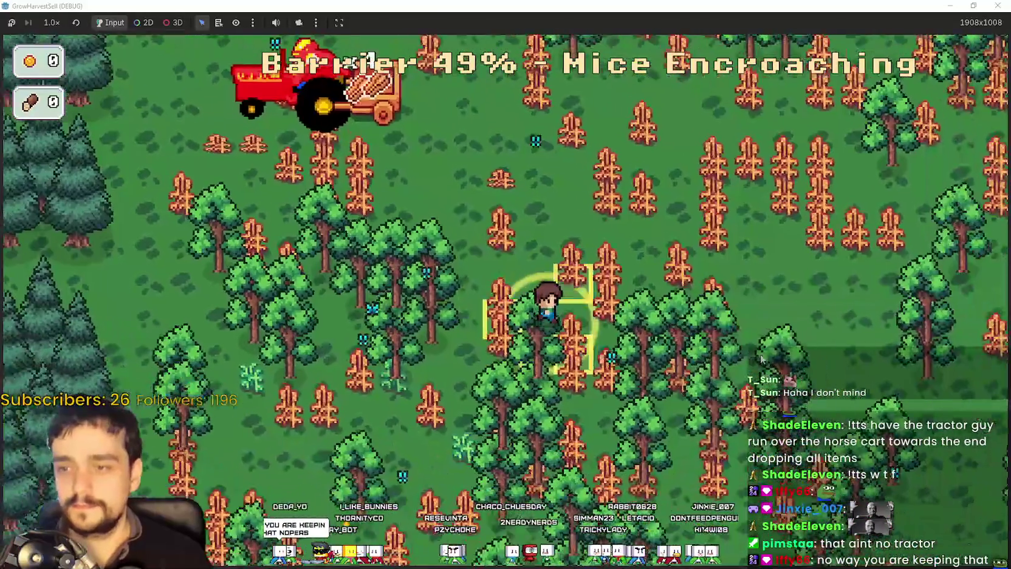
Step: Keep harvesting toward the pines and the dirt area until the barrier nears 3%, then end the stage
{"action": "key", "text": "d"}
{"action": "key", "text": "w"}
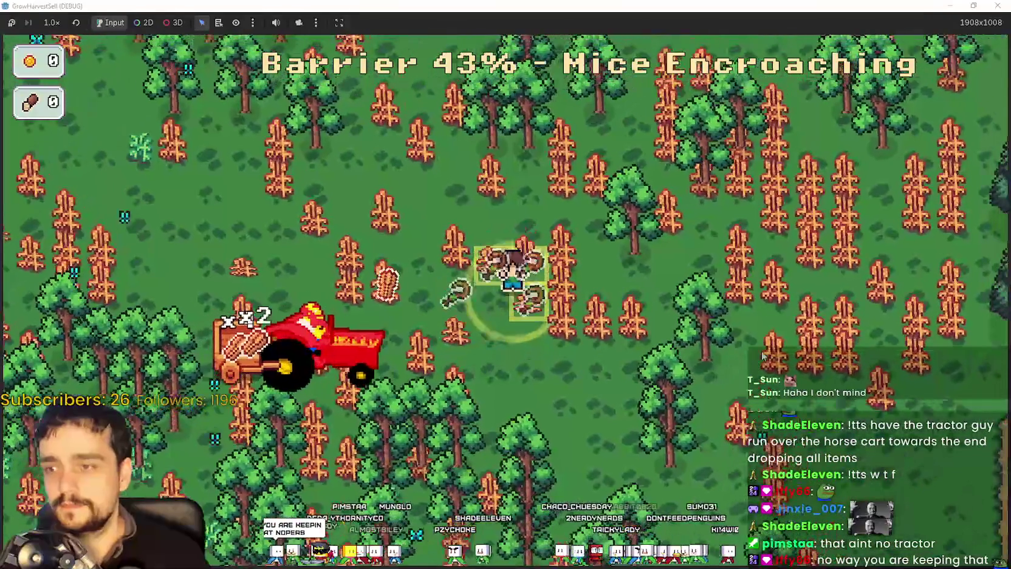
{"action": "key", "text": "d"}
{"action": "key", "text": "w"}
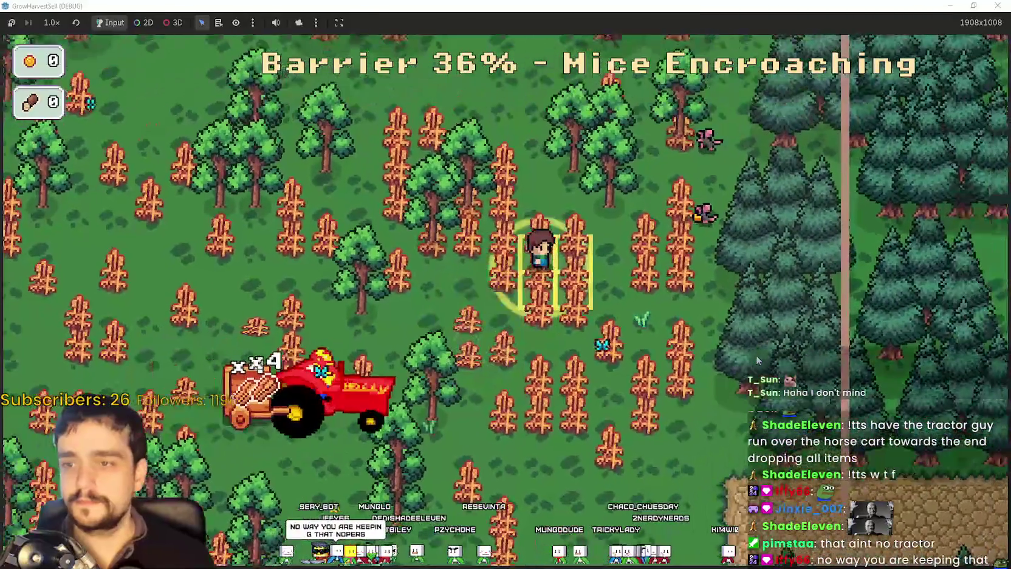
{"action": "key", "text": "a"}
{"action": "key", "text": "s"}
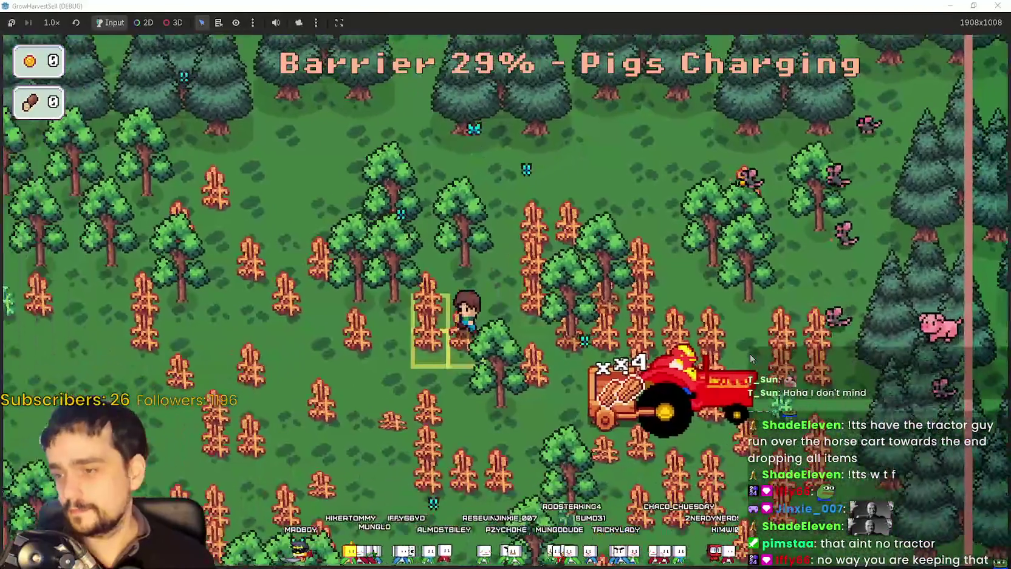
{"action": "key", "text": "a"}
{"action": "key", "text": "s"}
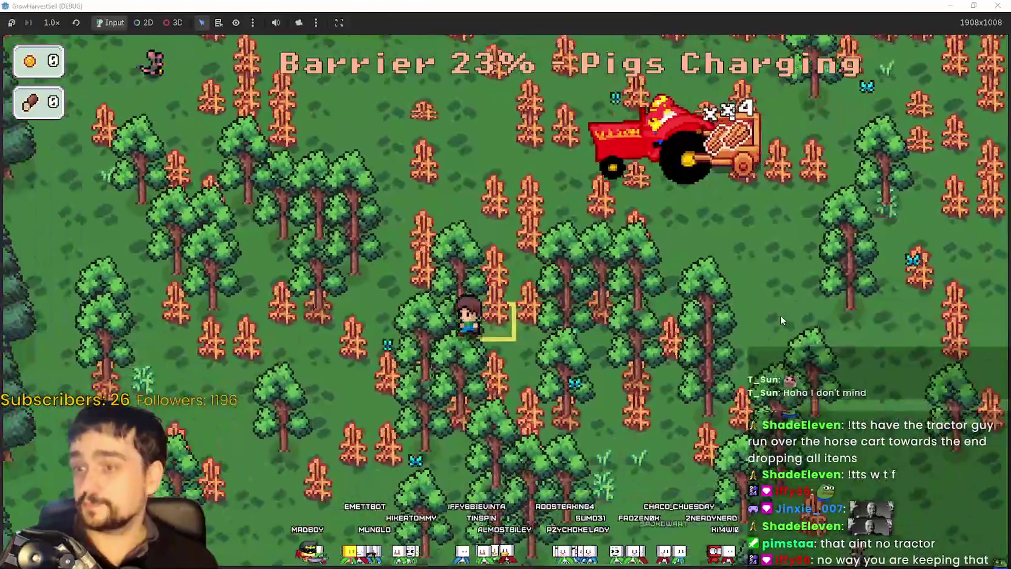
{"action": "key", "text": "d"}
{"action": "key", "text": "s"}
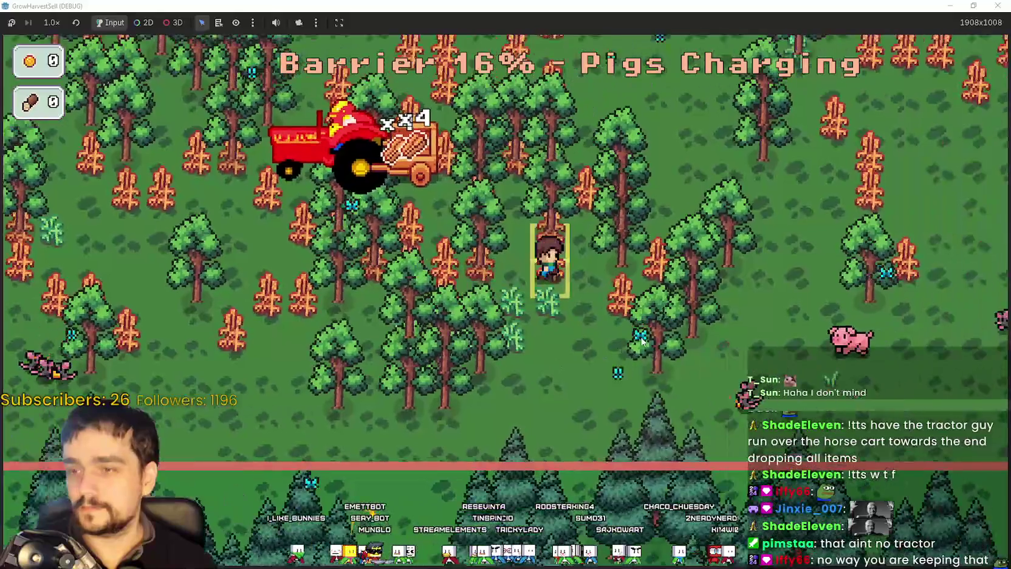
{"action": "key", "text": "w"}
{"action": "key", "text": "d"}
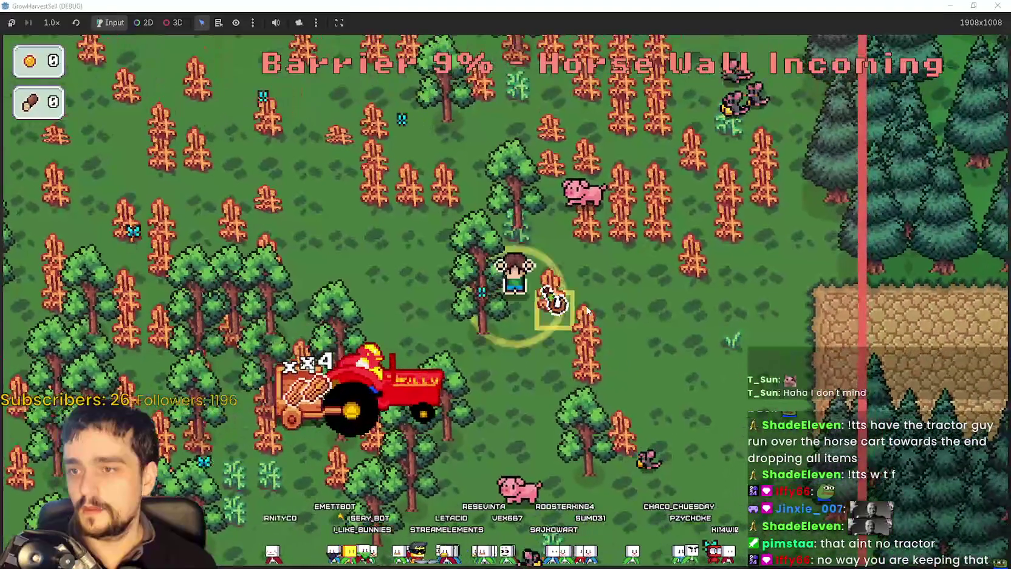
{"action": "key", "text": "d"}
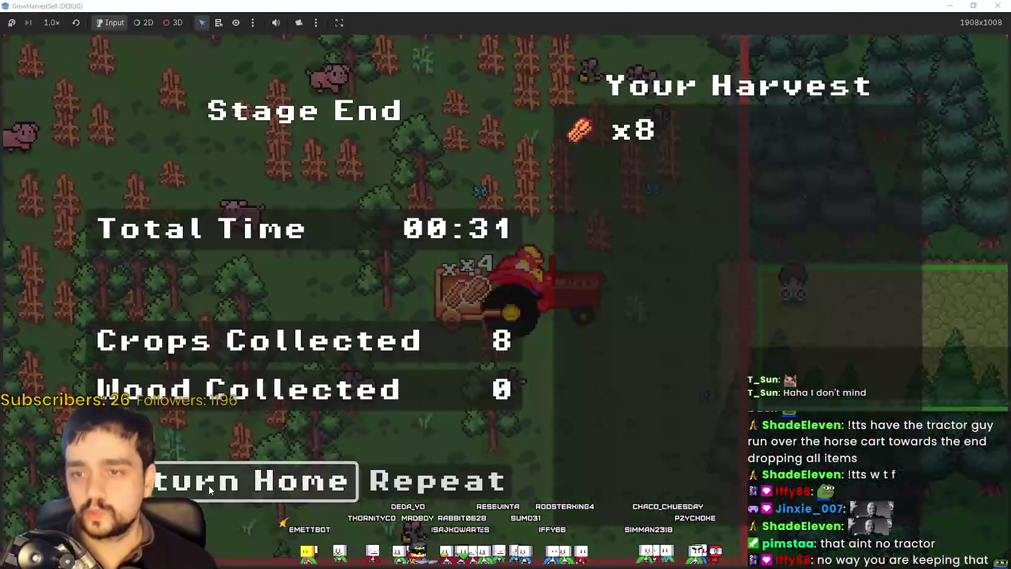
{"action": "key", "text": "Return"}
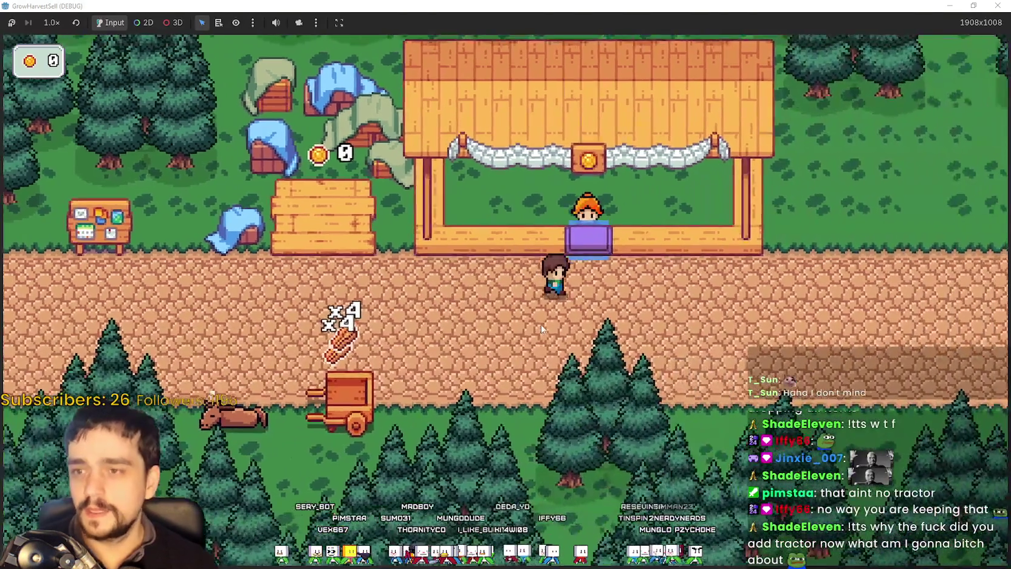
Step: Pick up the dropped harvest, sell it at the shop counter, and stock the crop crate
{"action": "key", "text": "a"}
{"action": "key", "text": "s"}
{"action": "key", "text": "d"}
{"action": "key", "text": "w"}
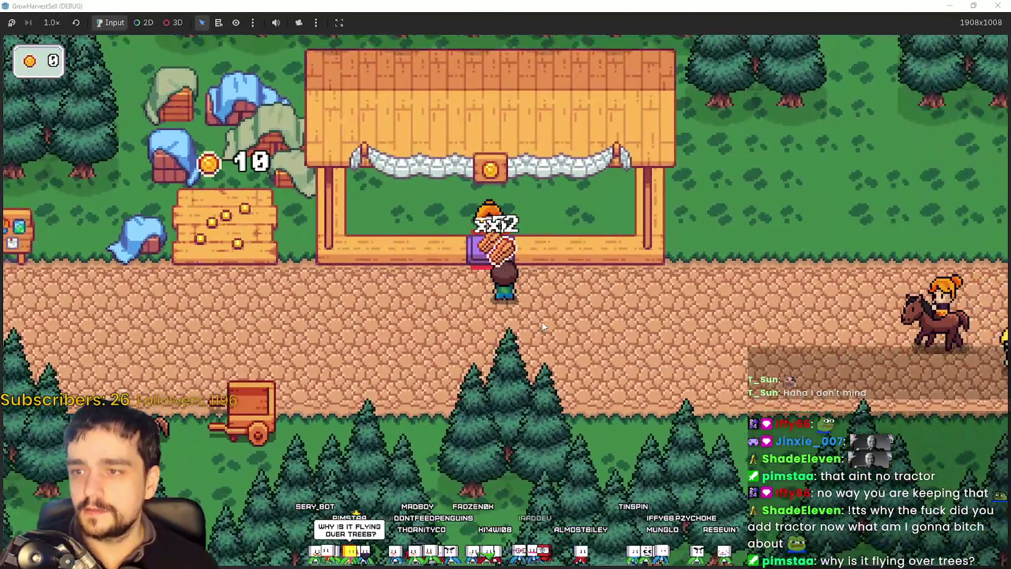
{"action": "key", "text": "a"}
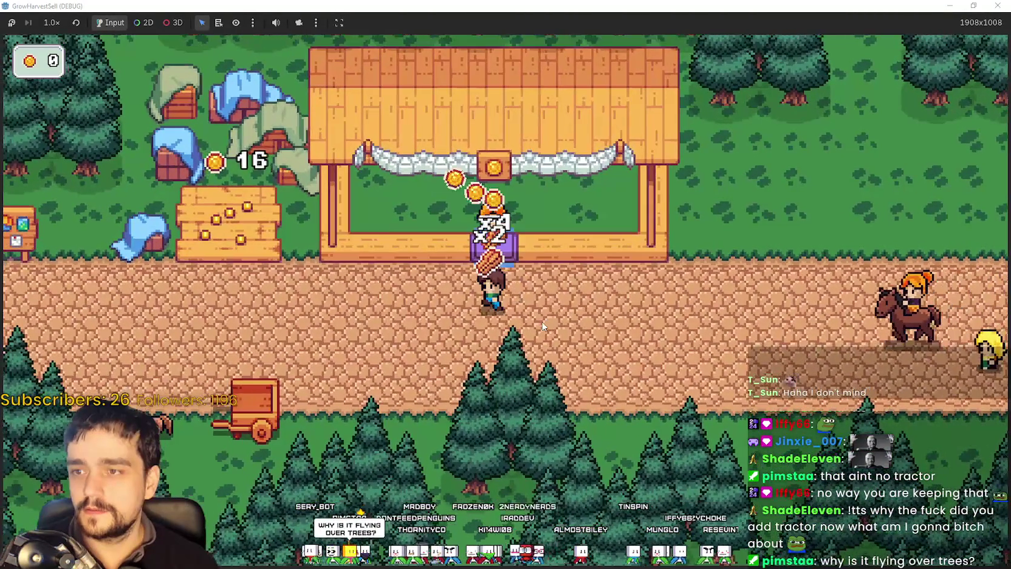
{"action": "key", "text": "a"}
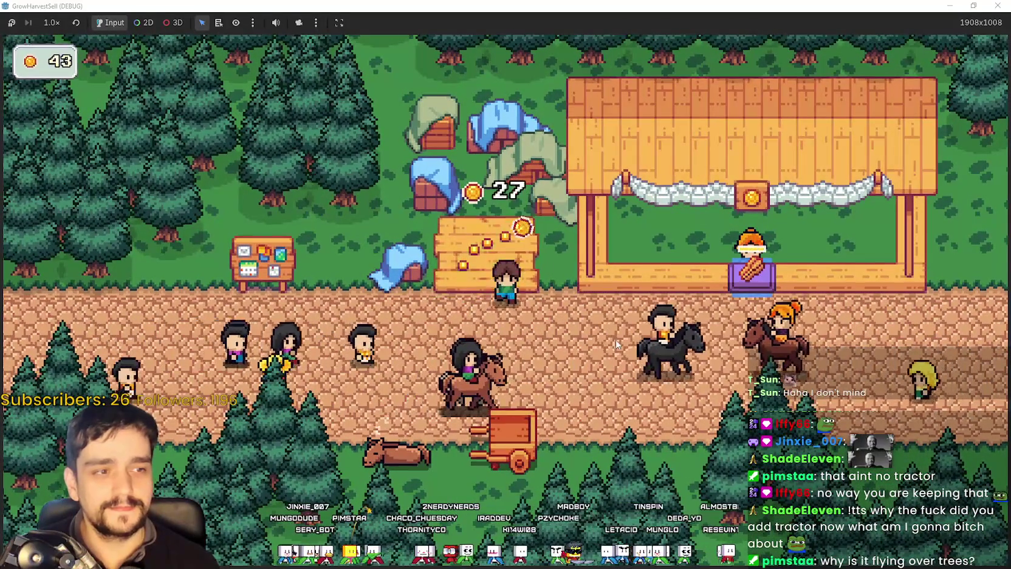
{"action": "key", "text": "w"}
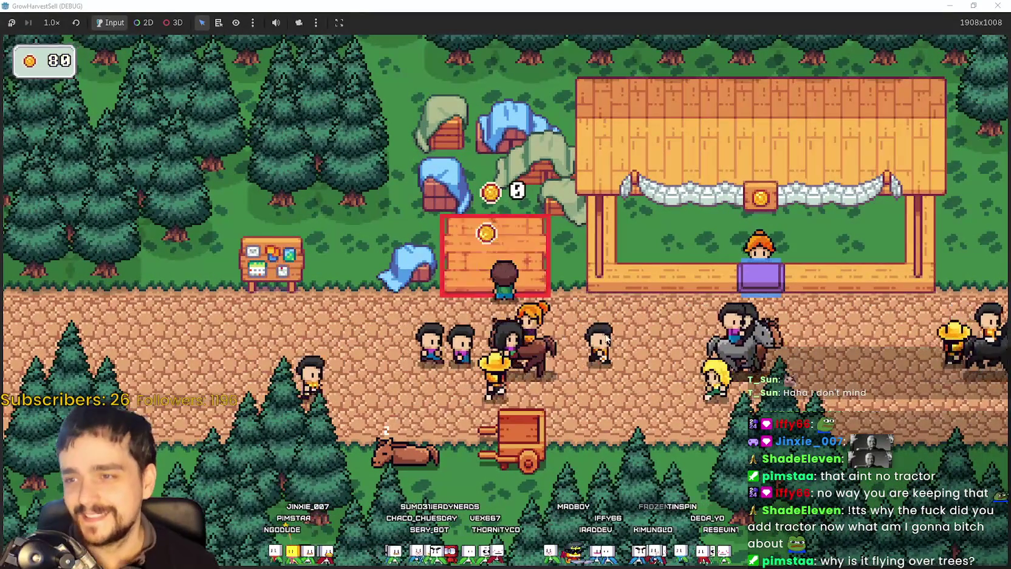
Step: Buy the Resource Domain Damage upgrade in the prestige skill tree
{"action": "key", "text": "Tab"}
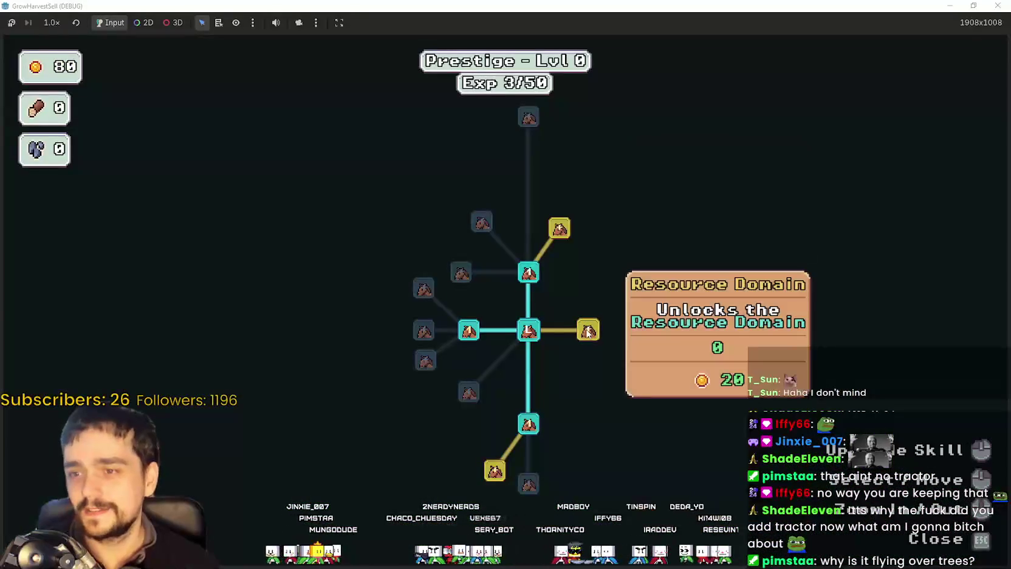
{"action": "mouse_move", "coordinate": [649, 257]}
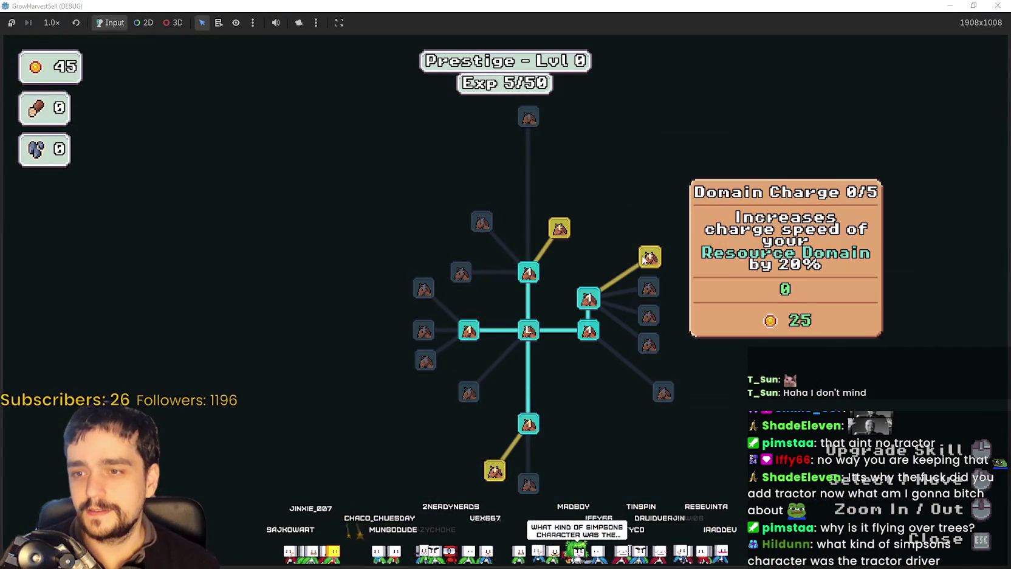
{"action": "key", "text": "Tab"}
{"action": "key", "text": "Tab"}
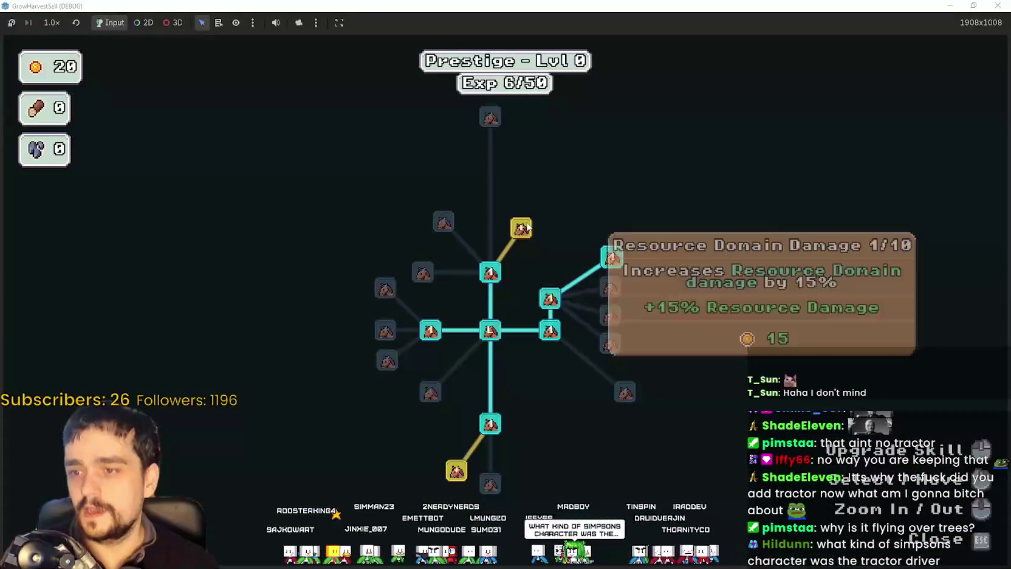
{"action": "key", "text": "Tab"}
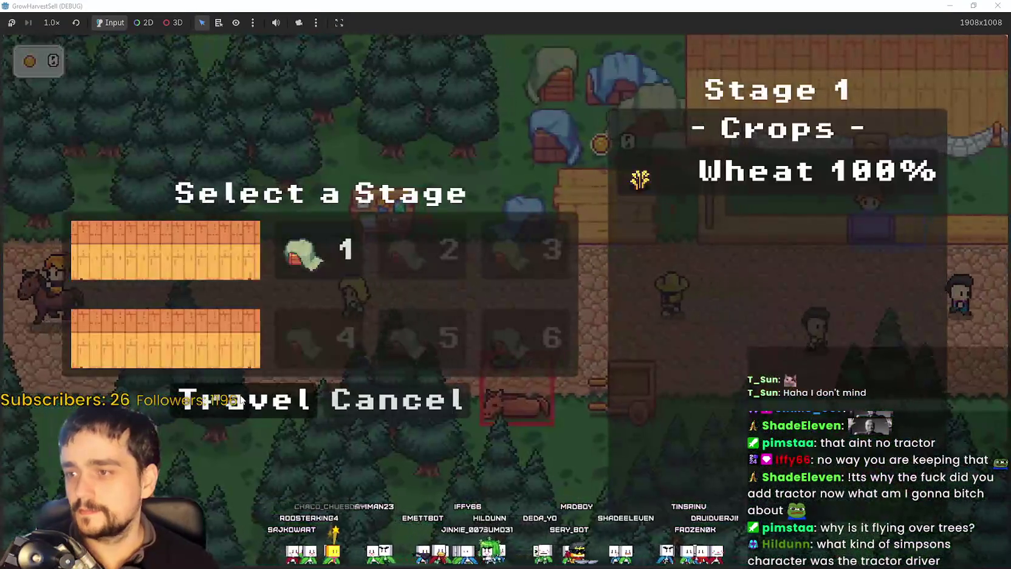
Step: Start the forest_1 stage and harvest crops north into the pines and south through the fields
{"action": "left_click", "coordinate": [241, 400]}
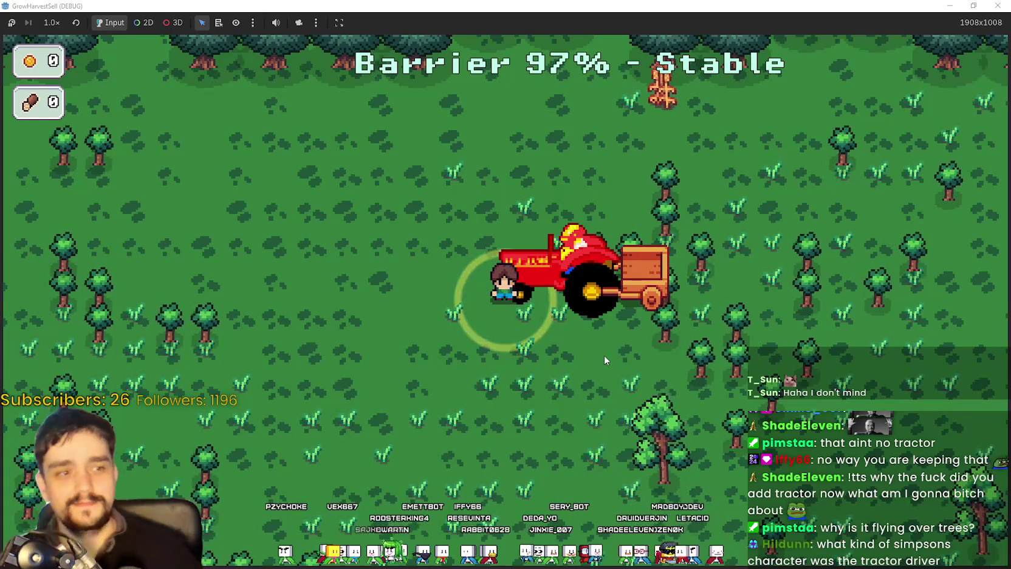
{"action": "key", "text": "a"}
{"action": "key", "text": "d"}
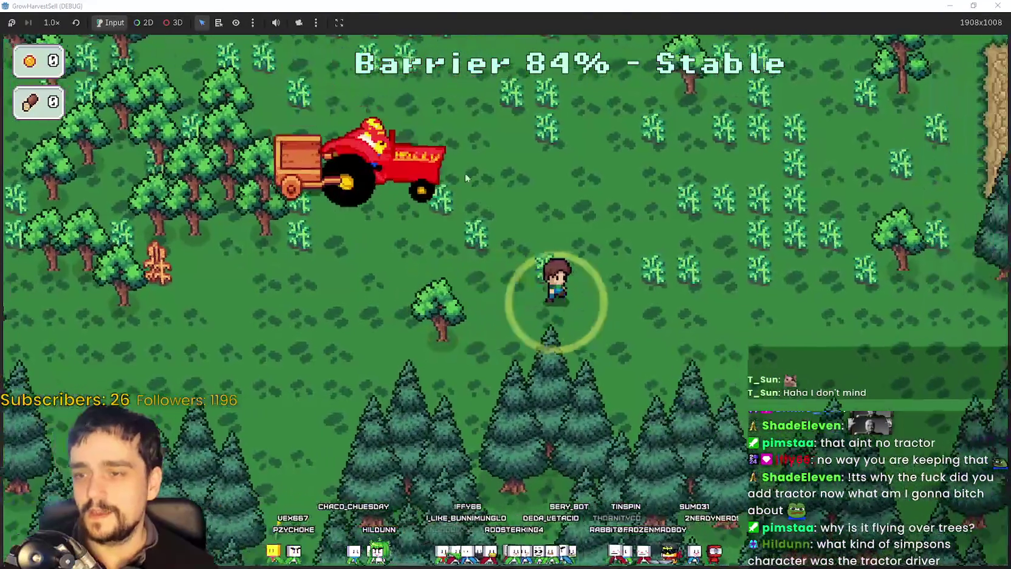
{"action": "key", "text": "d"}
{"action": "key", "text": "w"}
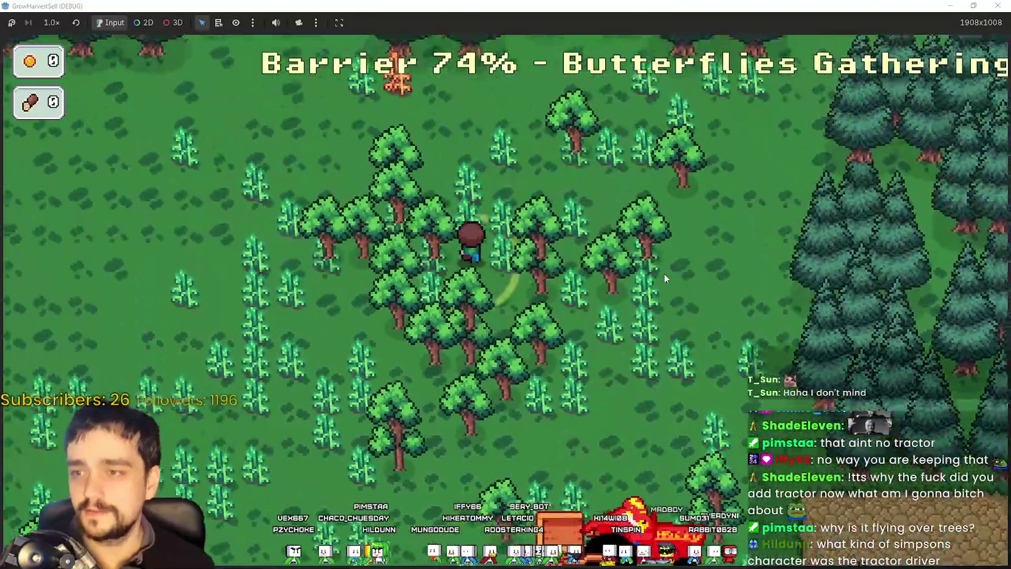
{"action": "key", "text": "w"}
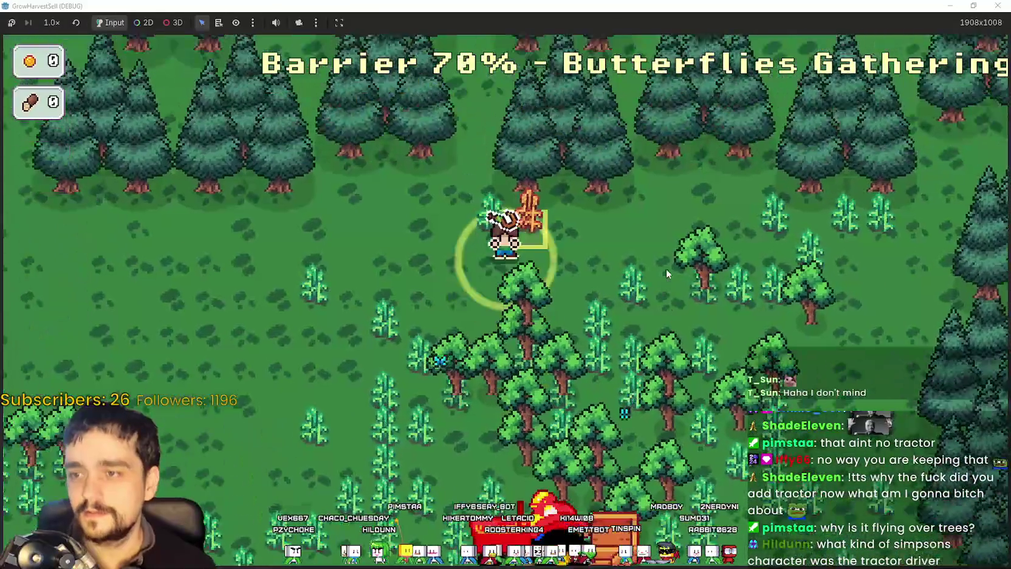
{"action": "key", "text": "s"}
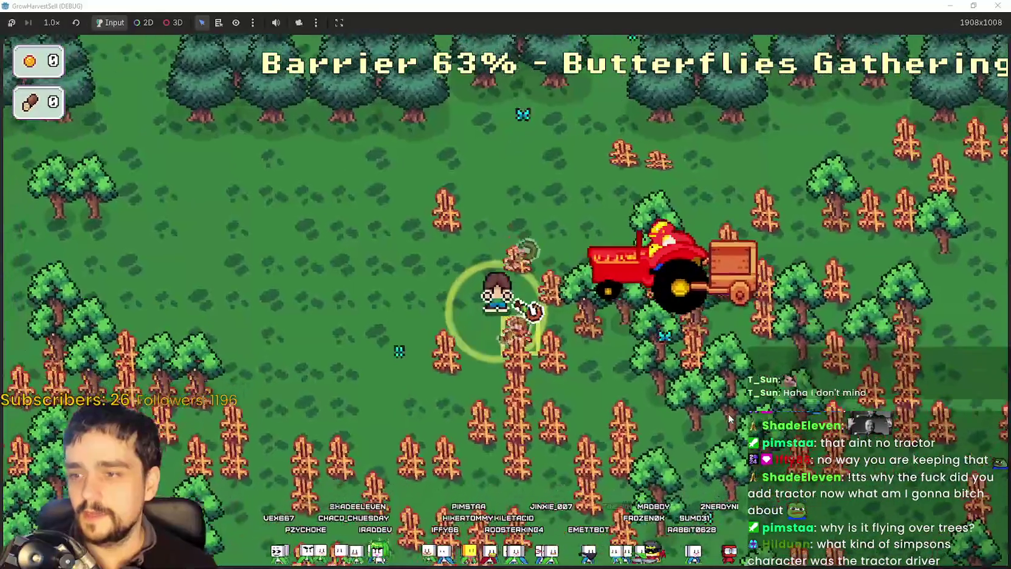
{"action": "key", "text": "s"}
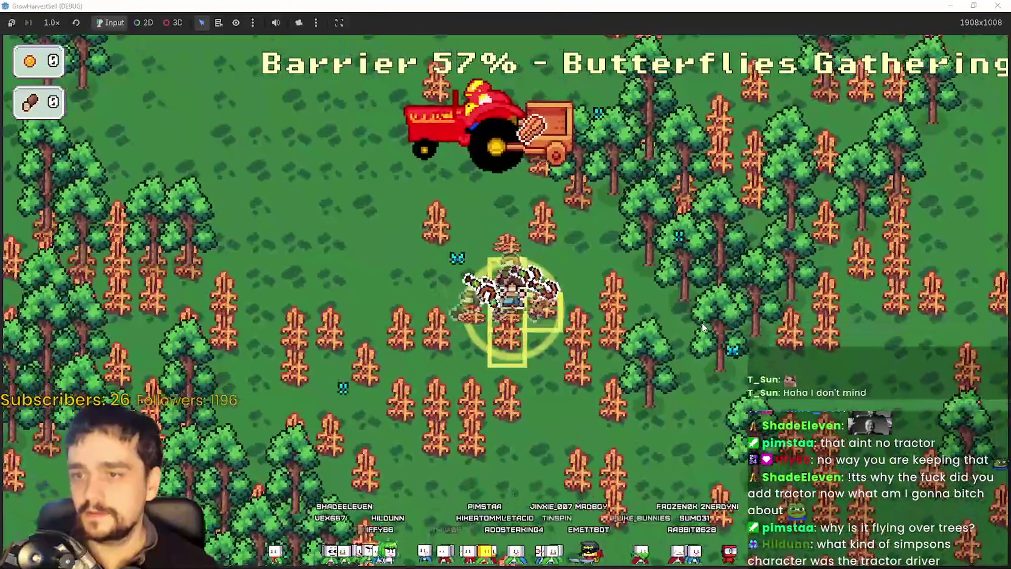
{"action": "key", "text": "s"}
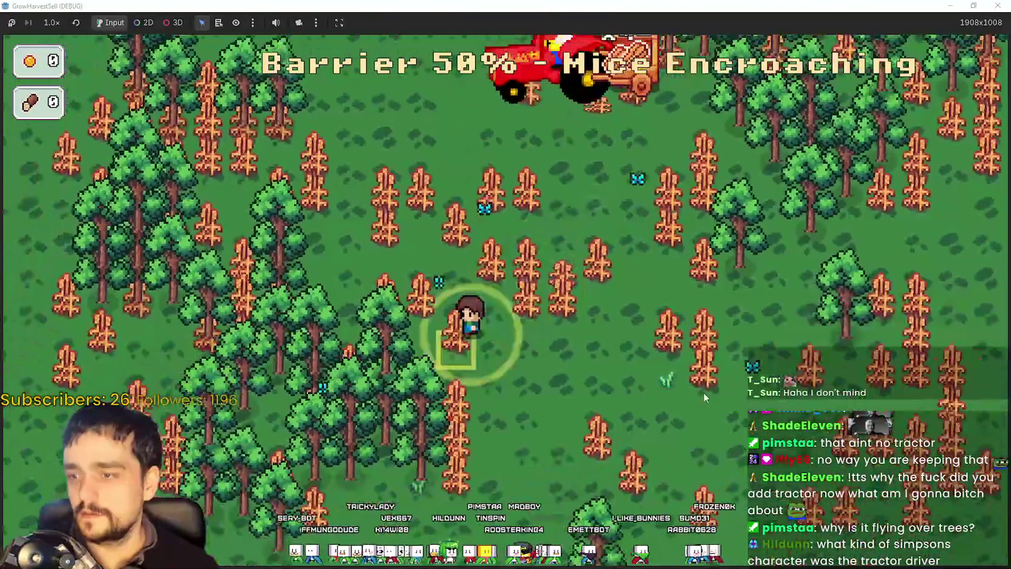
{"action": "key", "text": "a"}
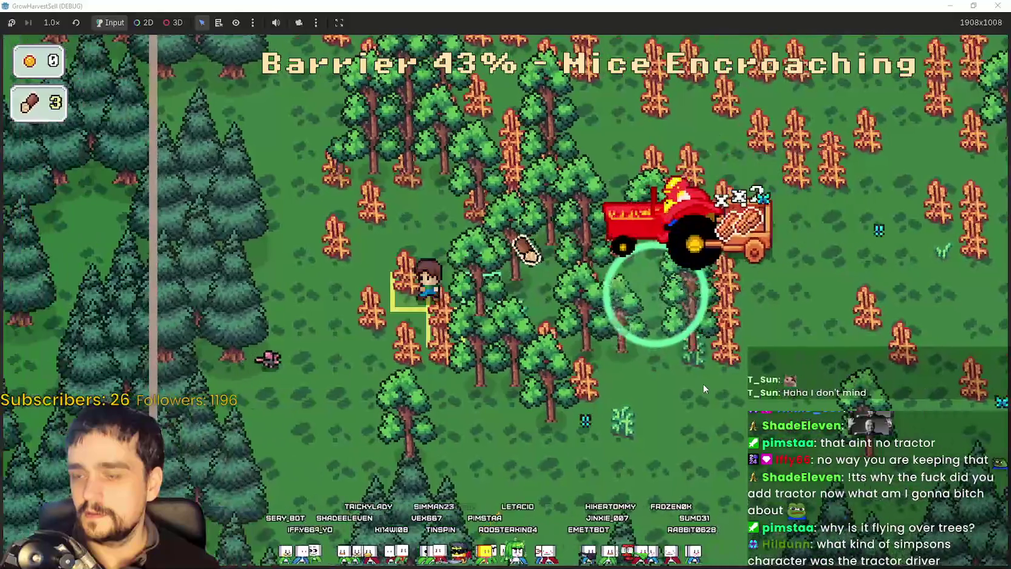
Step: Harvest more crops east and north, escape the horse wall at 0% barrier, and return home
{"action": "key", "text": "d"}
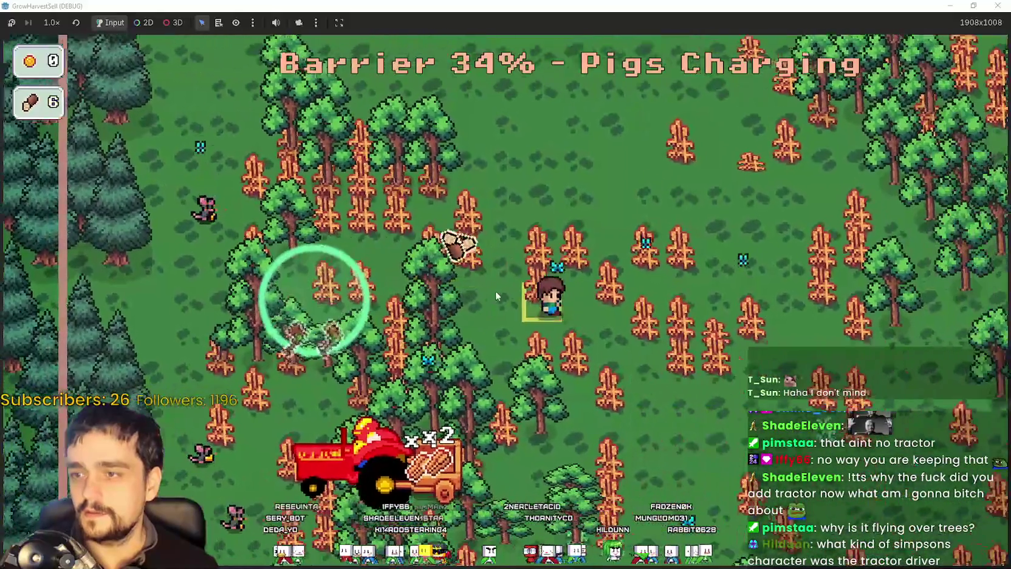
{"action": "key", "text": "d"}
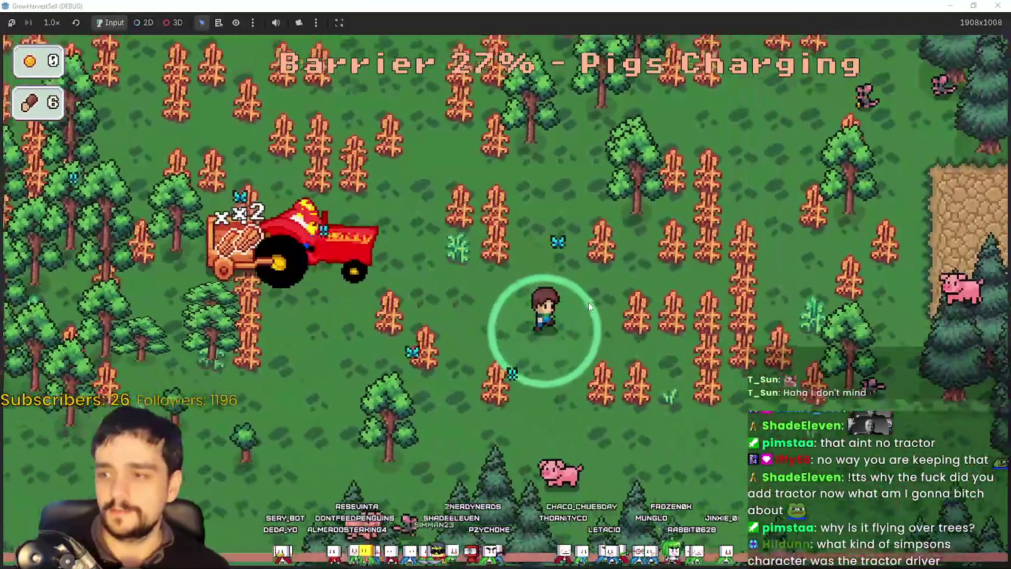
{"action": "key", "text": "d"}
{"action": "key", "text": "w"}
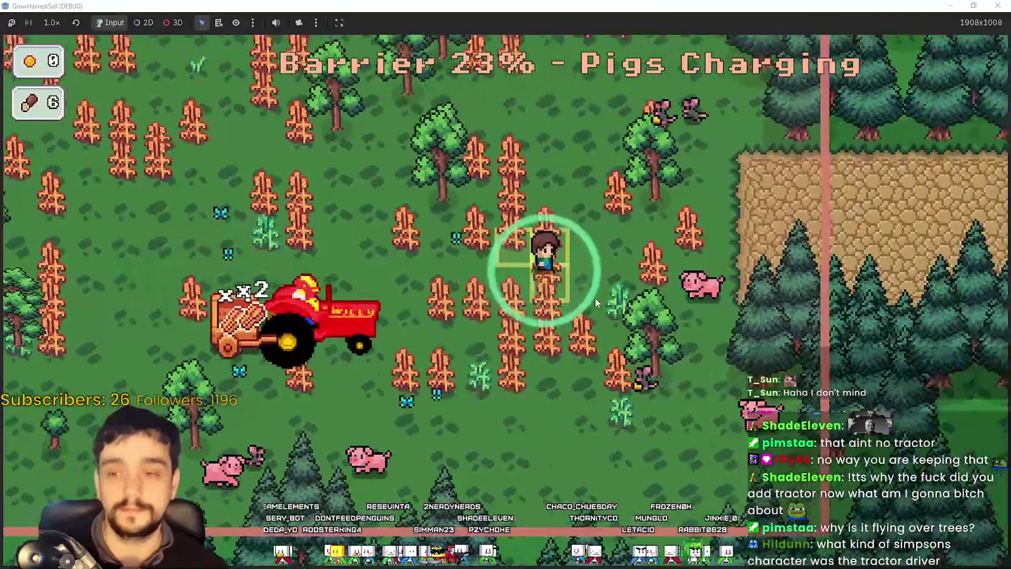
{"action": "key", "text": "a"}
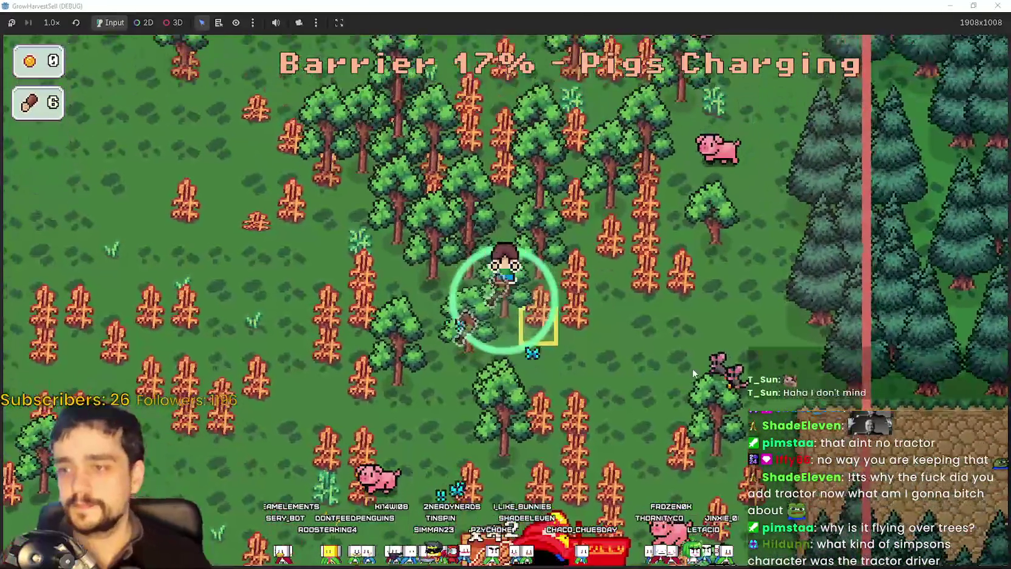
{"action": "key", "text": "w"}
{"action": "key", "text": "a"}
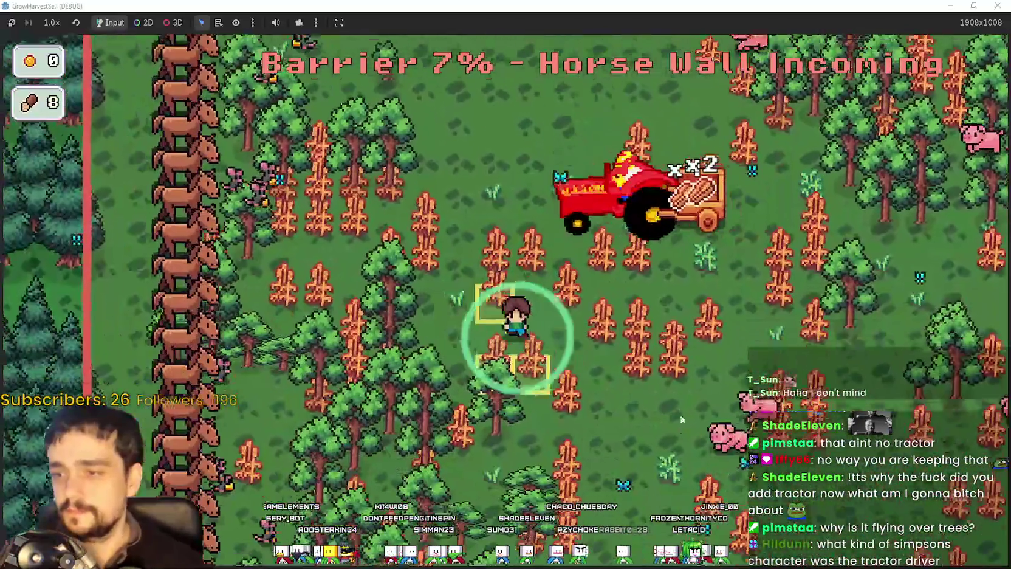
{"action": "key", "text": "d"}
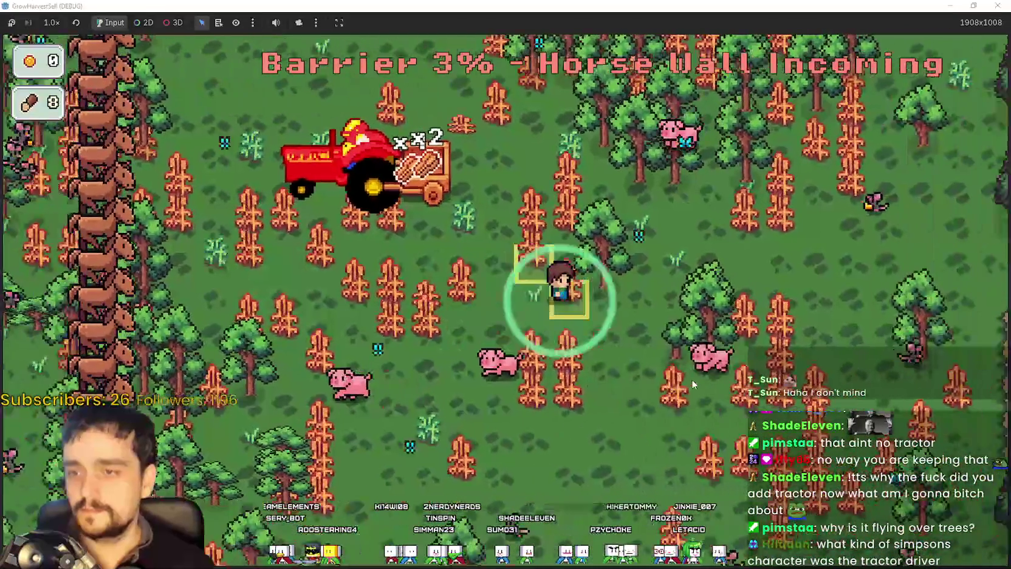
{"action": "key", "text": "d"}
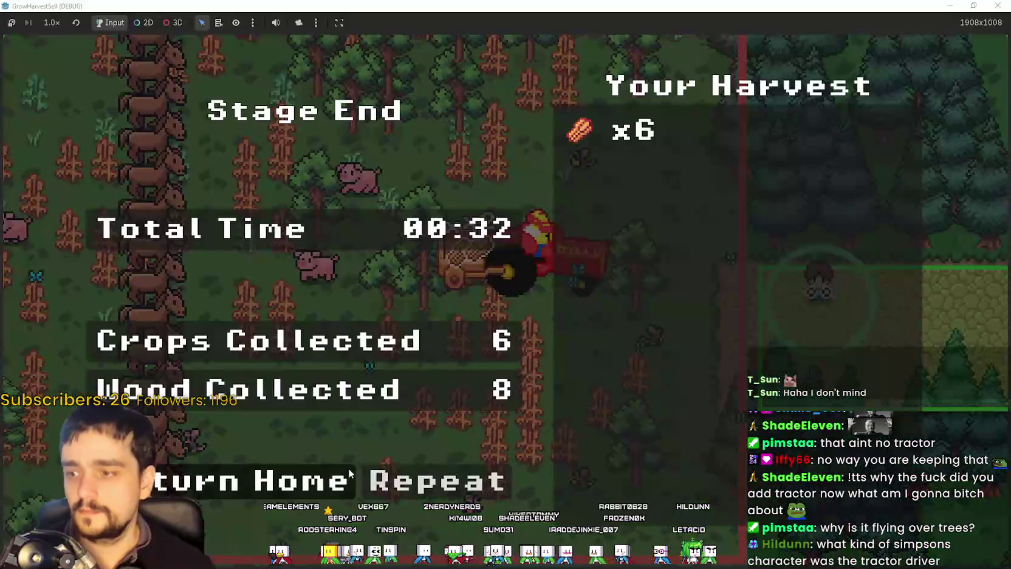
{"action": "left_click", "coordinate": [350, 473]}
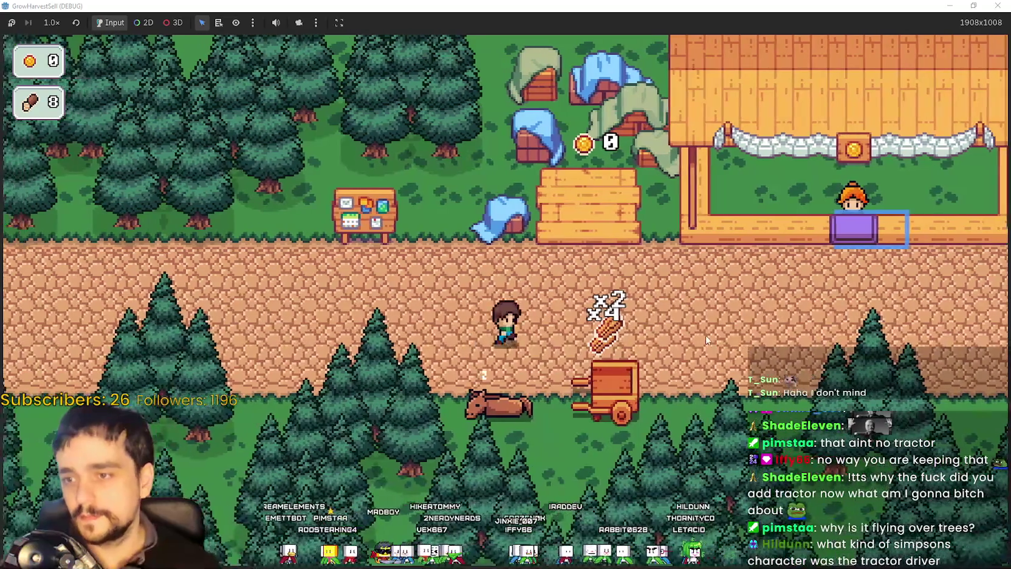
Step: Sell the crops at the stall and collect the coins from the sales bin
{"action": "key", "text": "w"}
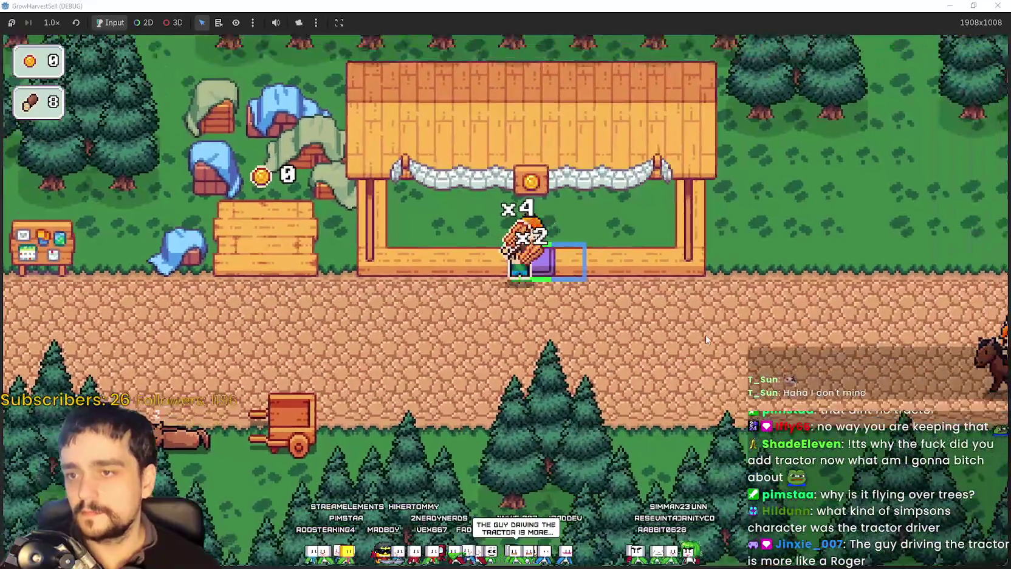
{"action": "key", "text": "s"}
{"action": "key", "text": "a"}
{"action": "key", "text": "w"}
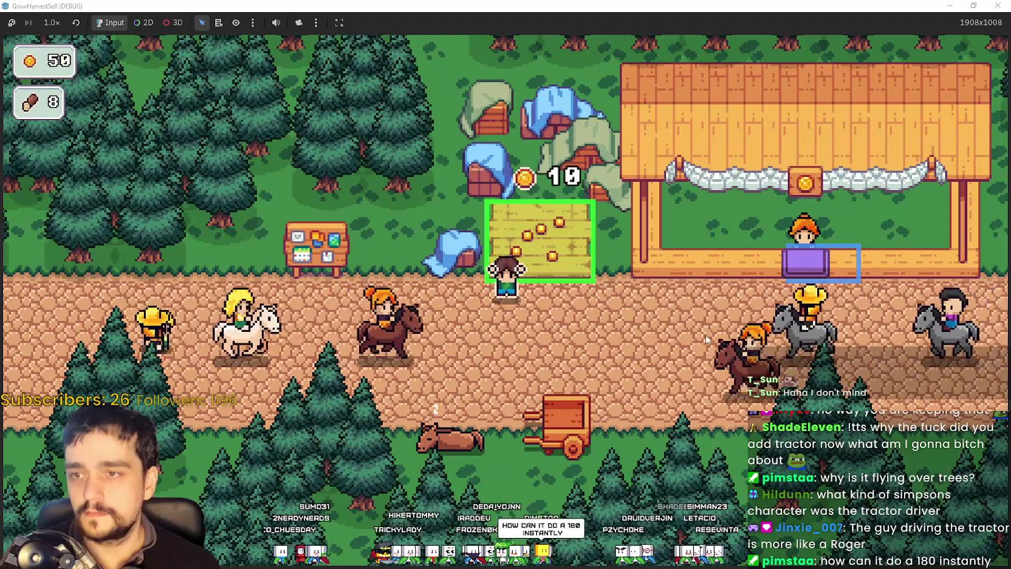
Step: Buy two prestige upgrades with wood and coins, leaving 0 coins, then bring up the Twitch stream
{"action": "key", "text": "p"}
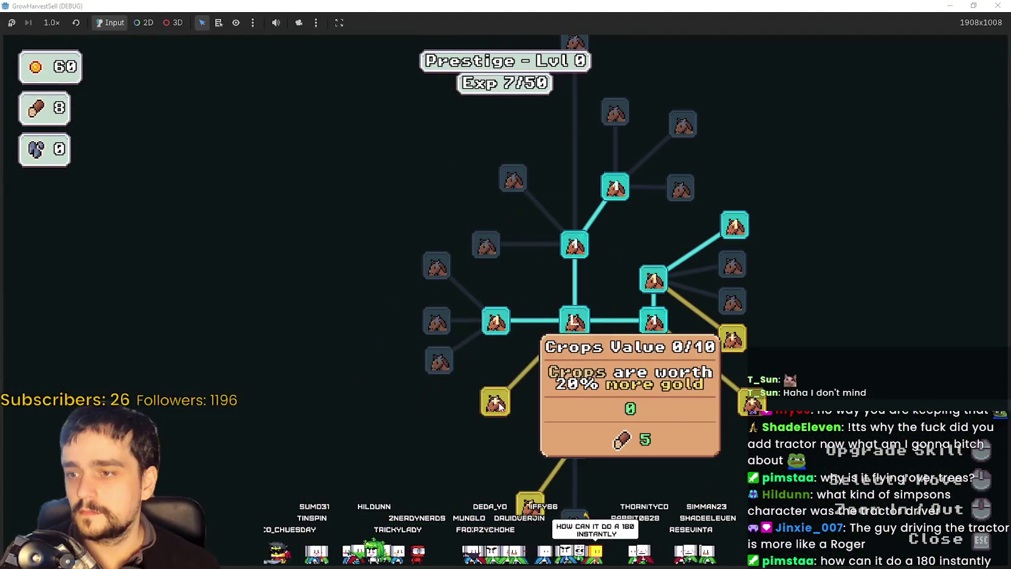
{"action": "left_click", "coordinate": [530, 505]}
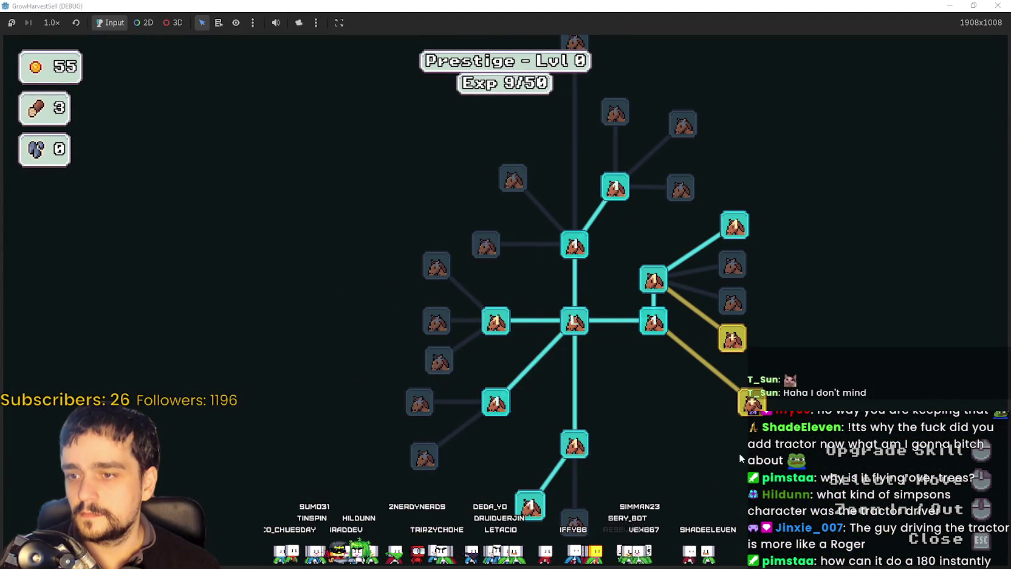
{"action": "left_click", "coordinate": [603, 355]}
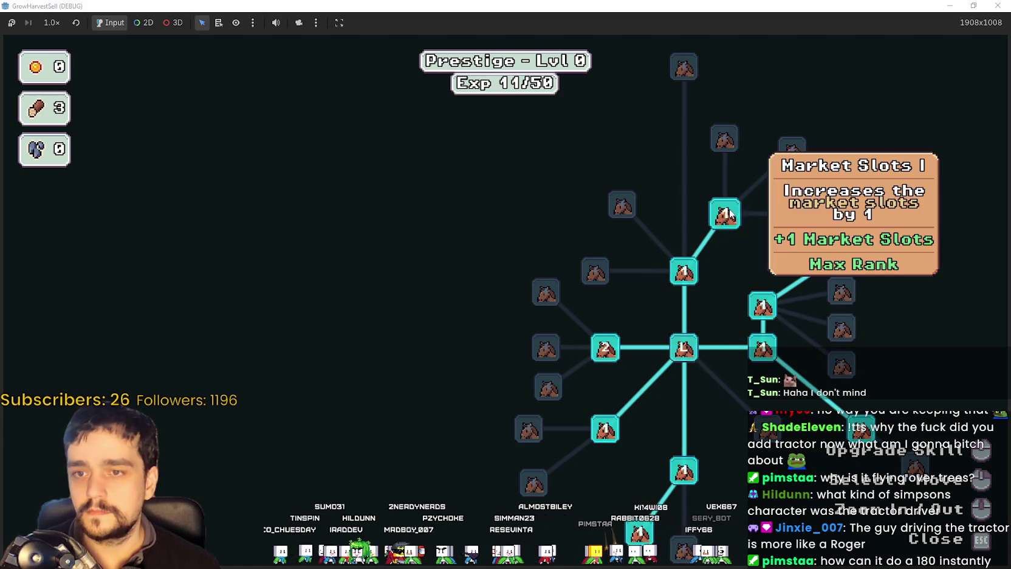
{"action": "key", "text": "Escape"}
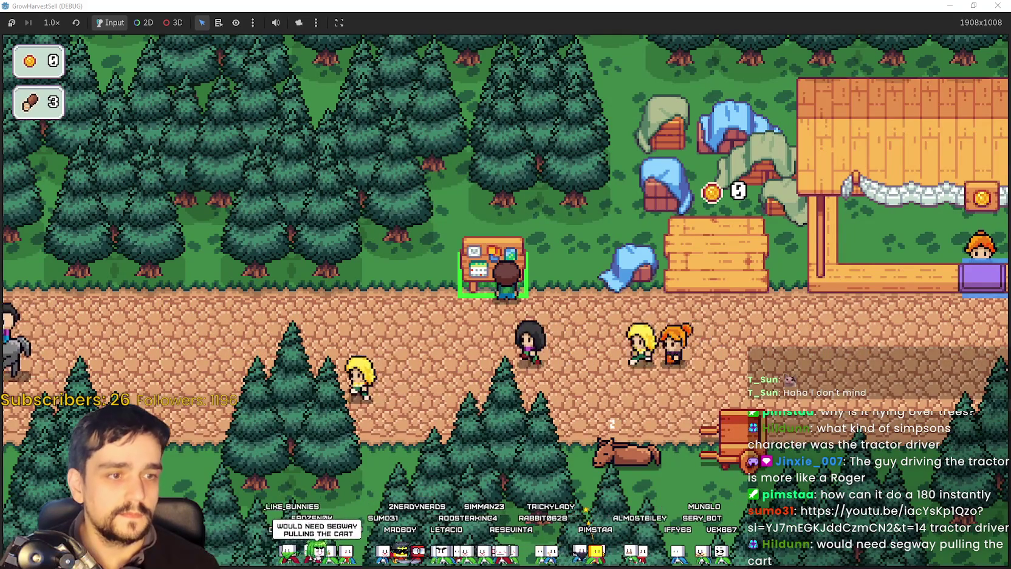
{"action": "key", "text": "alt+Tab"}
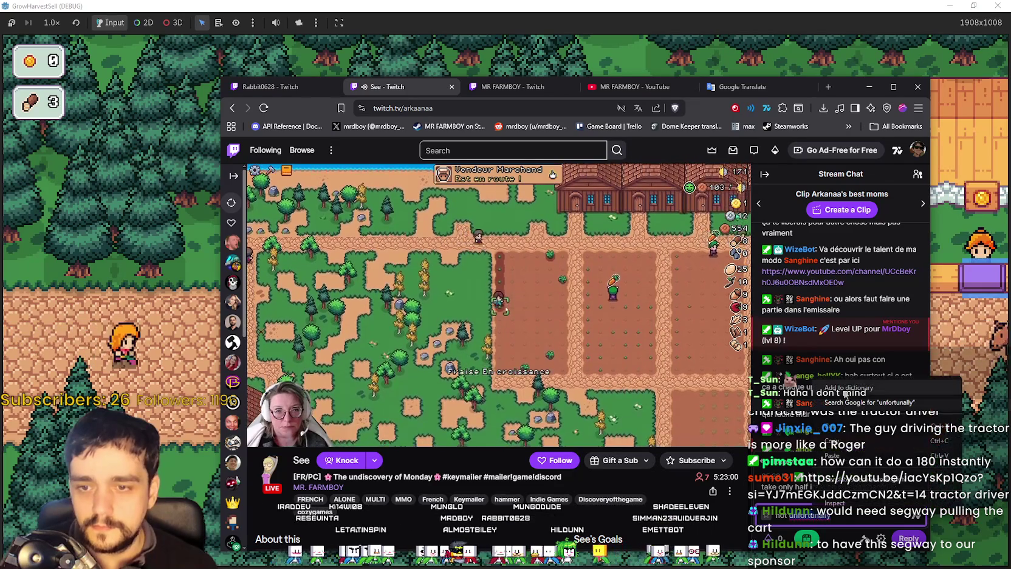
Step: Correct 'unfortunaly' to 'unfortunately' in the Twitch chat, send the message, and nudge the browser window
{"action": "right_click", "coordinate": [789, 521]}
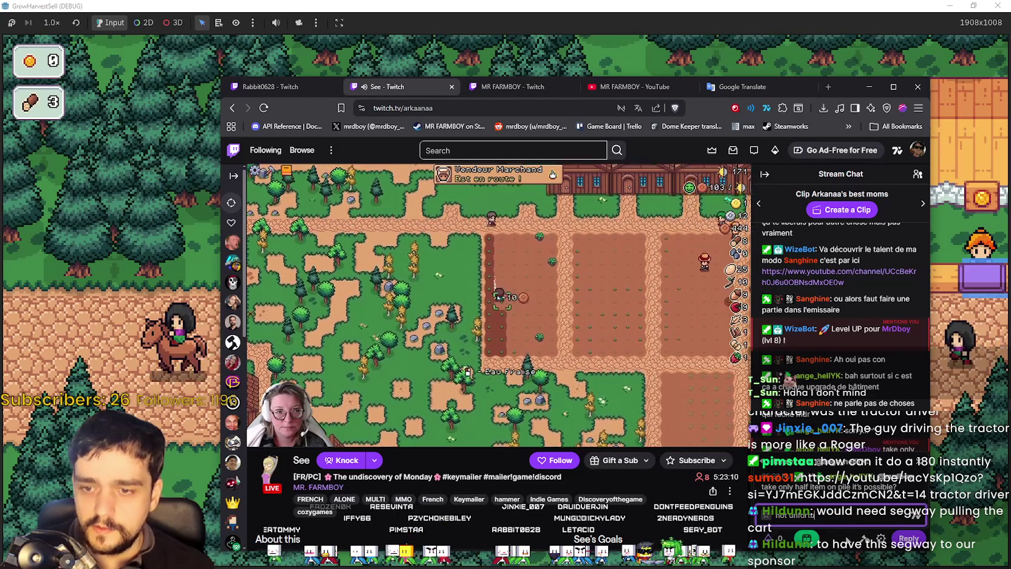
{"action": "right_click", "coordinate": [804, 514]}
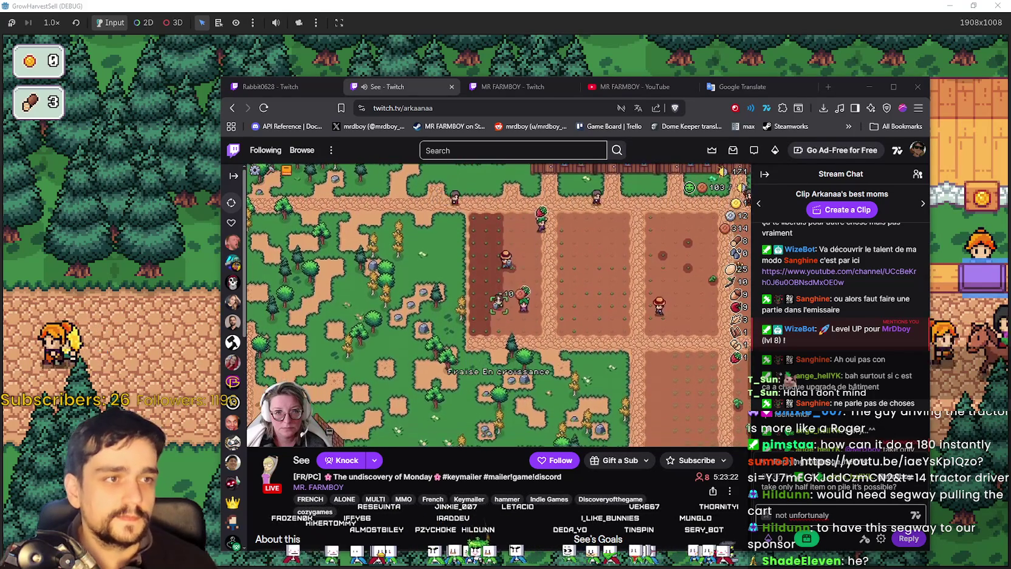
{"action": "double_click", "coordinate": [808, 515]}
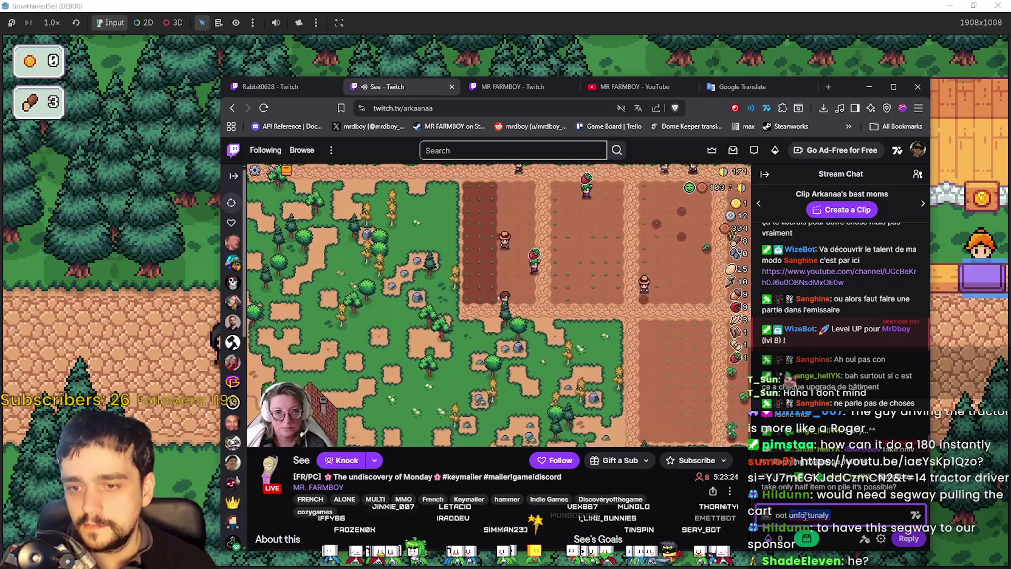
{"action": "type", "text": "unfortunately"}
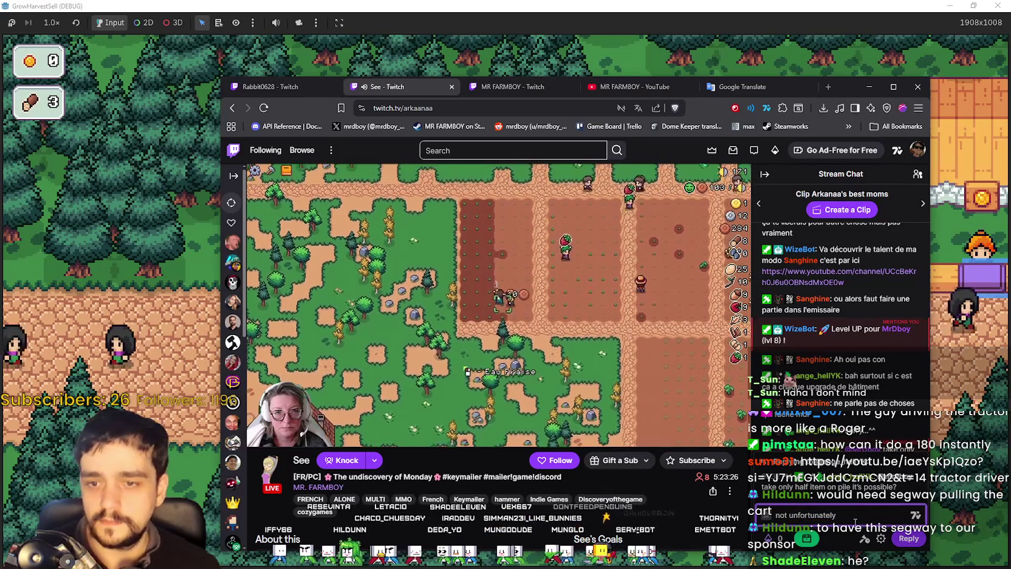
{"action": "key", "text": "Return"}
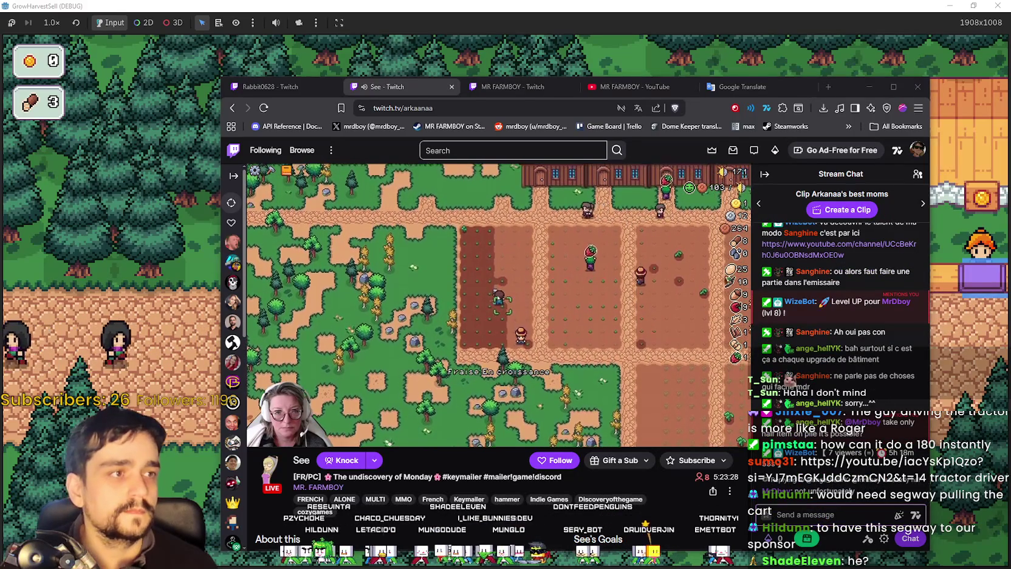
{"action": "mouse_move", "coordinate": [840, 91]}
{"action": "left_mouse_down"}
{"action": "mouse_move", "coordinate": [831, 104]}
{"action": "mouse_move", "coordinate": [1010, 100]}
{"action": "left_mouse_up"}
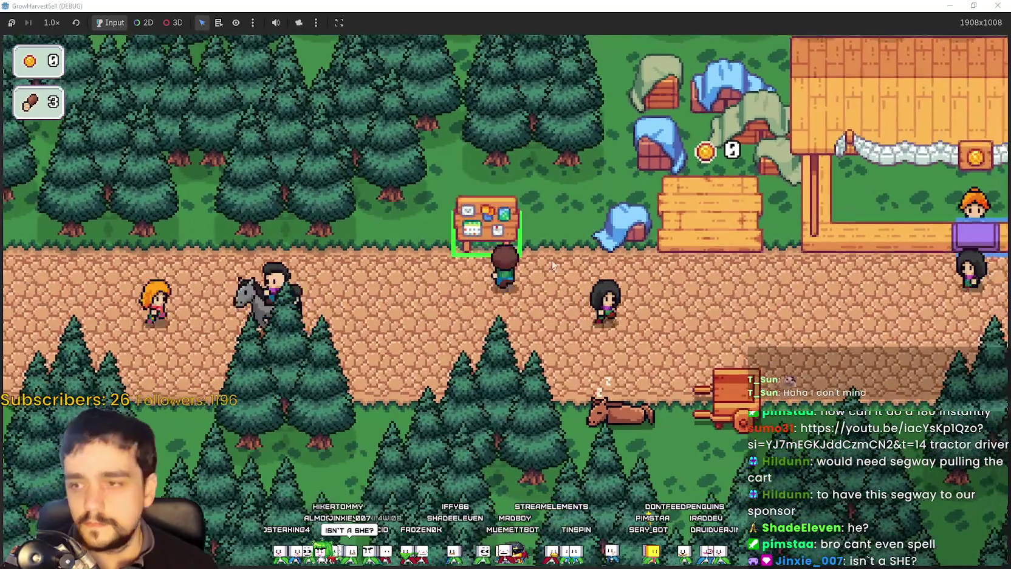
Step: Take the horse cart to forest Stage 1 and walk the field harvesting with the tractor
{"action": "left_click", "coordinate": [520, 245]}
{"action": "key", "text": "Escape"}
{"action": "key", "text": "e"}
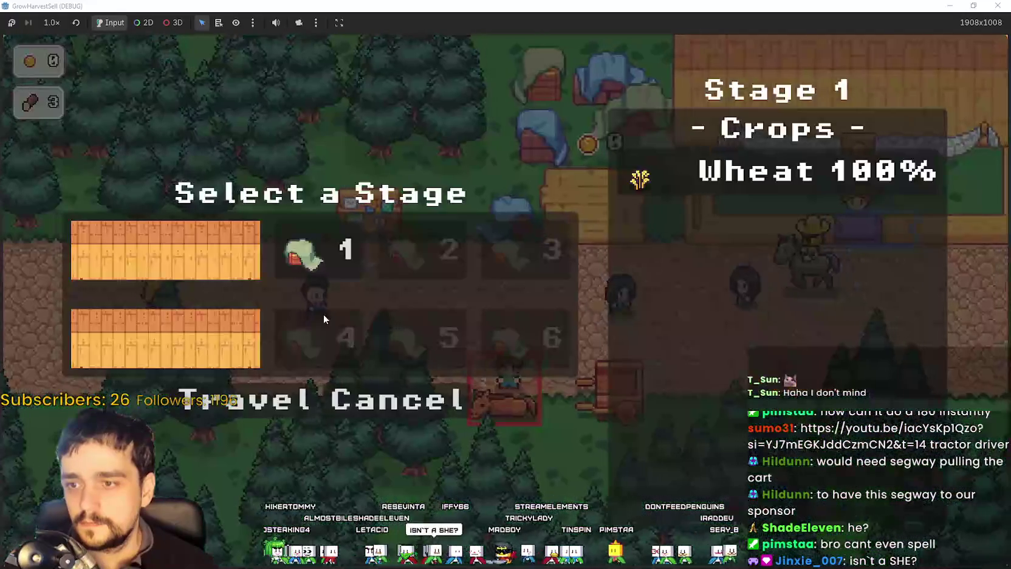
{"action": "left_click", "coordinate": [263, 395]}
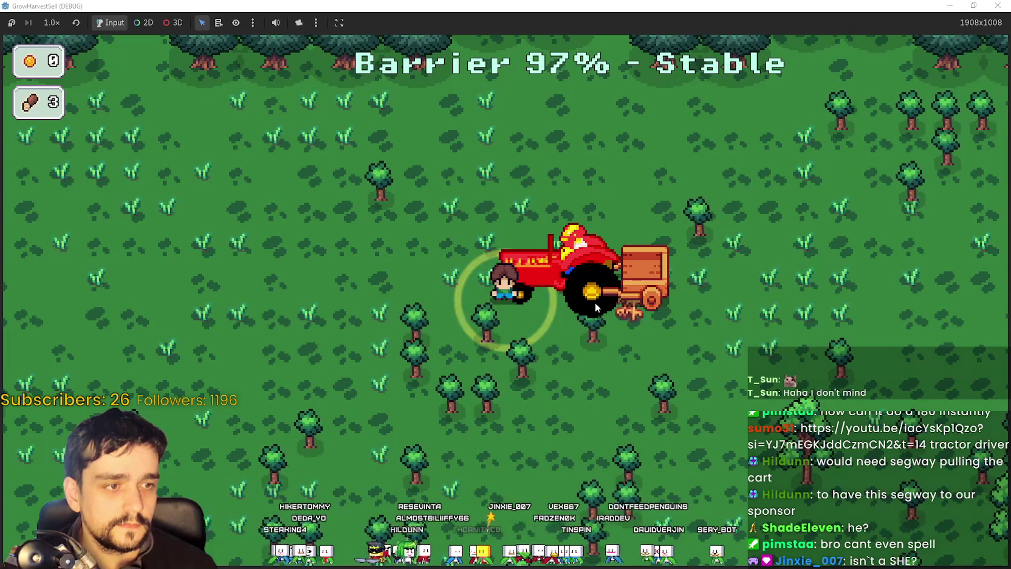
{"action": "key", "text": "d"}
{"action": "key", "text": "d"}
{"action": "key", "text": "s"}
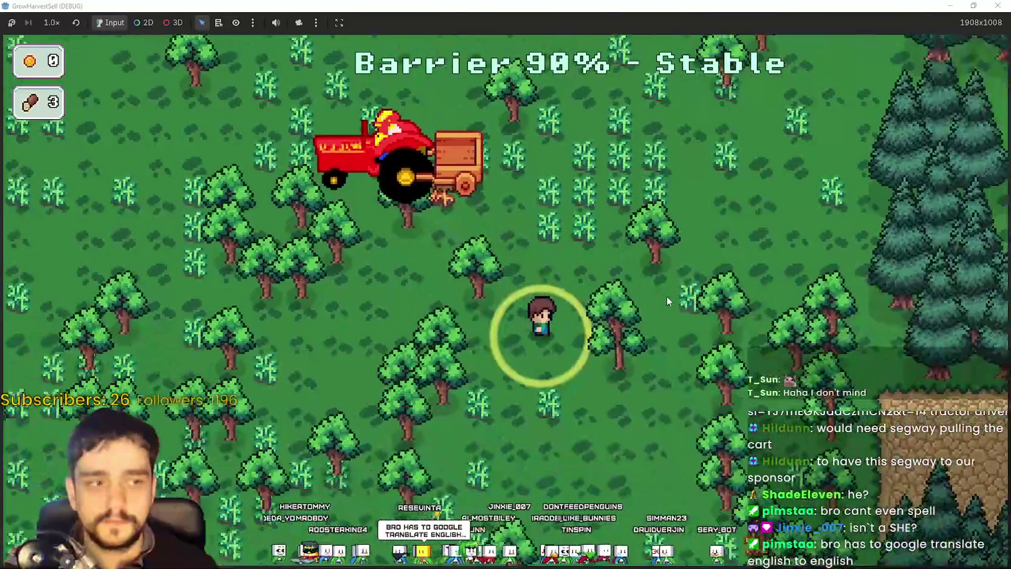
{"action": "key", "text": "w"}
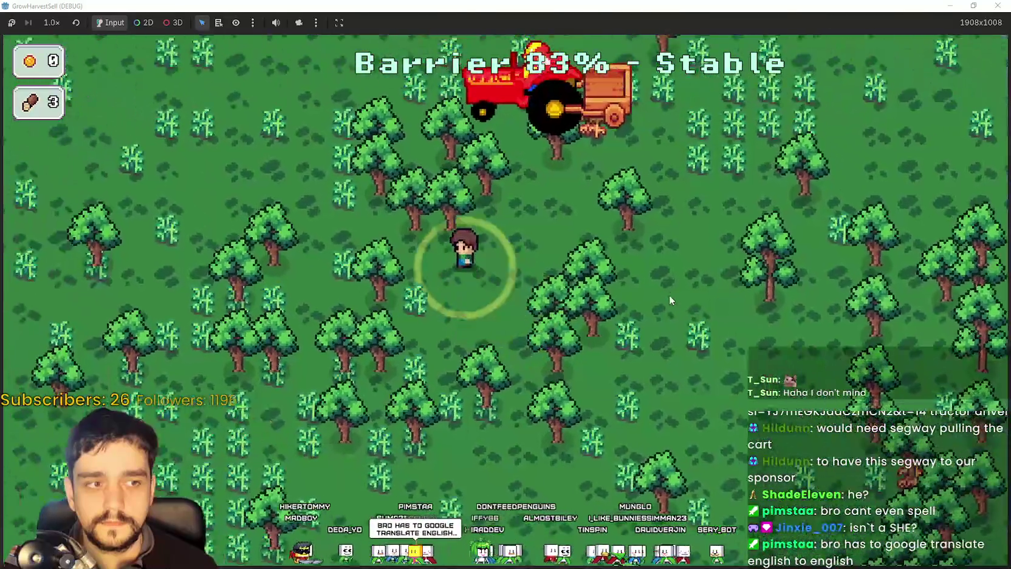
{"action": "key", "text": "w"}
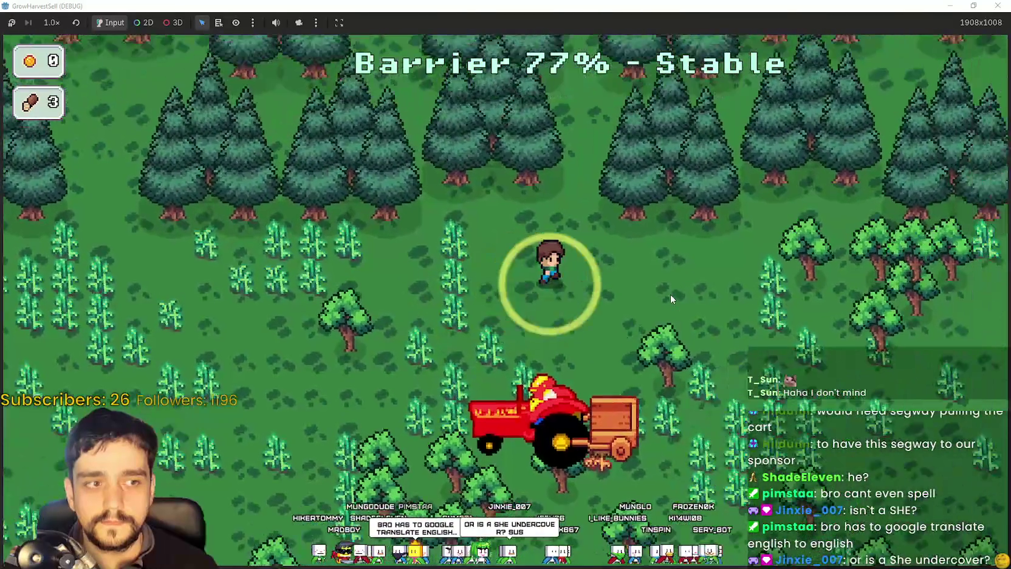
{"action": "key", "text": "s"}
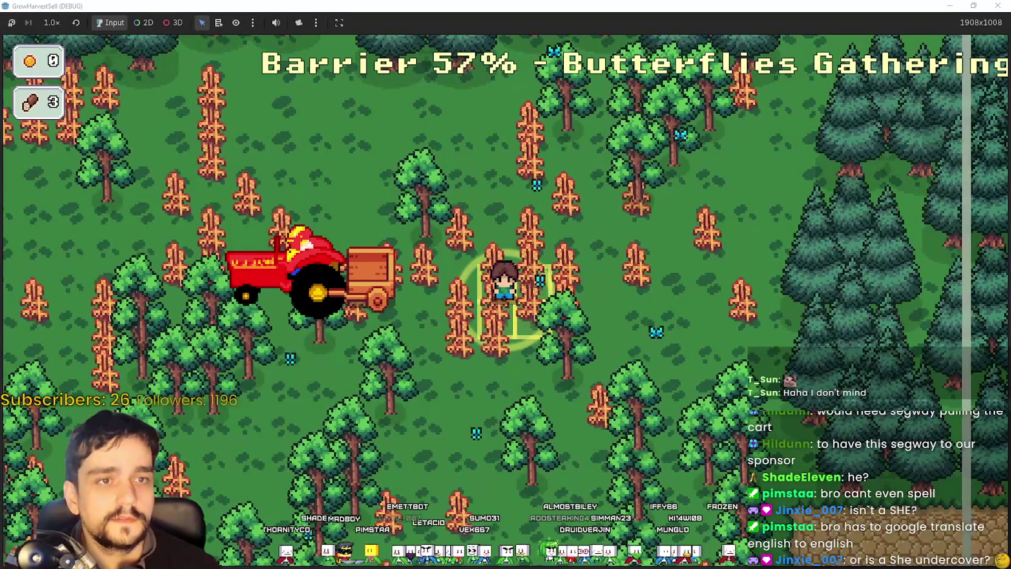
Step: Switch to the browser, mute the Simpsons YouTube video, and close its window
{"action": "key", "text": "alt+Tab"}
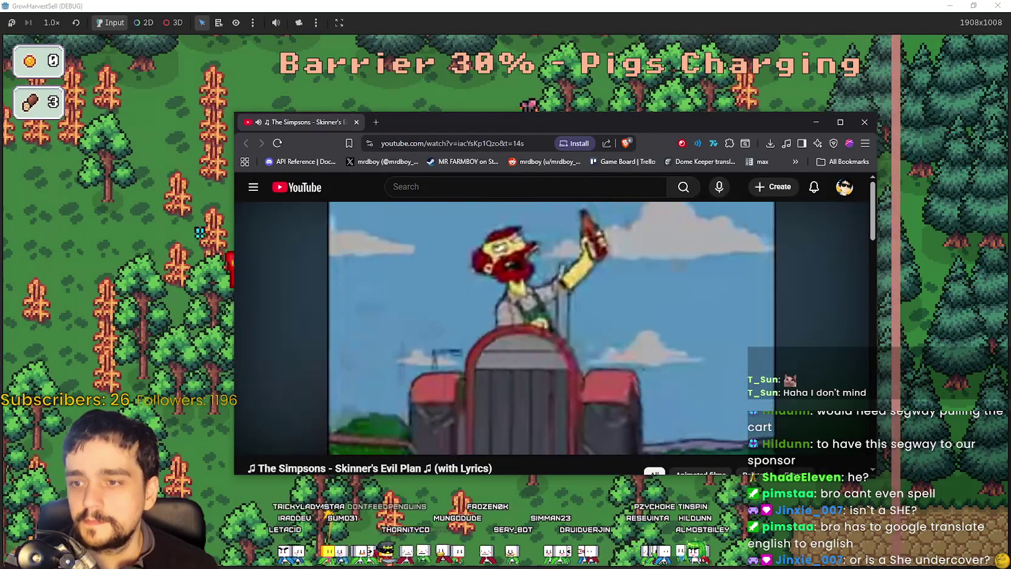
{"action": "left_click", "coordinate": [278, 439]}
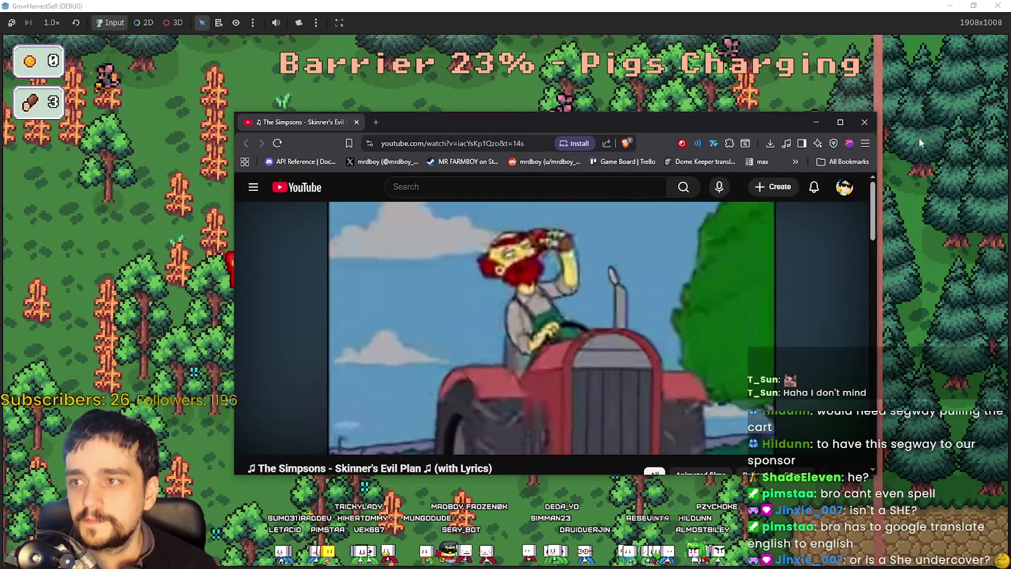
{"action": "left_click", "coordinate": [866, 122]}
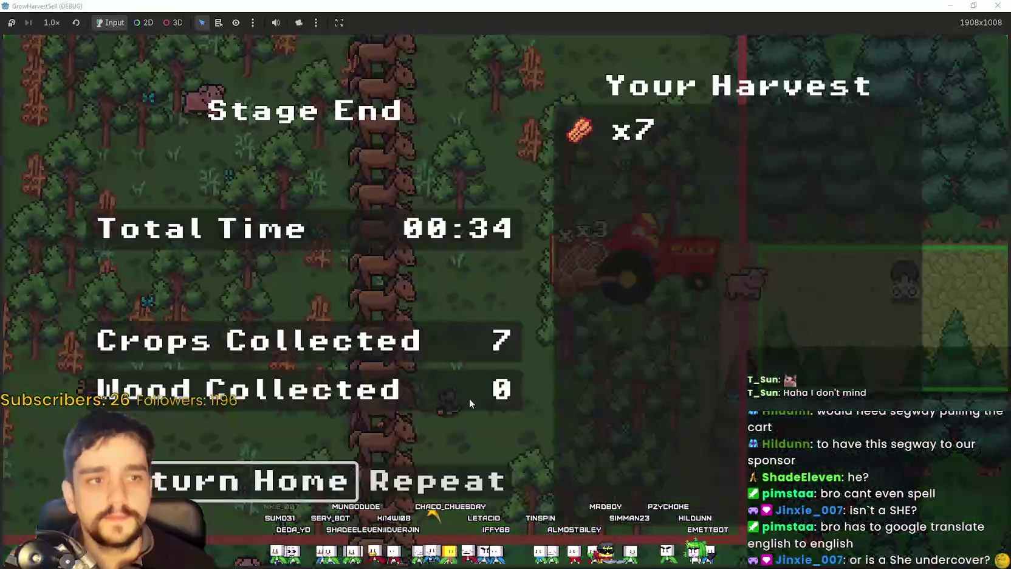
Step: Return to the village and sell the logs at the shop's sell box
{"action": "key", "text": "Return"}
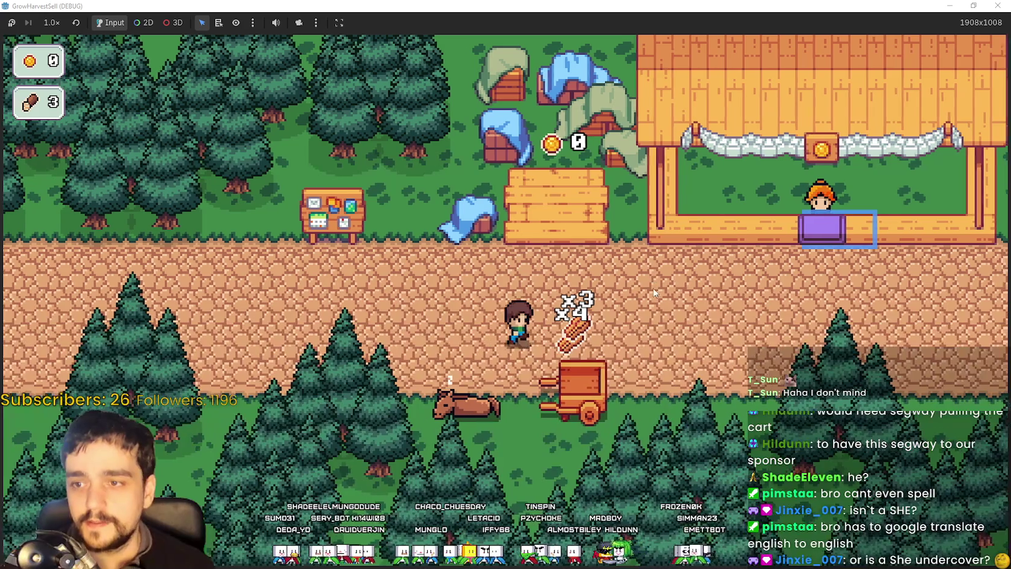
{"action": "key", "text": "d"}
{"action": "key", "text": "w"}
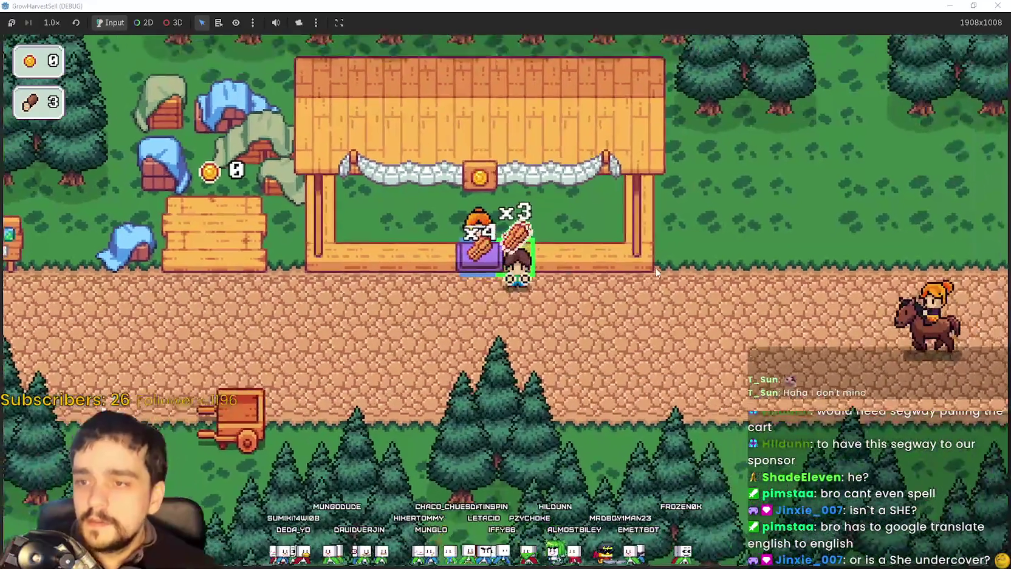
{"action": "key", "text": "s"}
{"action": "key", "text": "w"}
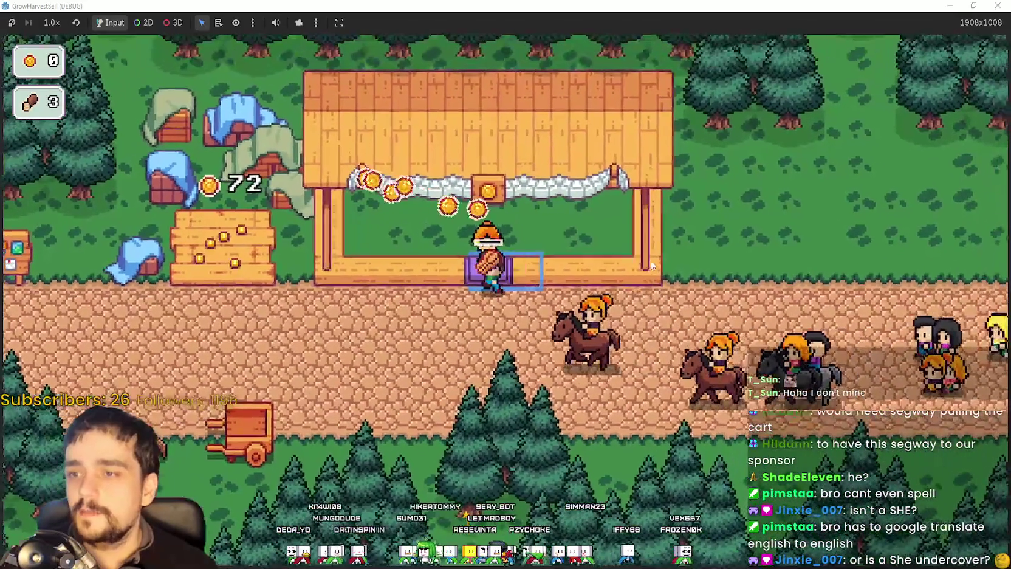
{"action": "key", "text": "s"}
{"action": "key", "text": "a"}
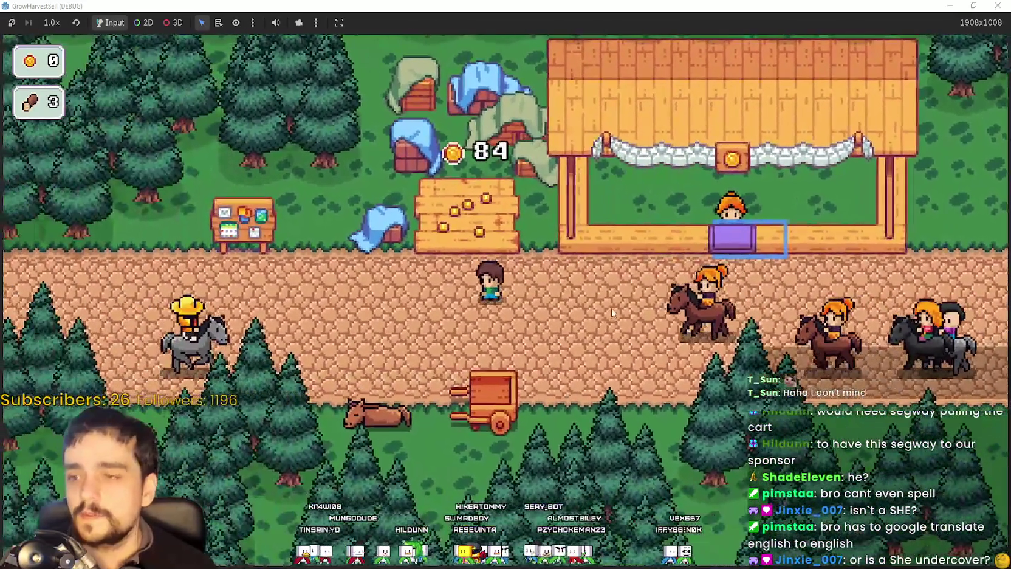
{"action": "key", "text": "w"}
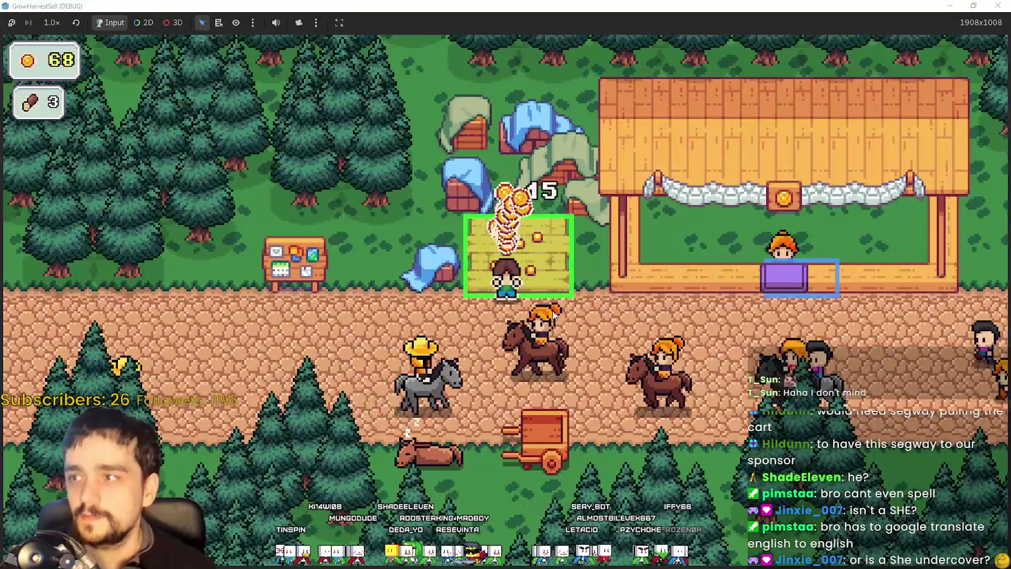
{"action": "key", "text": "s"}
{"action": "key", "text": "a"}
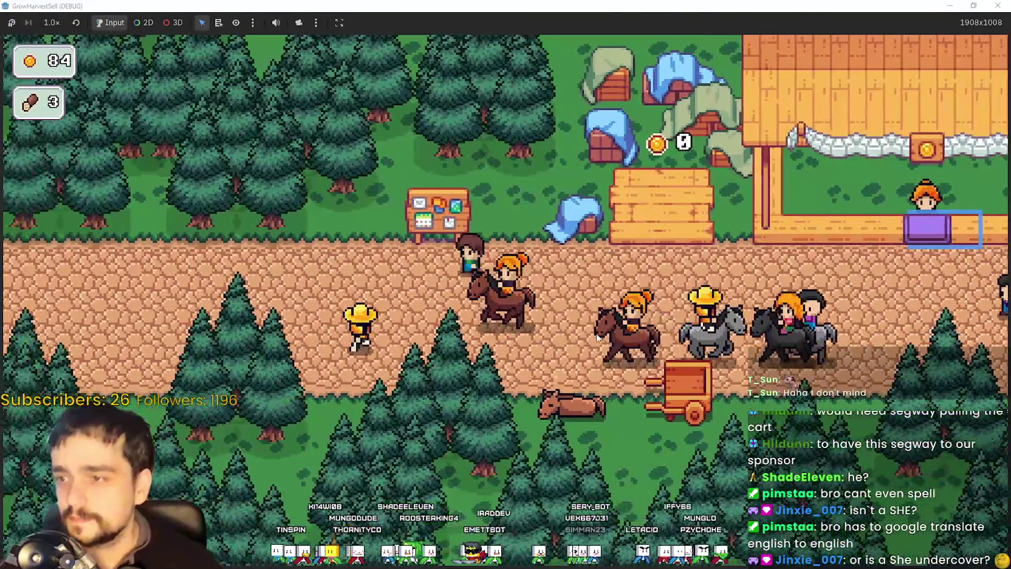
Step: Buy the Crops Value upgrade in the prestige skill tree, leaving 4 coins
{"action": "key", "text": "Tab"}
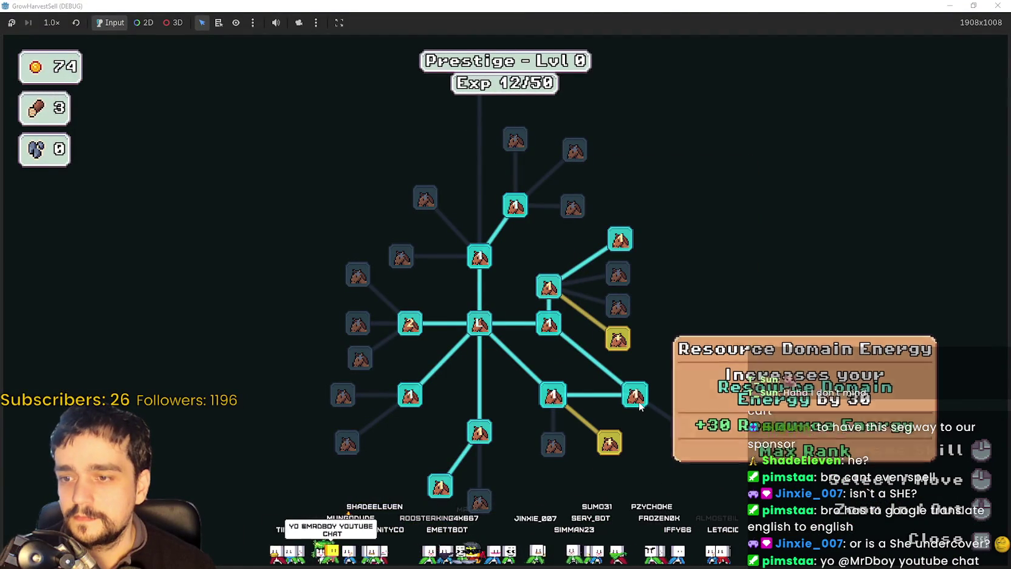
{"action": "mouse_move", "coordinate": [608, 443]}
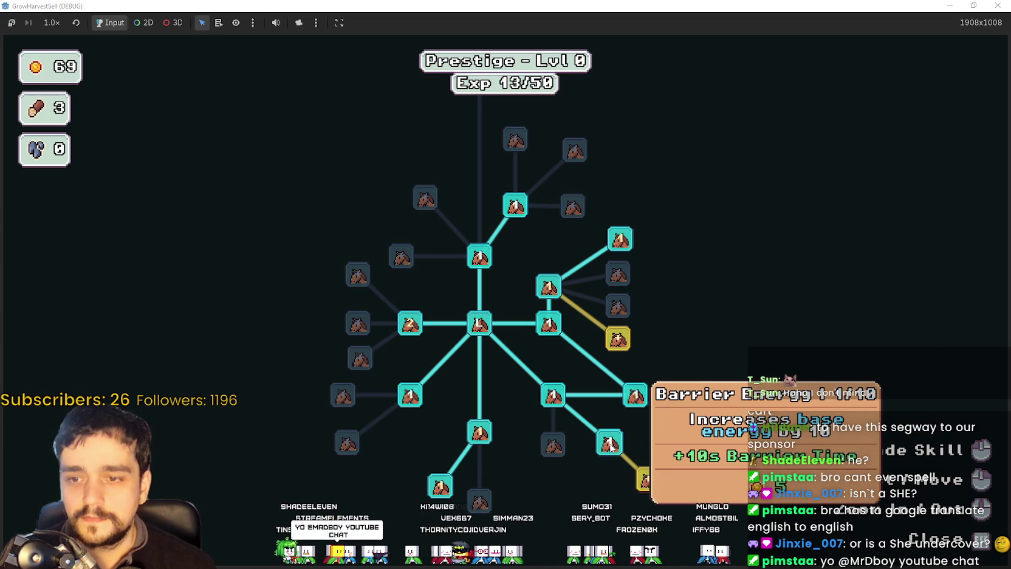
{"action": "left_click", "coordinate": [643, 479]}
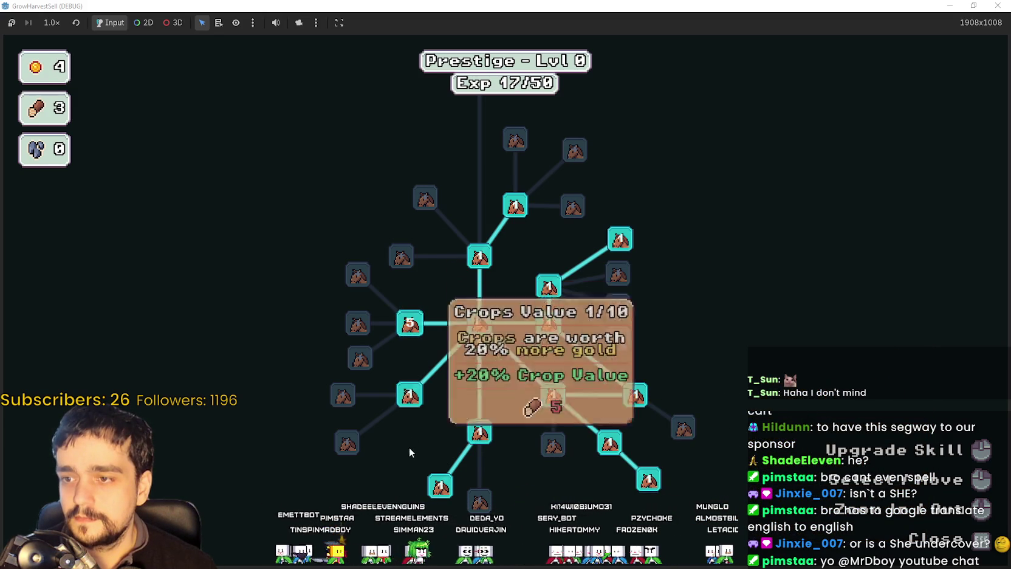
{"action": "key", "text": "Escape"}
Step: Travel from the cart to The Forest stage
{"action": "key", "text": "s"}
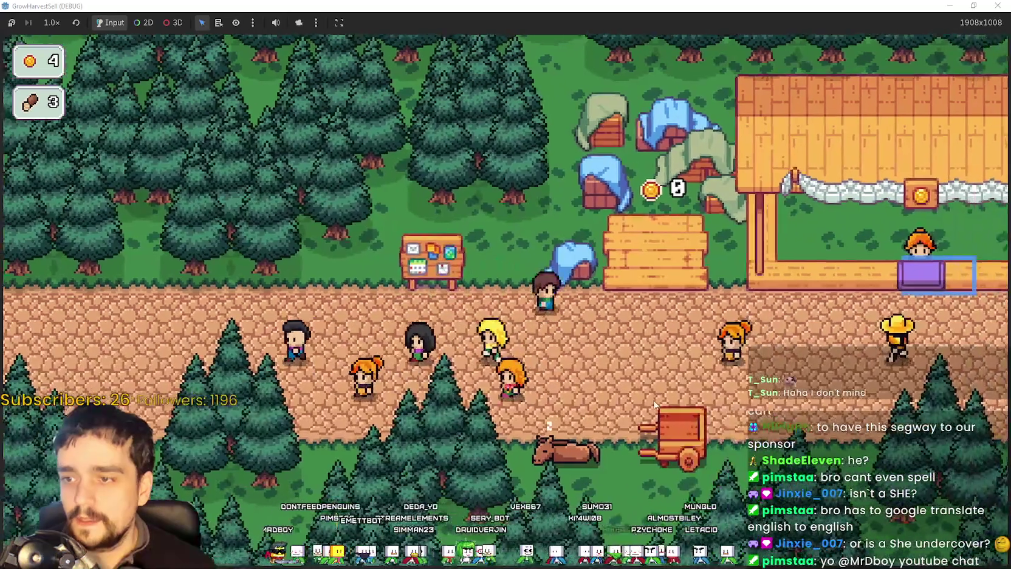
{"action": "key", "text": "e"}
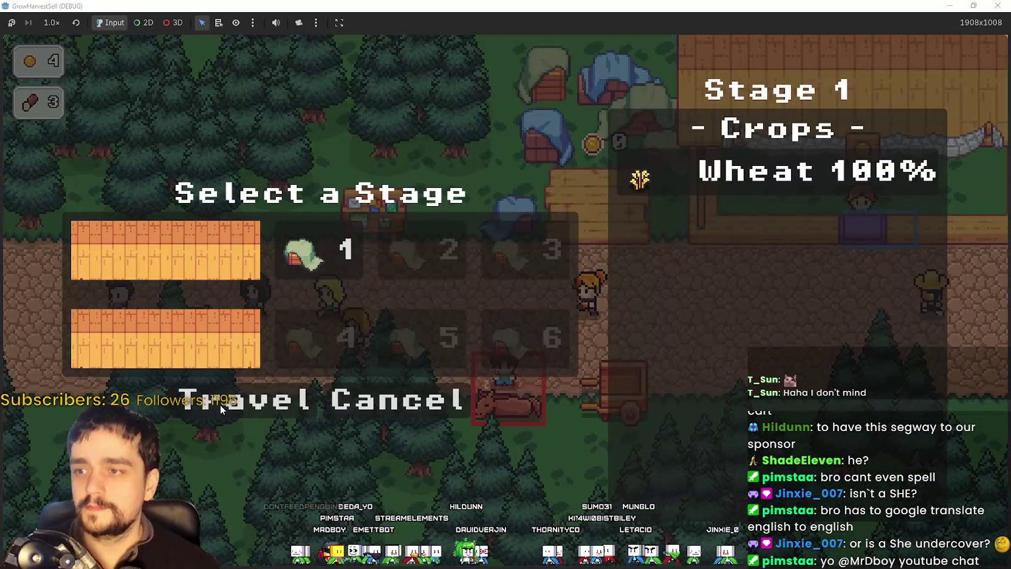
{"action": "key", "text": "e"}
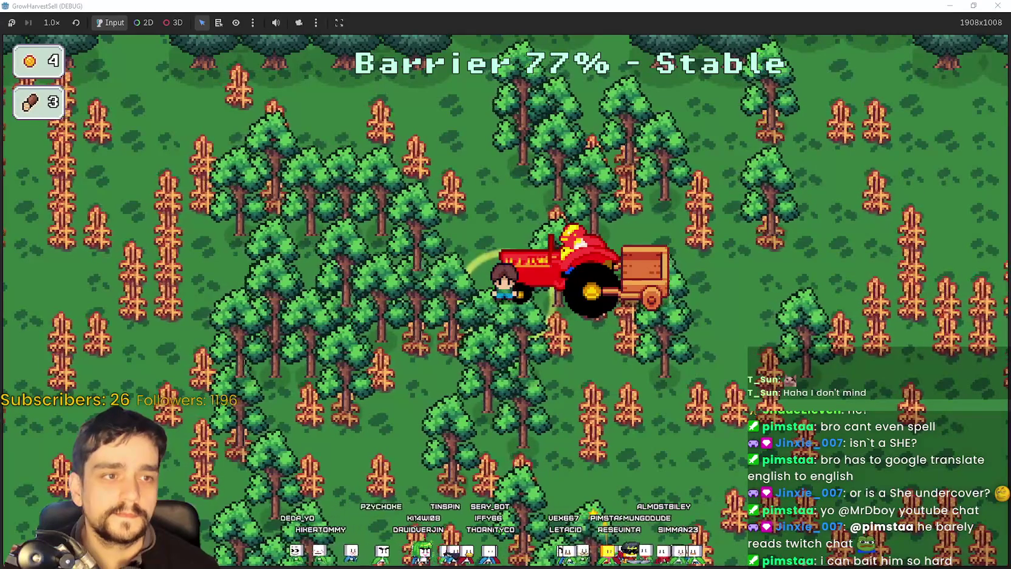
Step: Walk down through the field so the tractor harvests crops, bringing wood to 5 and barrier to 62%
{"action": "key", "text": "d"}
{"action": "key", "text": "s"}
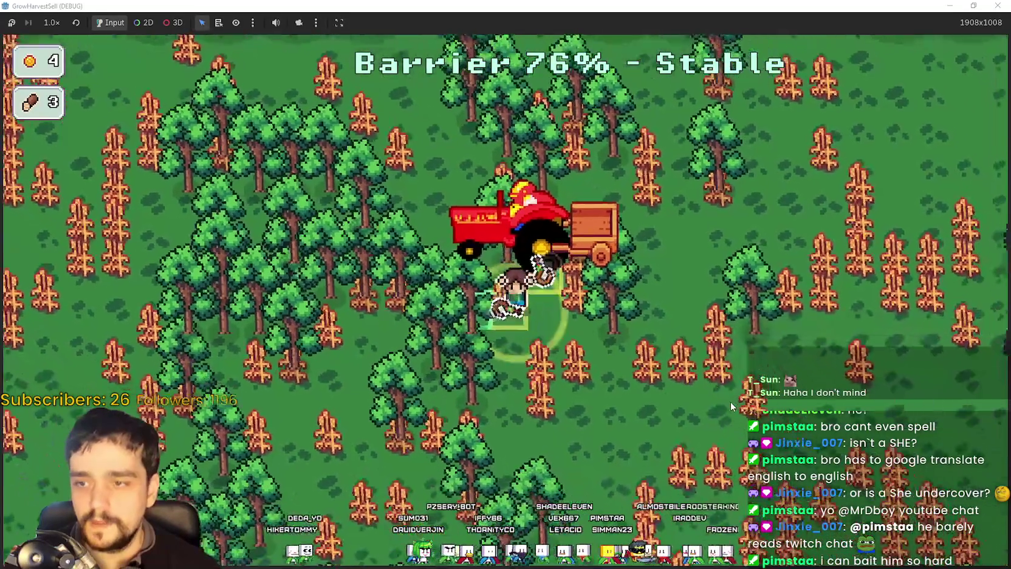
{"action": "key", "text": "d"}
{"action": "key", "text": "s"}
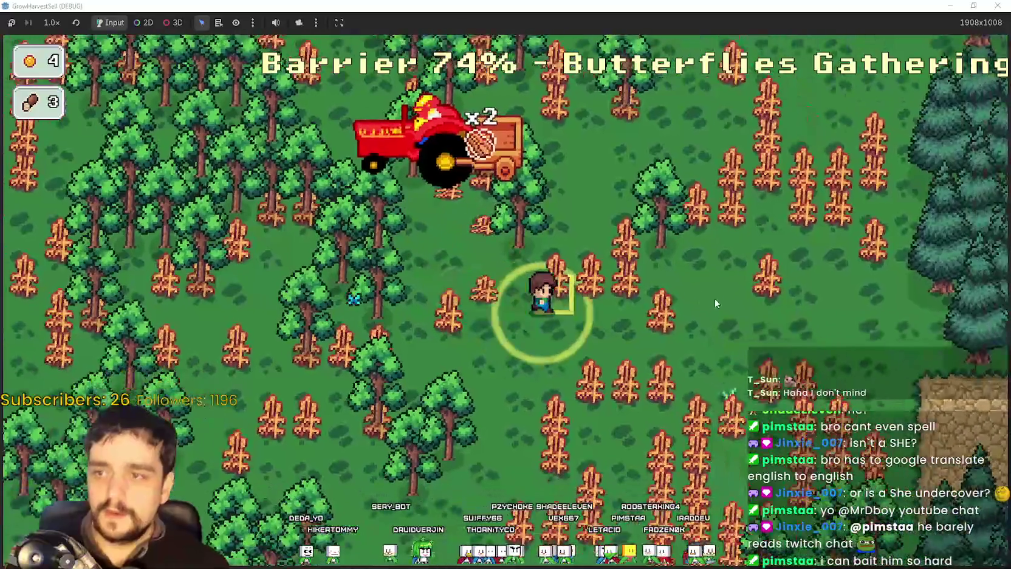
{"action": "key", "text": "d"}
{"action": "key", "text": "s"}
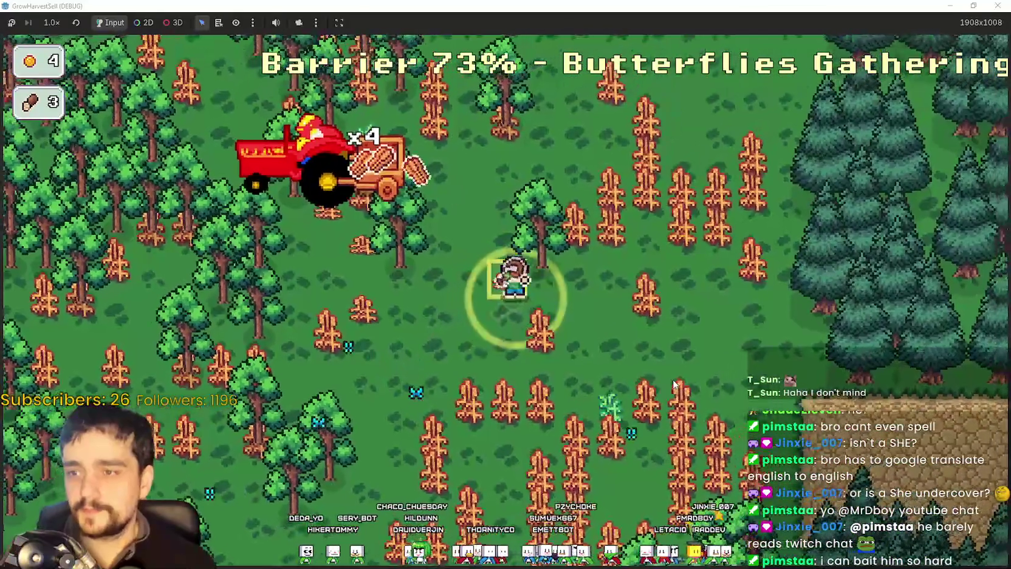
{"action": "key", "text": "s"}
{"action": "key", "text": "a"}
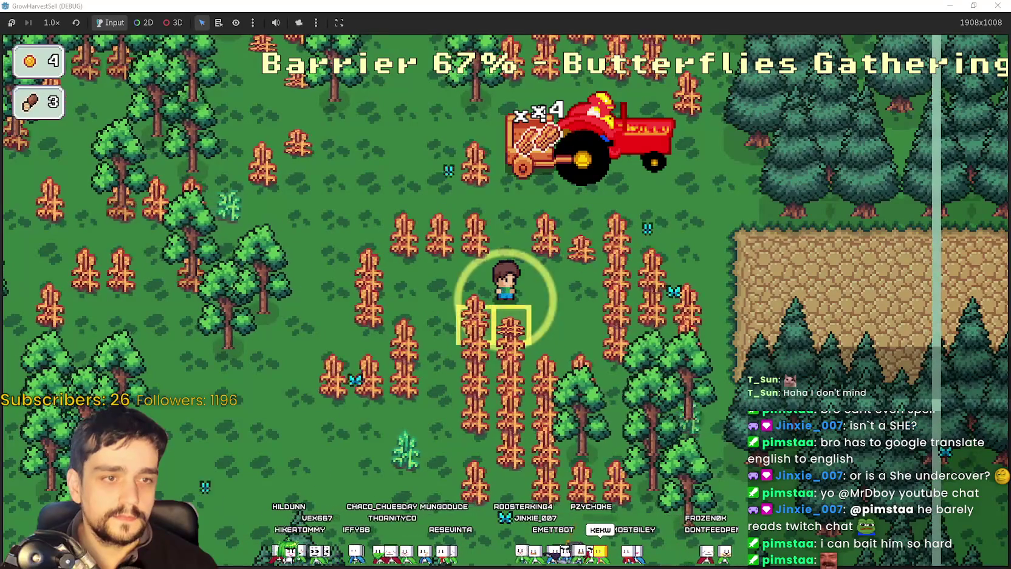
Step: Harvest crops and chop trees until the stage ends at 01:45 with 8 crops and 25 wood
{"action": "key", "text": "s"}
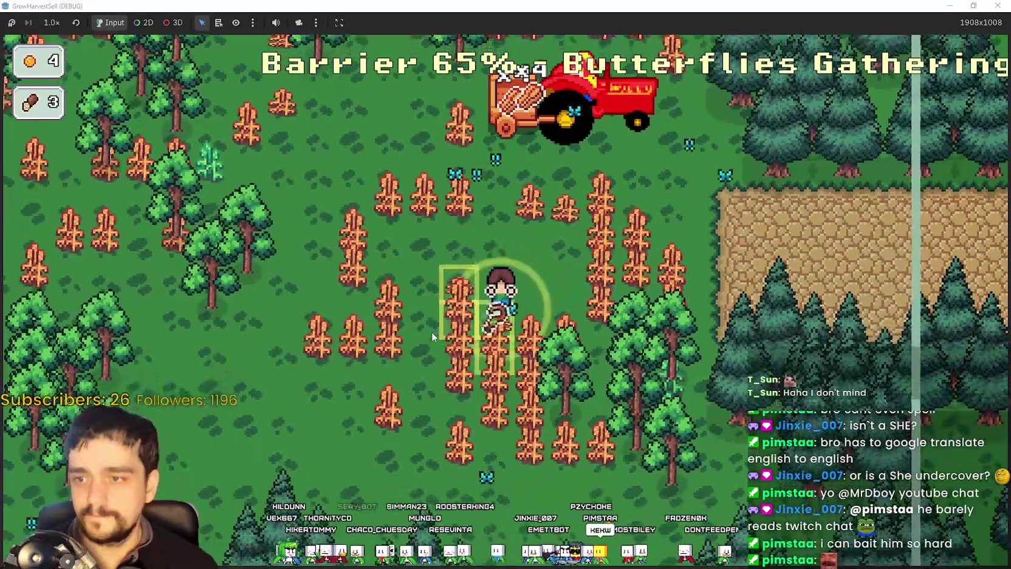
{"action": "key", "text": "a"}
{"action": "key", "text": "w"}
{"action": "key", "text": "a"}
{"action": "key", "text": "d"}
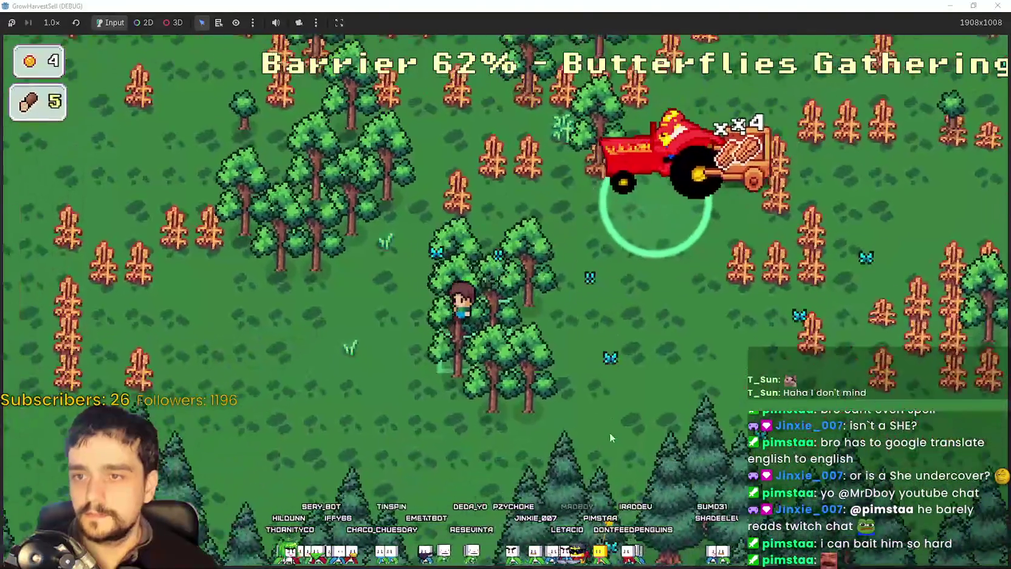
{"action": "key", "text": "d"}
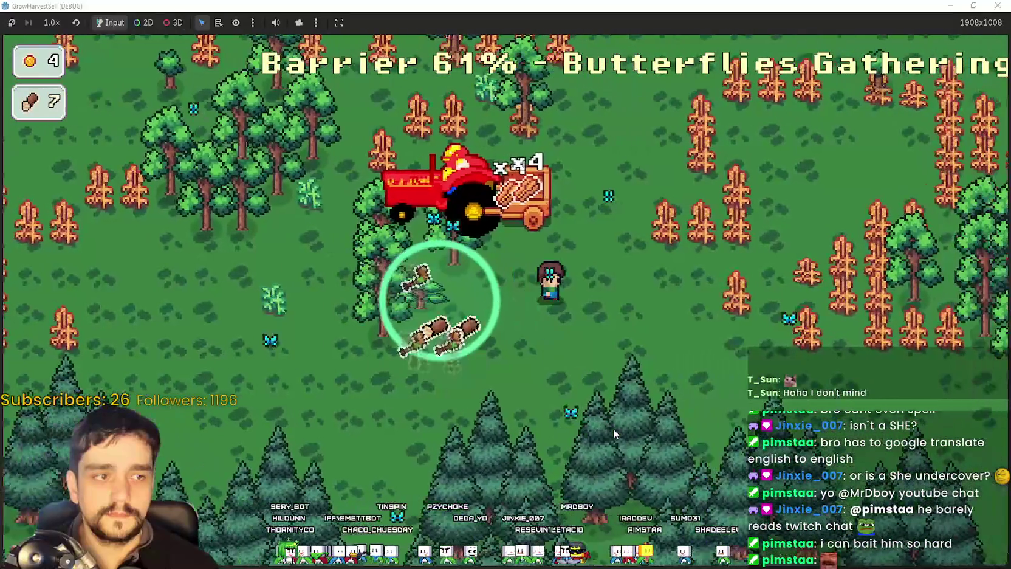
{"action": "key", "text": "w"}
{"action": "key", "text": "s"}
{"action": "key", "text": "d"}
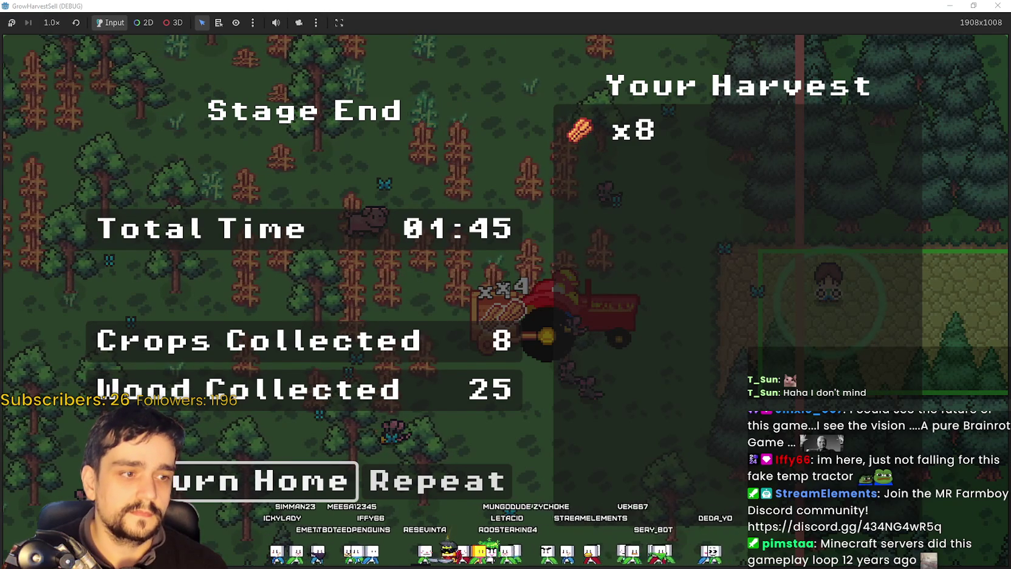
Step: Return home and sell the harvest at the shop counter, reaching 100 coins
{"action": "left_click", "coordinate": [241, 488]}
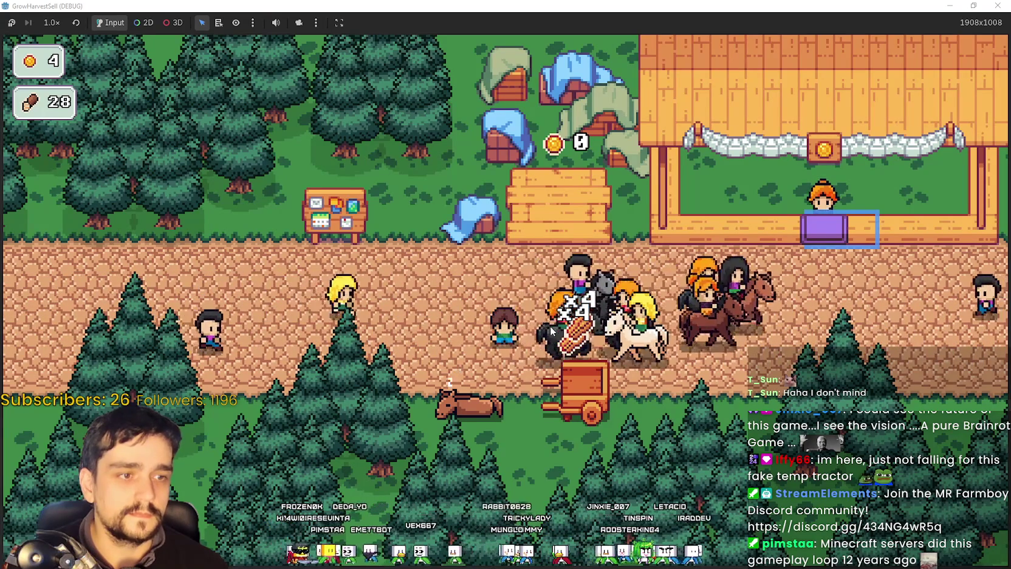
{"action": "key", "text": "s"}
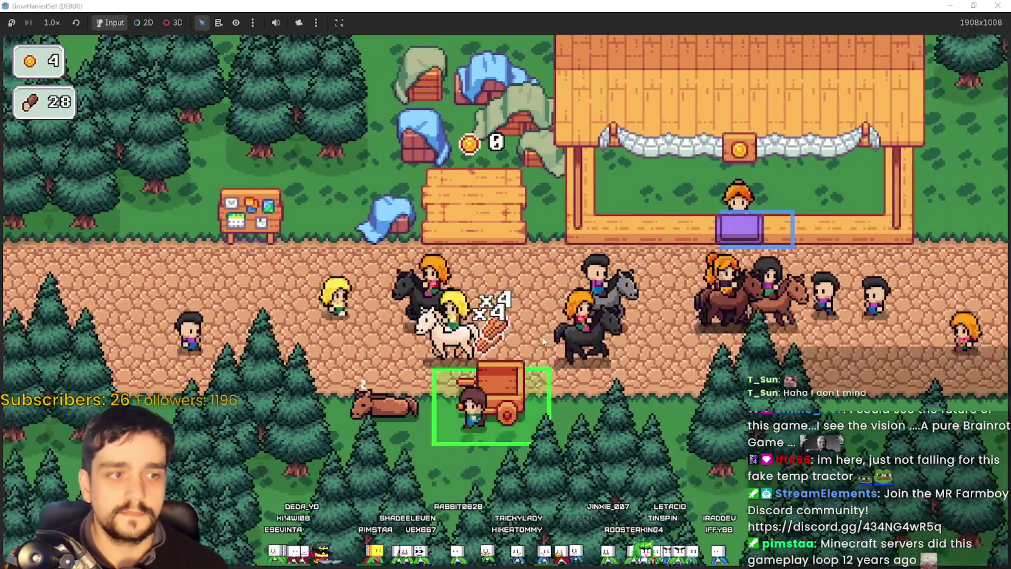
{"action": "key", "text": "w"}
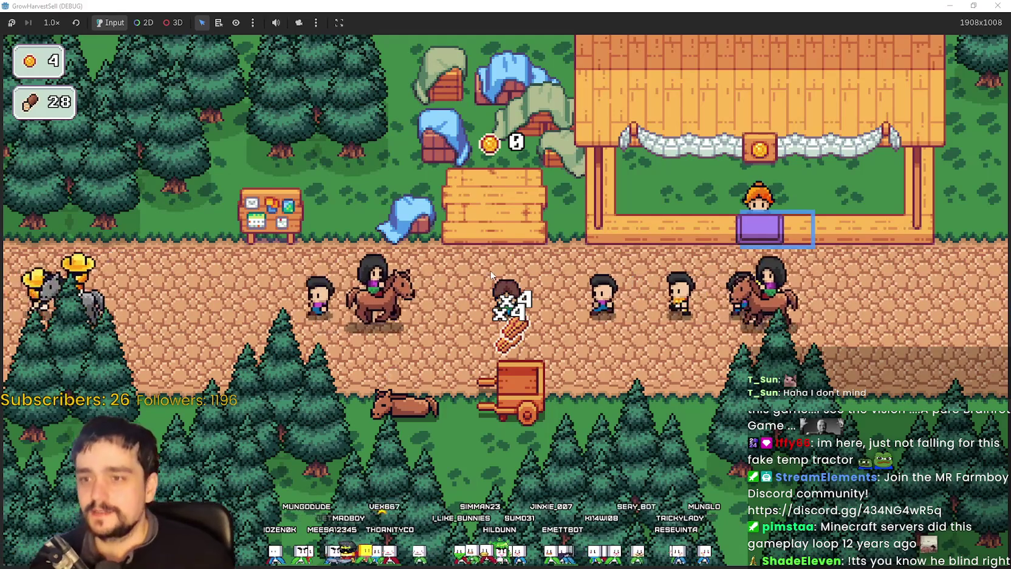
{"action": "key", "text": "d"}
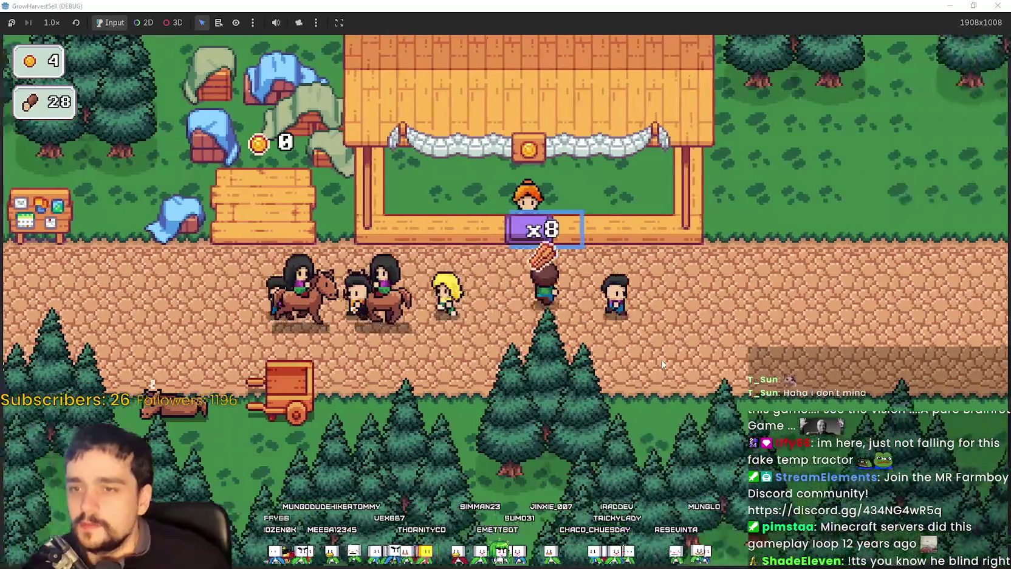
{"action": "key", "text": "w"}
{"action": "key", "text": "a"}
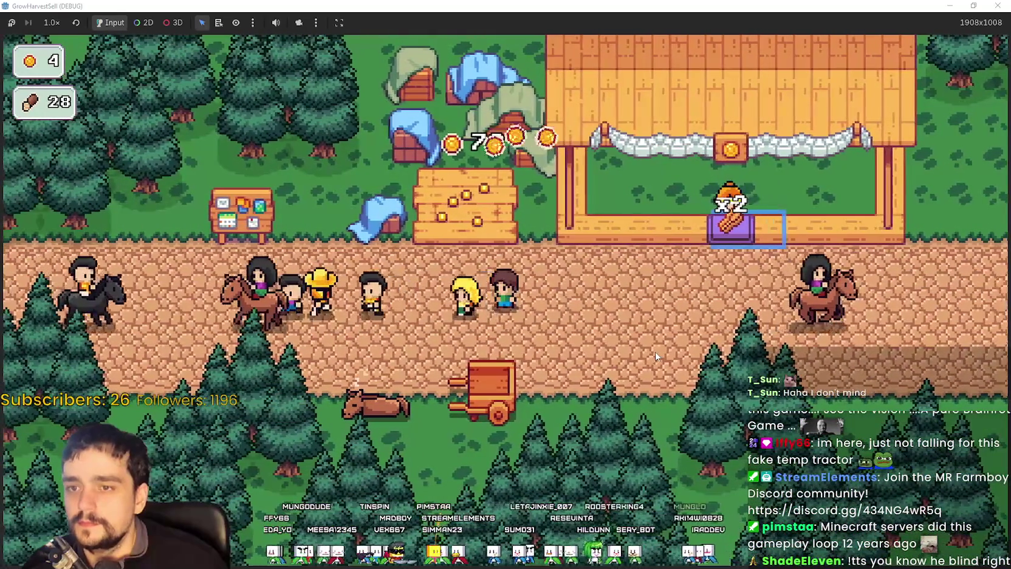
Step: Walk from the shop past the crop field to the notice board
{"action": "key", "text": "d"}
{"action": "key", "text": "a"}
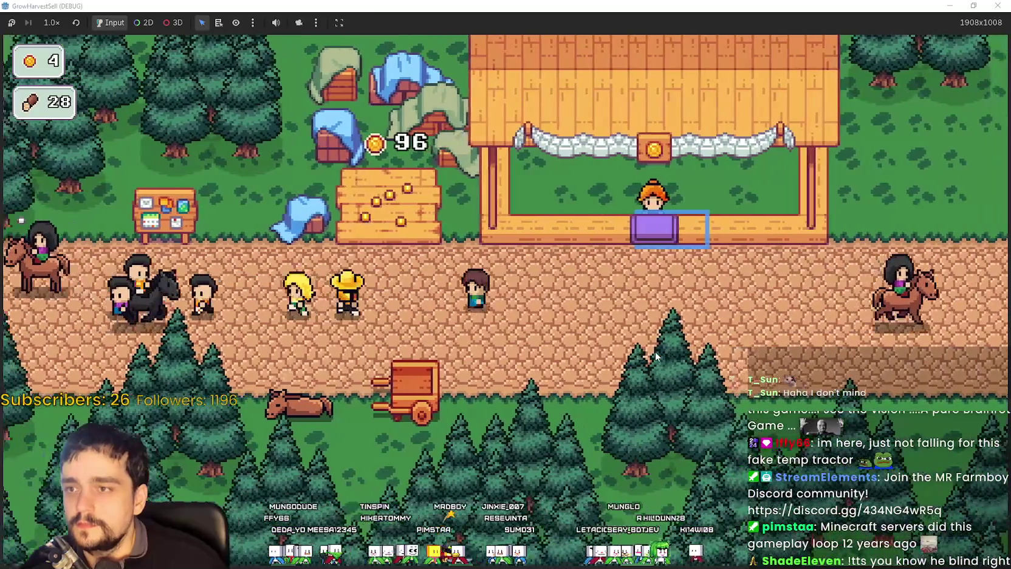
{"action": "key", "text": "w"}
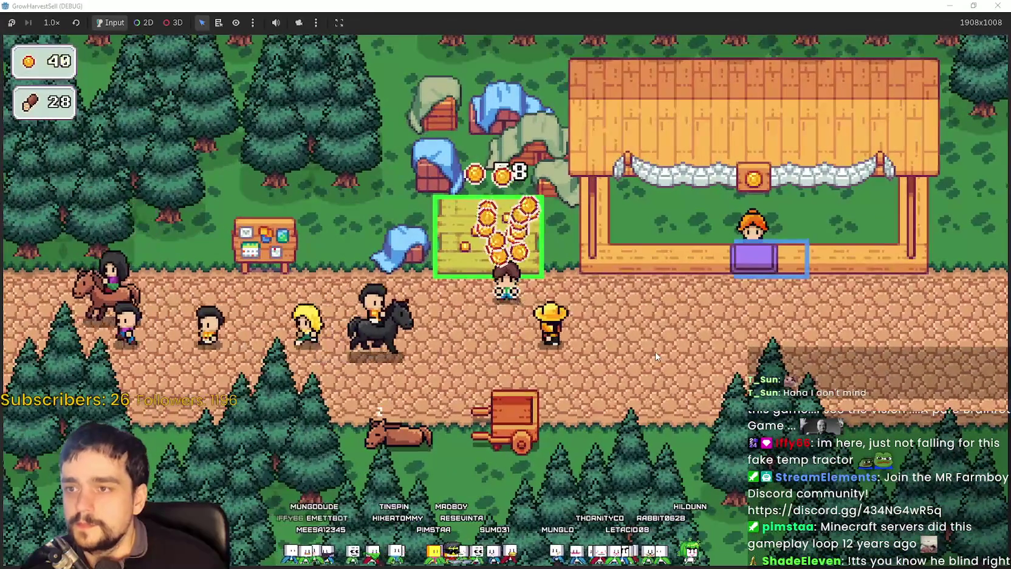
{"action": "key", "text": "s"}
{"action": "key", "text": "a"}
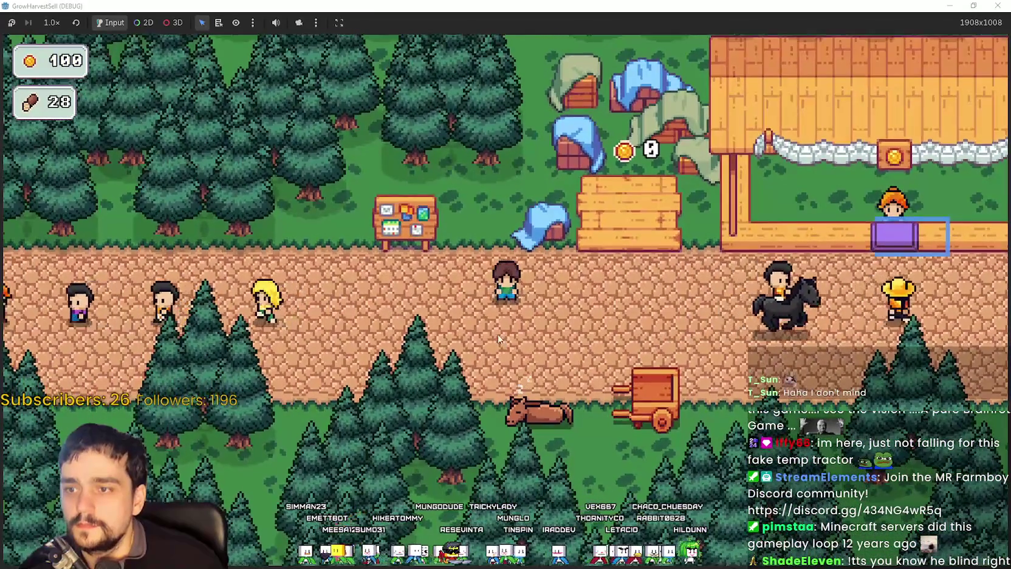
{"action": "key", "text": "a"}
{"action": "key", "text": "w"}
{"action": "key", "text": "s"}
{"action": "key", "text": "d"}
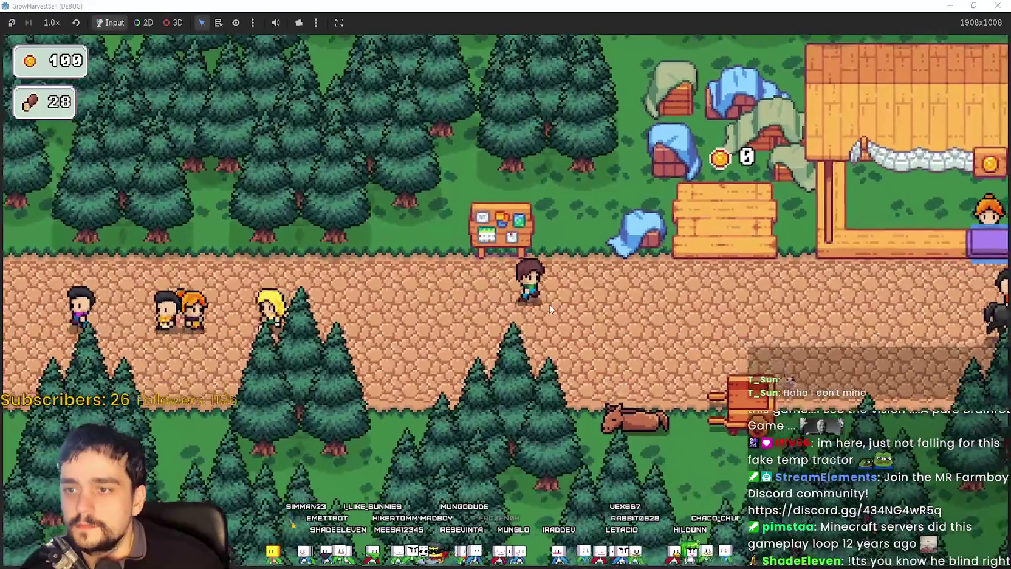
{"action": "key", "text": "a"}
{"action": "key", "text": "w"}
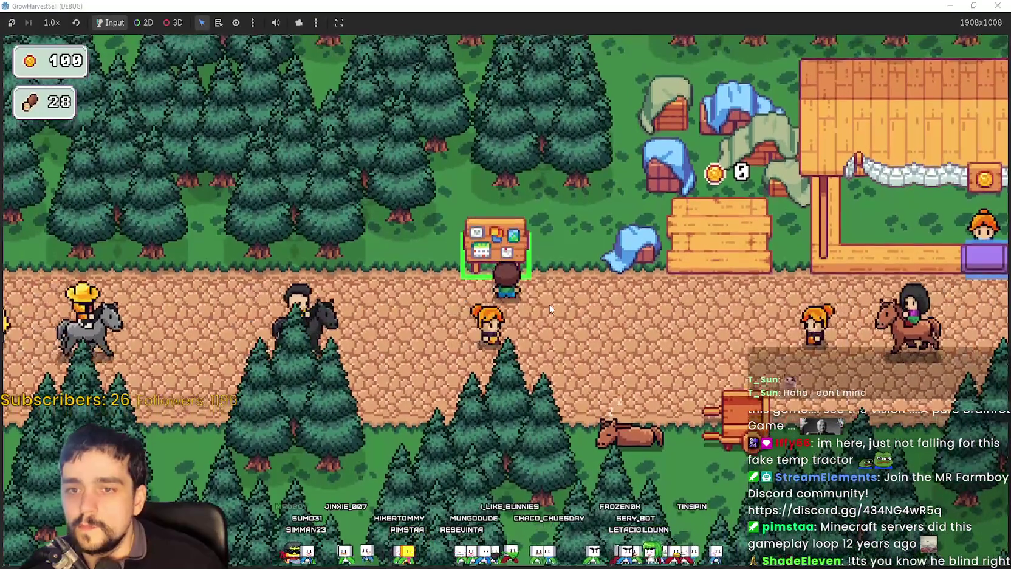
Step: In the Prestige tree, raise Forest Growth to level 2 and buy Item Capacity
{"action": "key", "text": "e"}
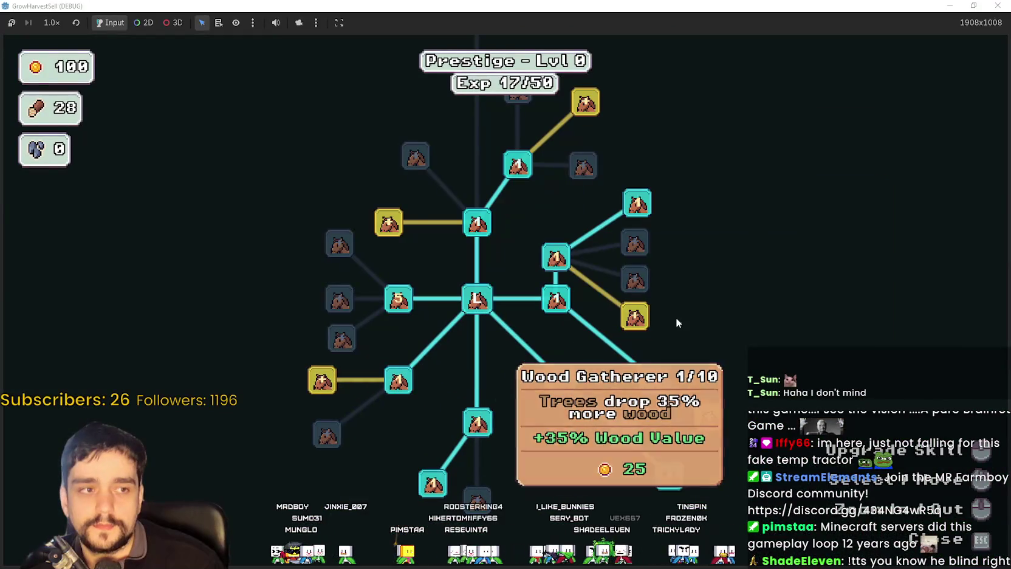
{"action": "left_click", "coordinate": [329, 394]}
{"action": "left_click", "coordinate": [328, 386]}
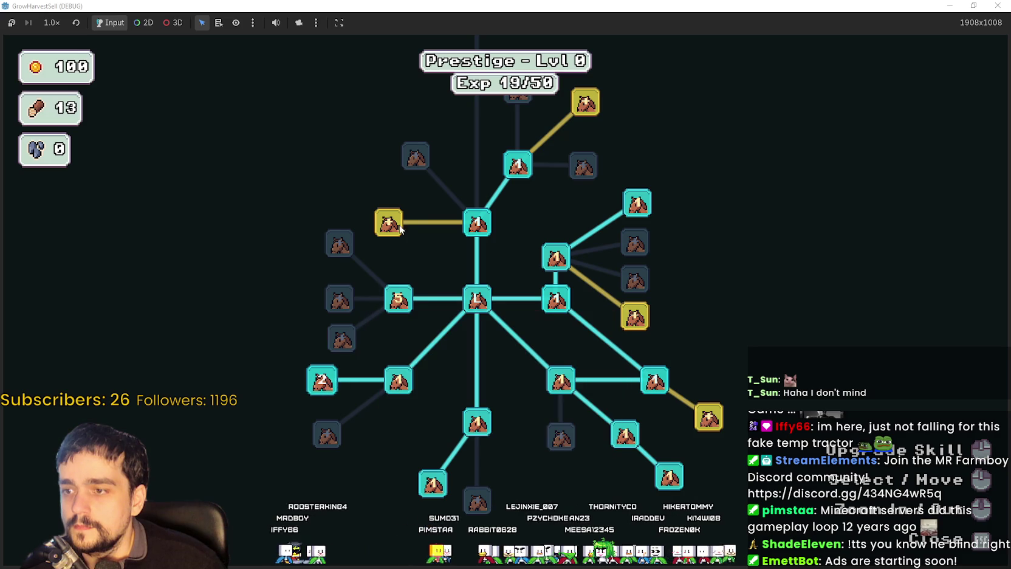
{"action": "left_click", "coordinate": [387, 221]}
{"action": "key", "text": "Escape"}
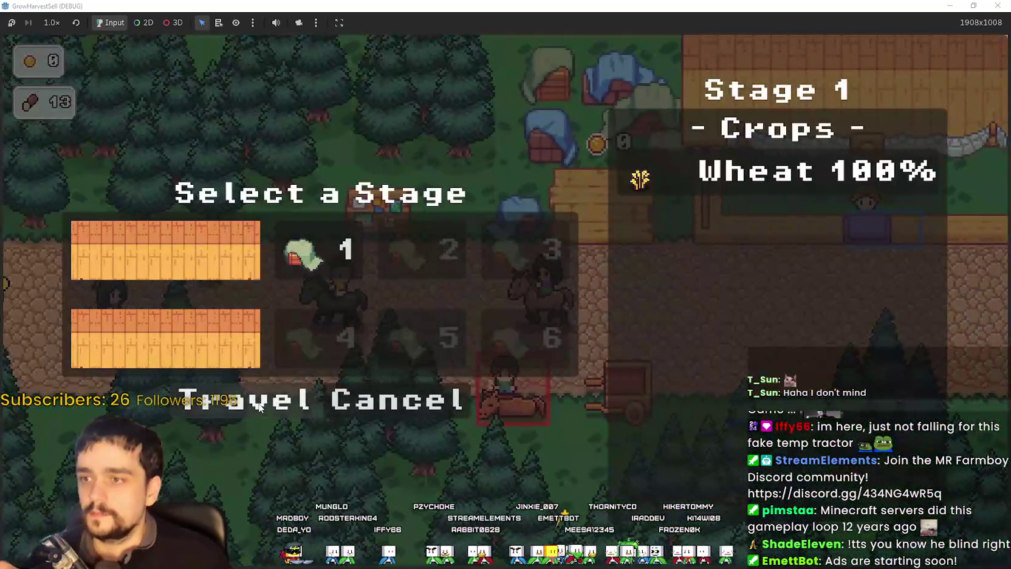
Step: Travel to The Forest stage and walk the farmer through the crop rows harvesting
{"action": "left_click", "coordinate": [263, 395]}
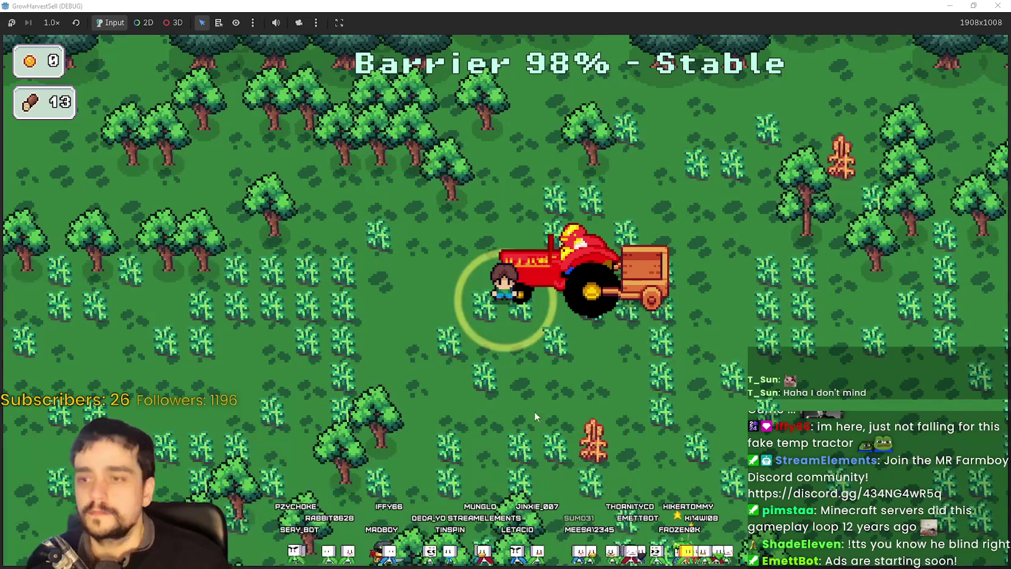
{"action": "key", "text": "s"}
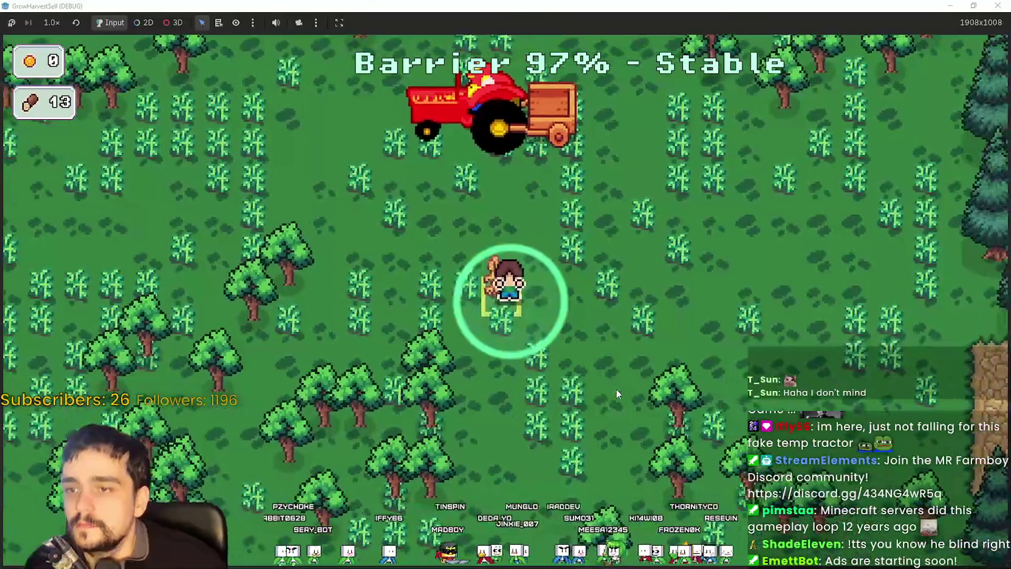
{"action": "key", "text": "d"}
{"action": "key", "text": "a"}
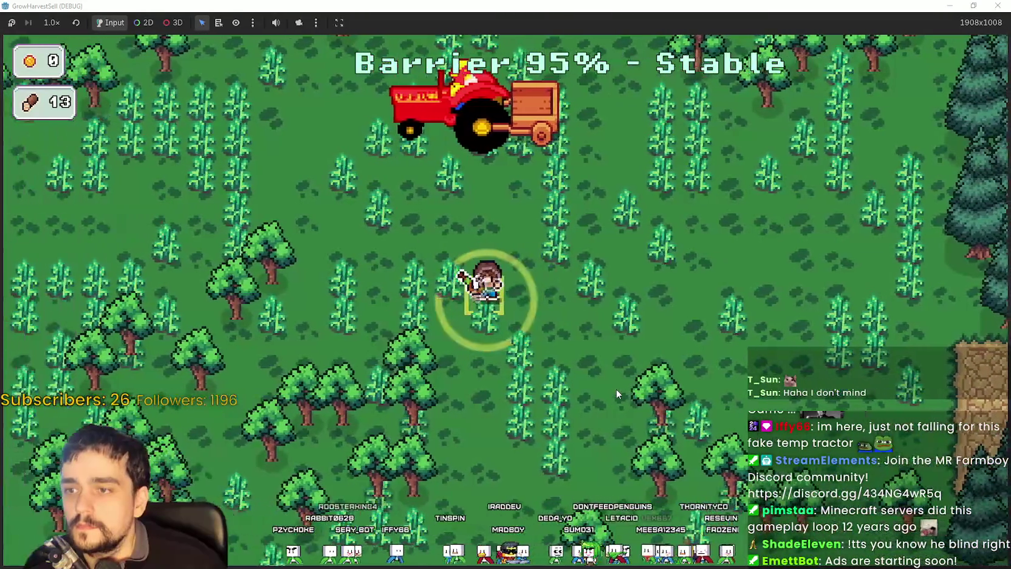
{"action": "key", "text": "a"}
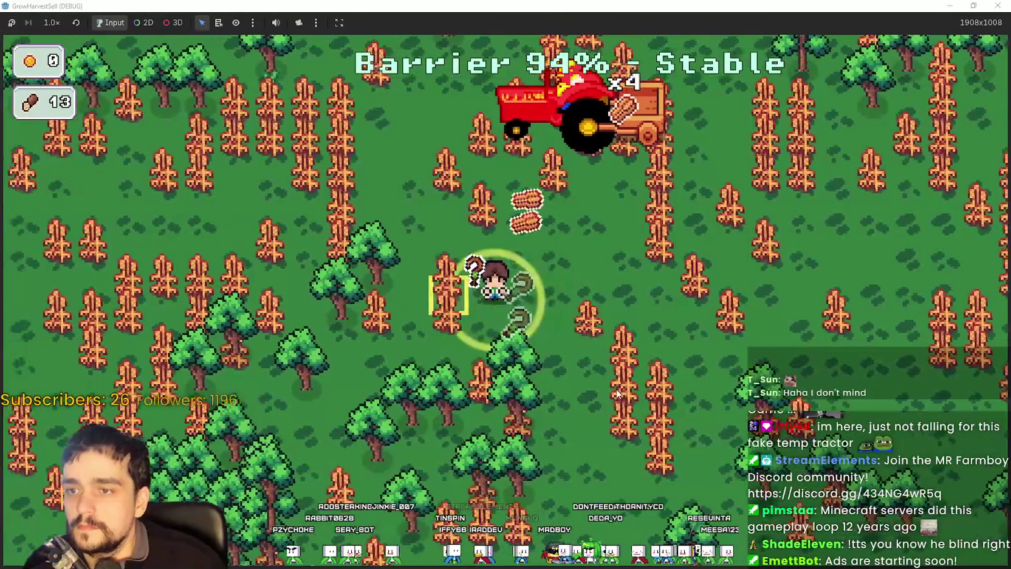
{"action": "key", "text": "a"}
{"action": "key", "text": "w"}
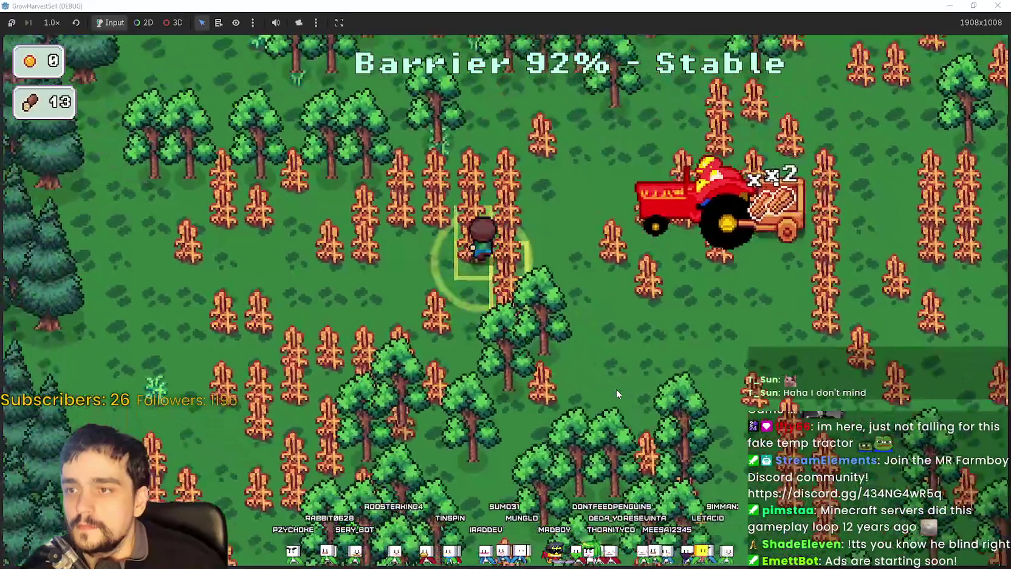
{"action": "key", "text": "w"}
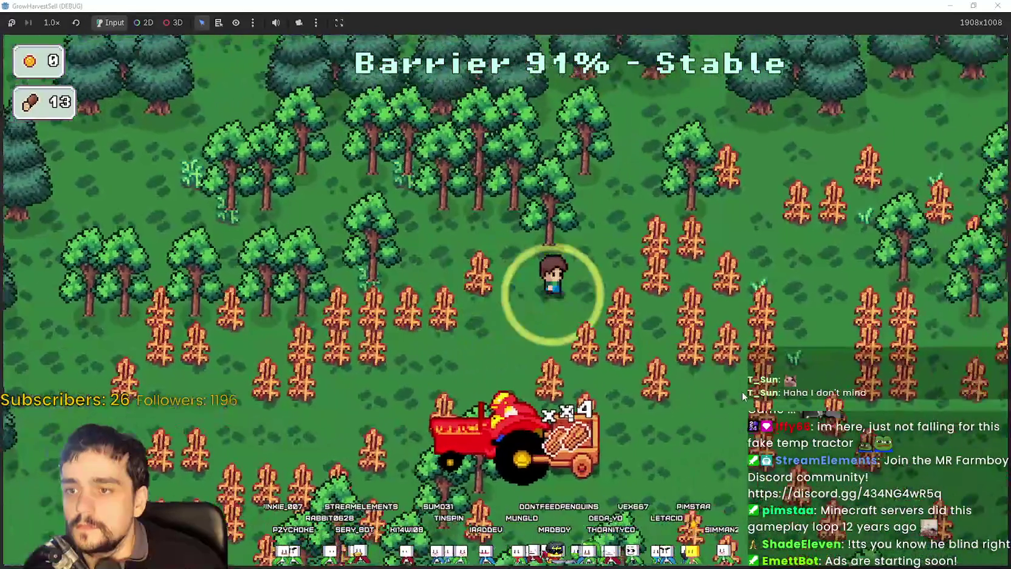
{"action": "key", "text": "d"}
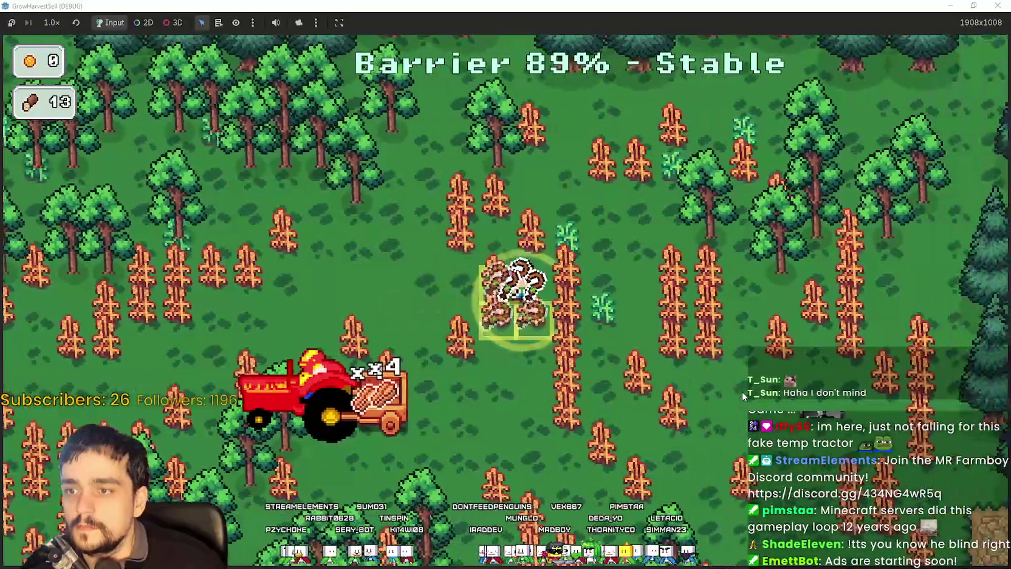
{"action": "key", "text": "s"}
{"action": "key", "text": "a"}
Step: Keep harvesting up-left toward the pine edge, then return to the village from the results
{"action": "key", "text": "w"}
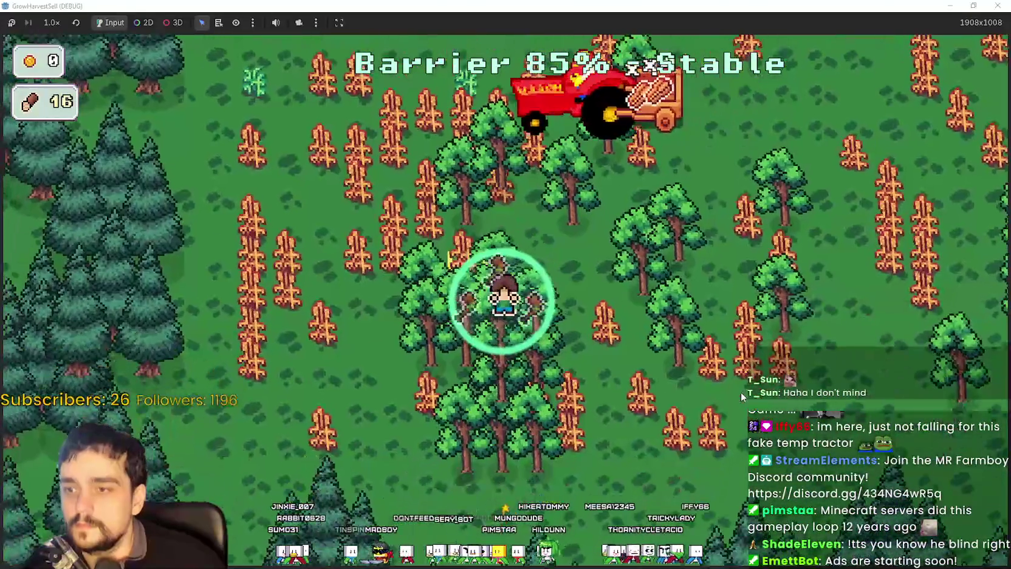
{"action": "key", "text": "s"}
{"action": "key", "text": "w"}
{"action": "key", "text": "d"}
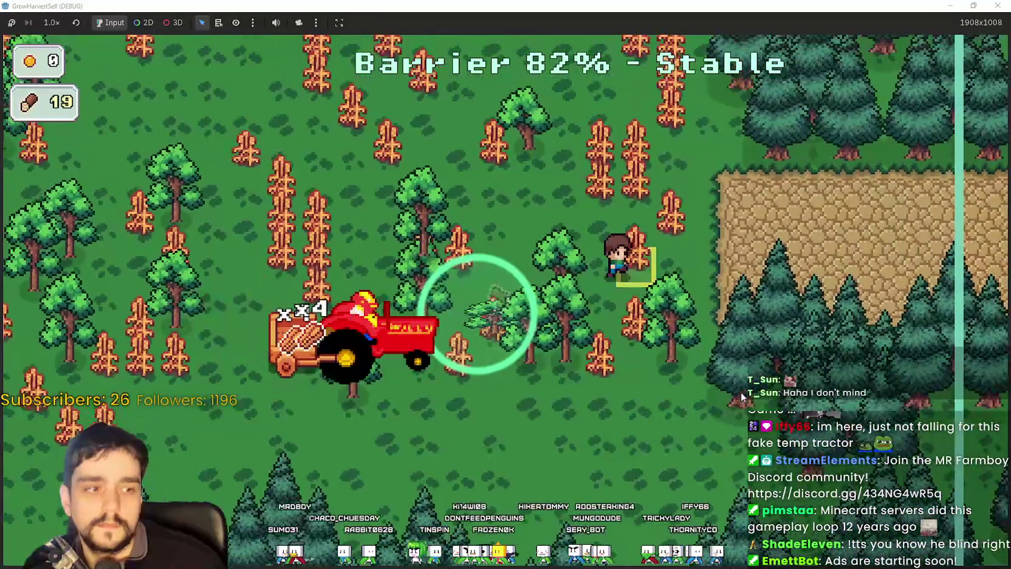
{"action": "key", "text": "w"}
{"action": "key", "text": "a"}
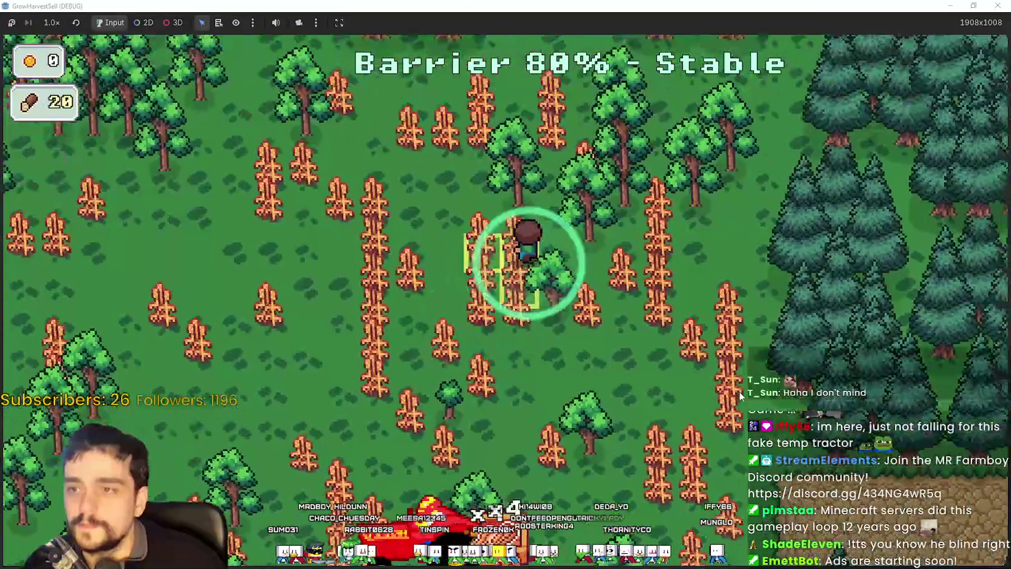
{"action": "key", "text": "w"}
{"action": "key", "text": "a"}
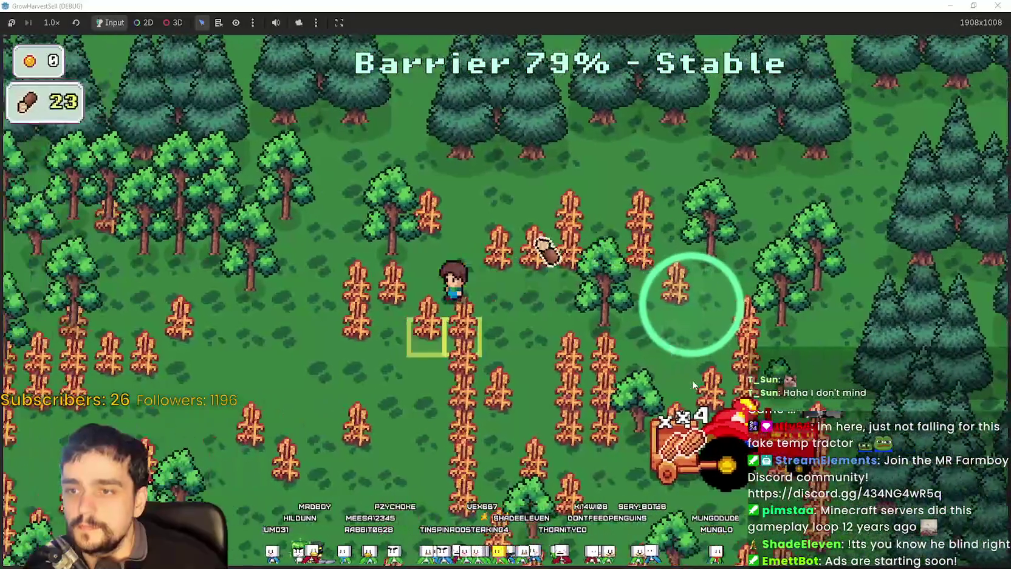
{"action": "key", "text": "a"}
{"action": "key", "text": "a"}
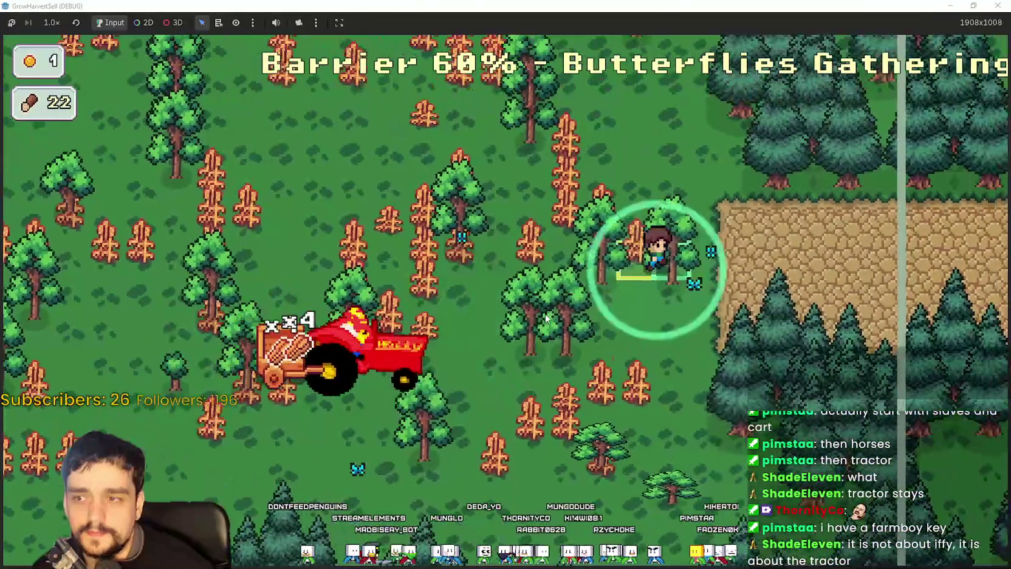
{"action": "key", "text": "Return"}
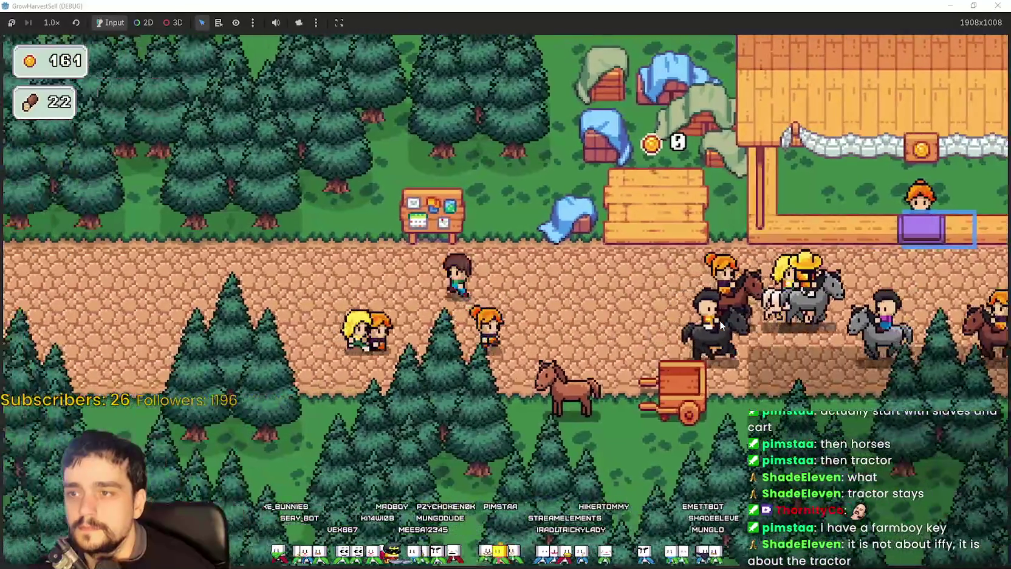
Step: Zoom the open prestige skill tree, with 161 coins and 22 wood available
{"action": "scroll", "coordinate": [669, 426], "scroll_direction": "up", "scroll_amount": 2}
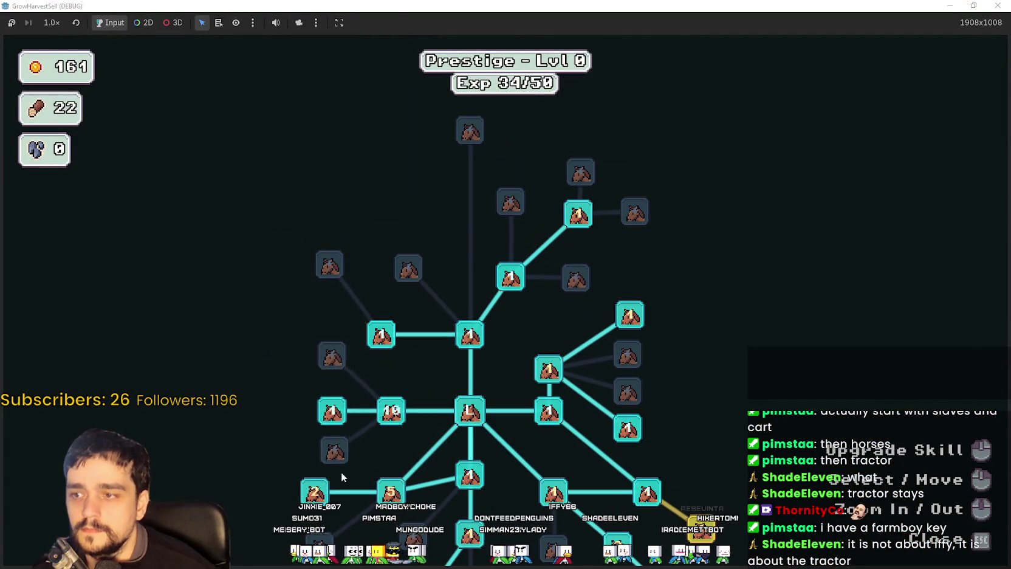
Step: Buy a wood skill level, max Resource Domain Damage at 10/10, and raise Barrier Energy I to 7/10
{"action": "left_click", "coordinate": [314, 491]}
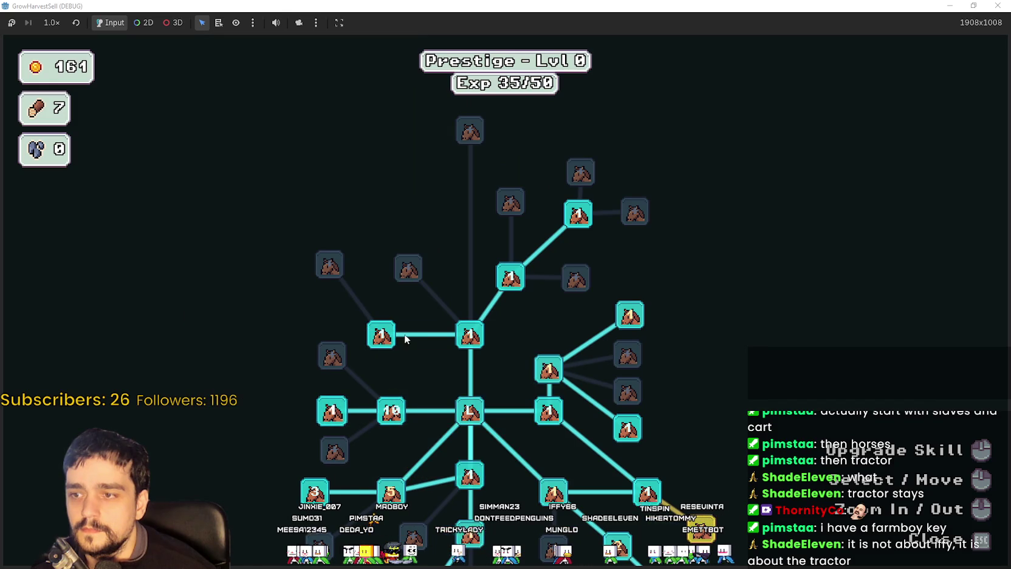
{"action": "triple_click", "coordinate": [548, 375]}
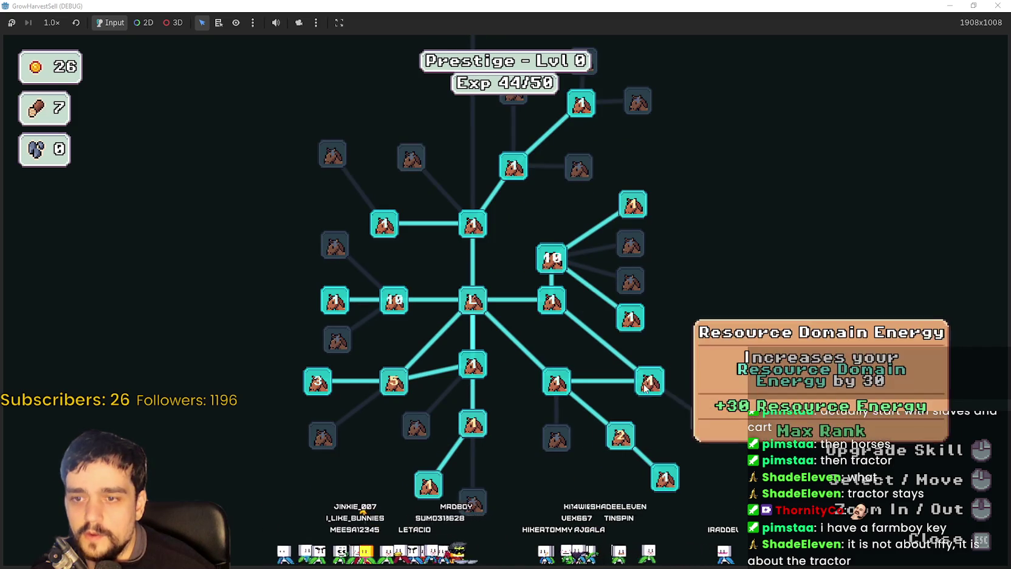
{"action": "mouse_move", "coordinate": [620, 436]}
{"action": "left_click", "coordinate": [618, 448]}
{"action": "left_click", "coordinate": [615, 447]}
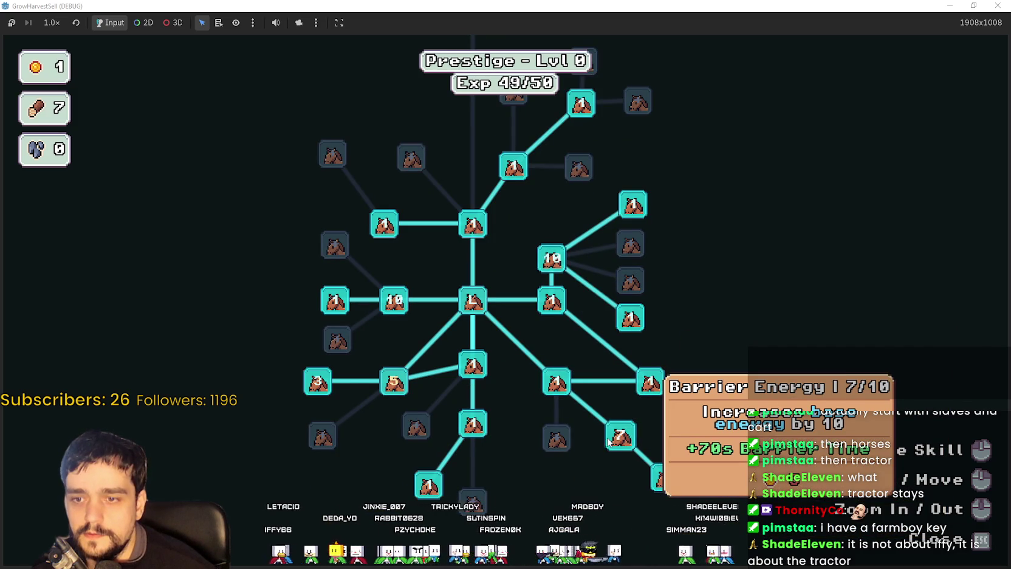
{"action": "key", "text": "Escape"}
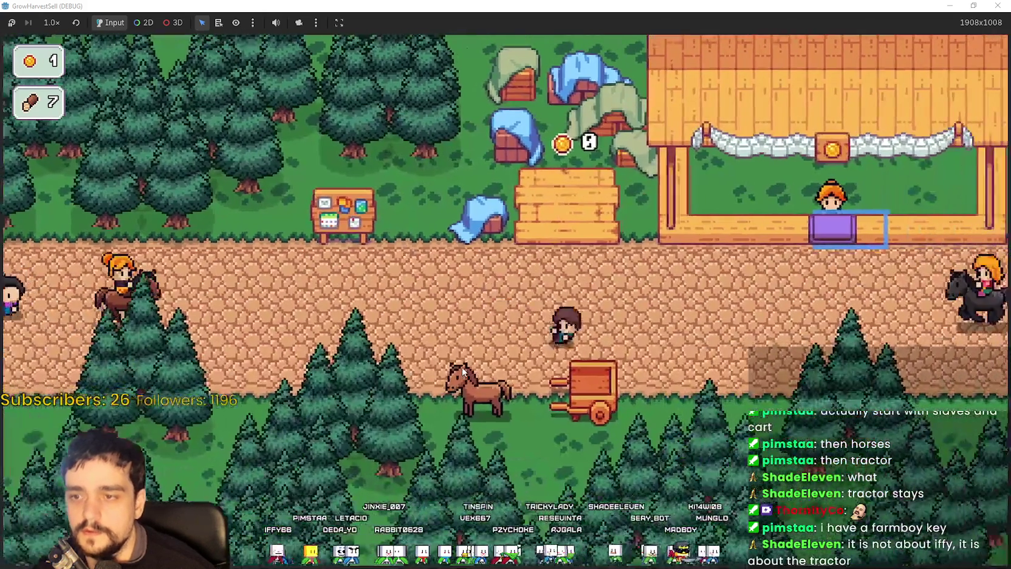
Step: Travel to stage 1, the forest, and harvest the crop field
{"action": "left_click", "coordinate": [461, 370]}
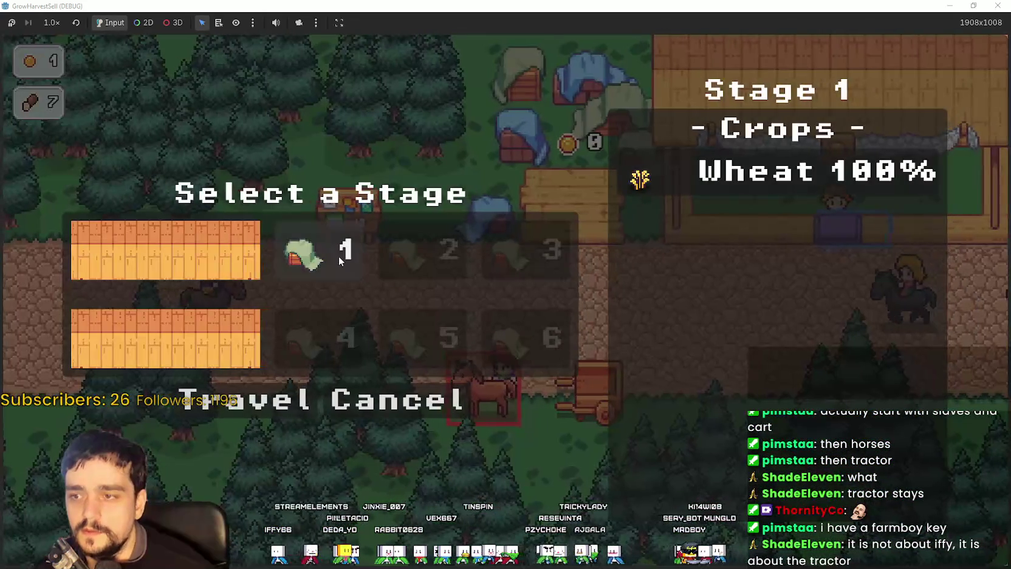
{"action": "left_click", "coordinate": [252, 406]}
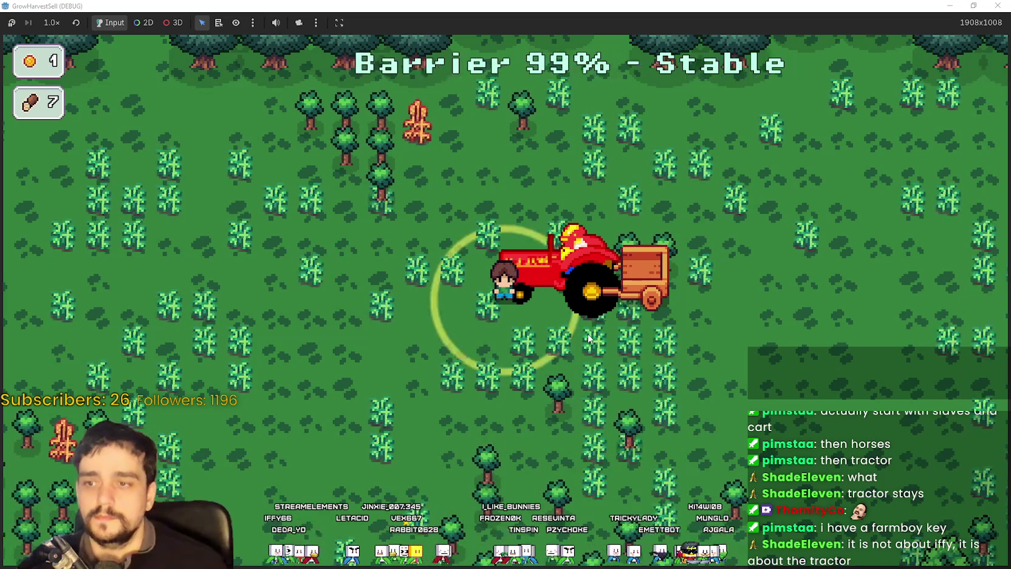
{"action": "key", "text": "w"}
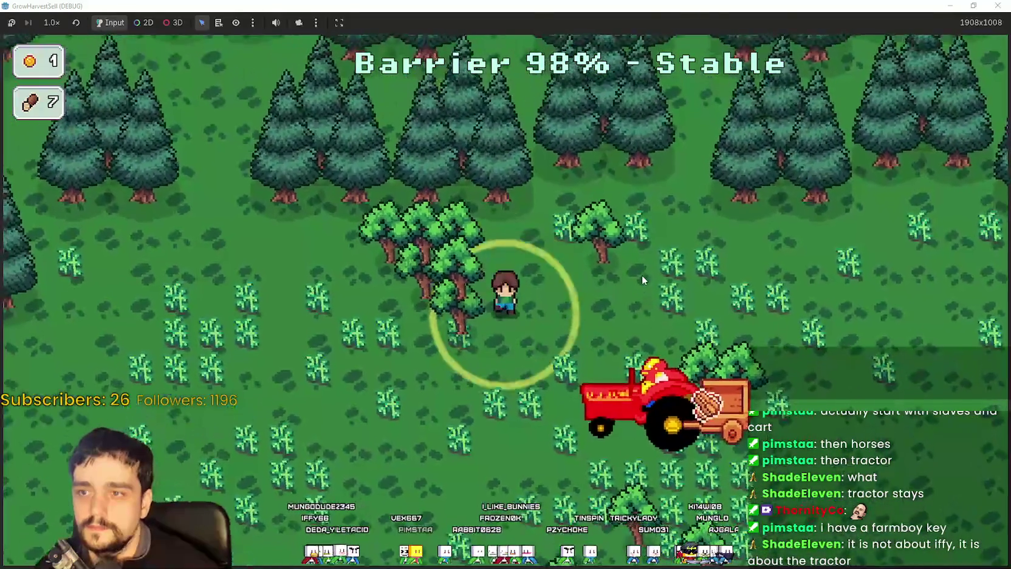
{"action": "key", "text": "a"}
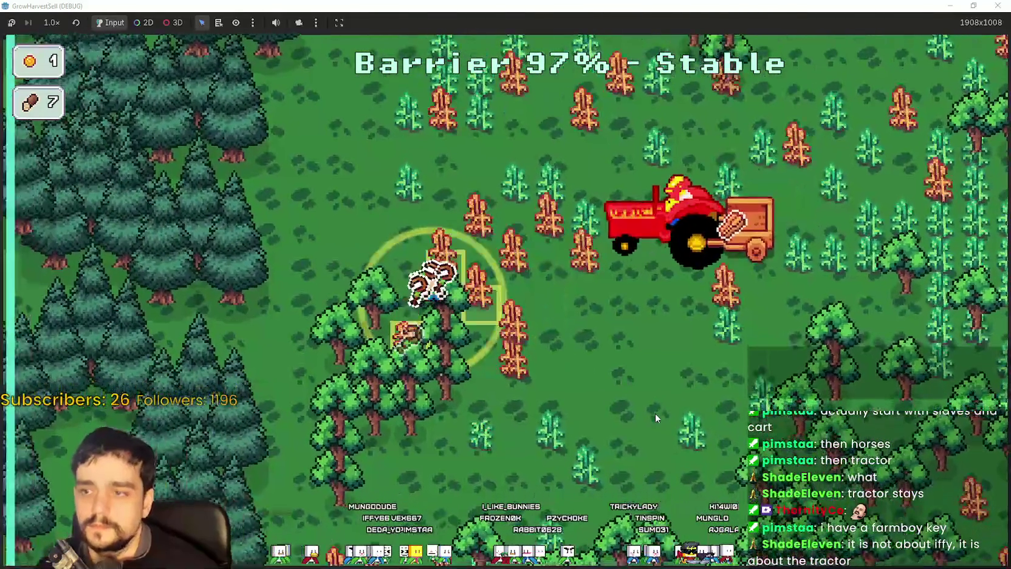
{"action": "key", "text": "d"}
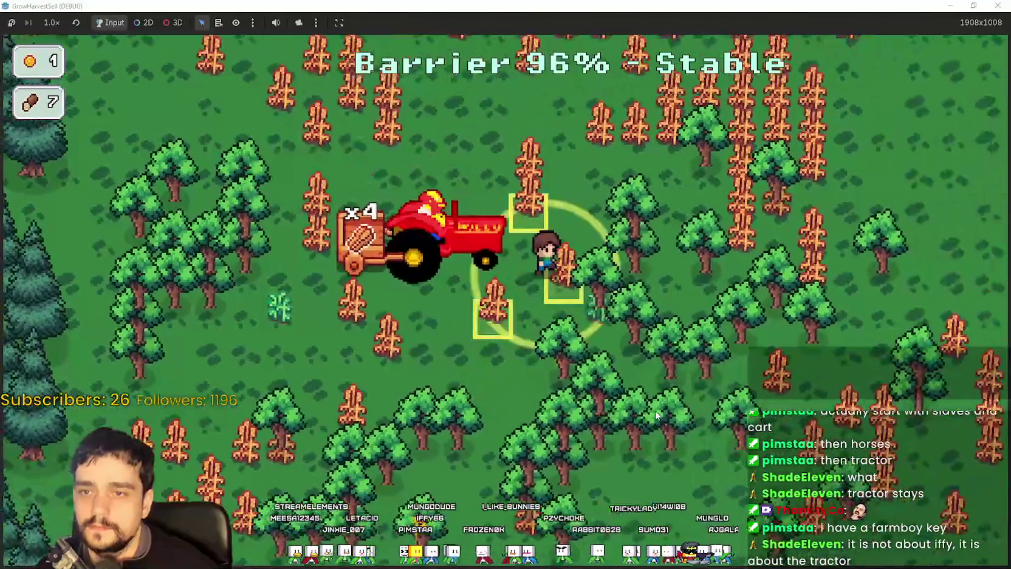
{"action": "key", "text": "d"}
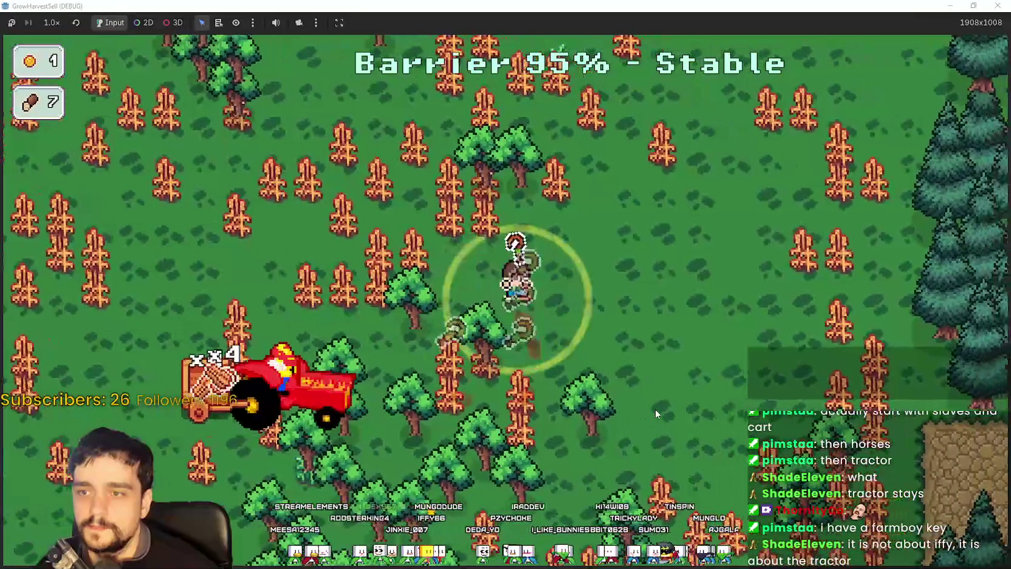
{"action": "key", "text": "s"}
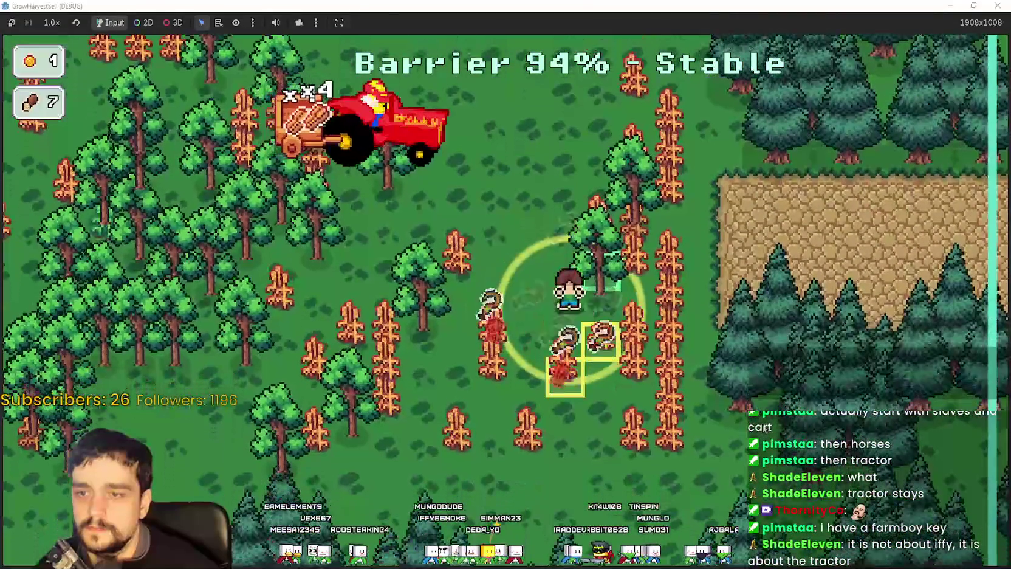
{"action": "key", "text": "a"}
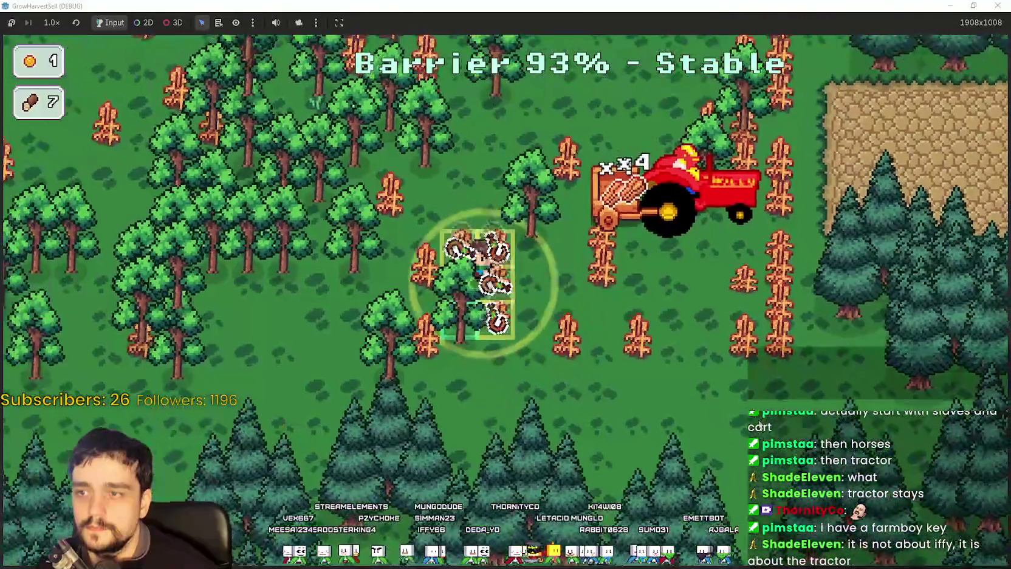
Step: Walk through the forest with the tractor following, collecting wood
{"action": "key", "text": "w"}
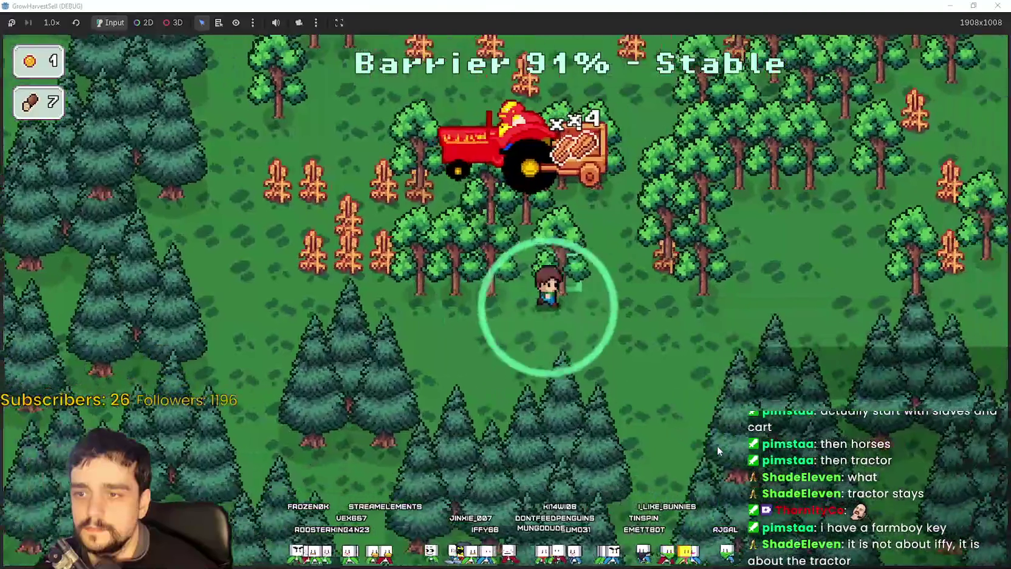
{"action": "key", "text": "d"}
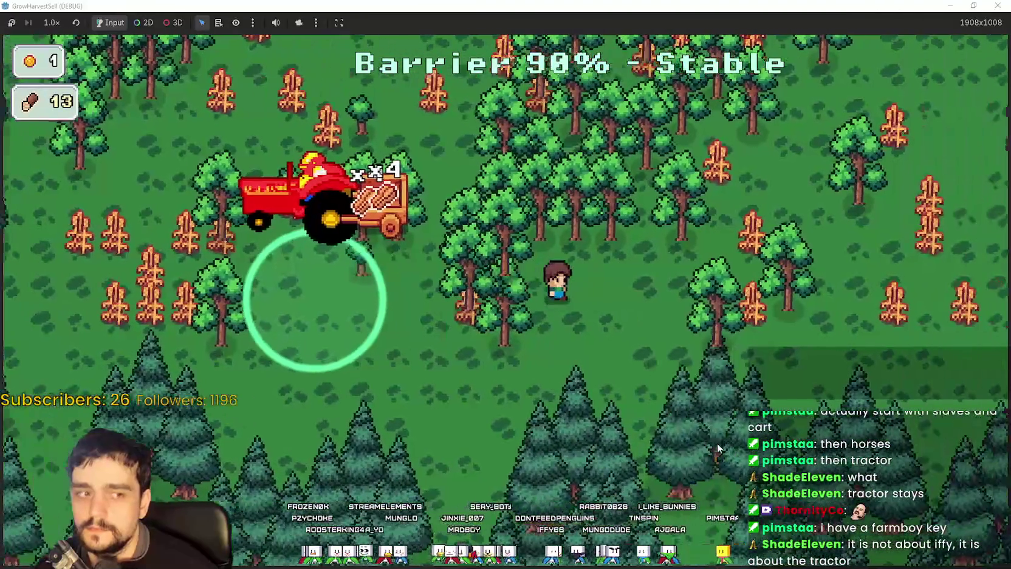
{"action": "key", "text": "w"}
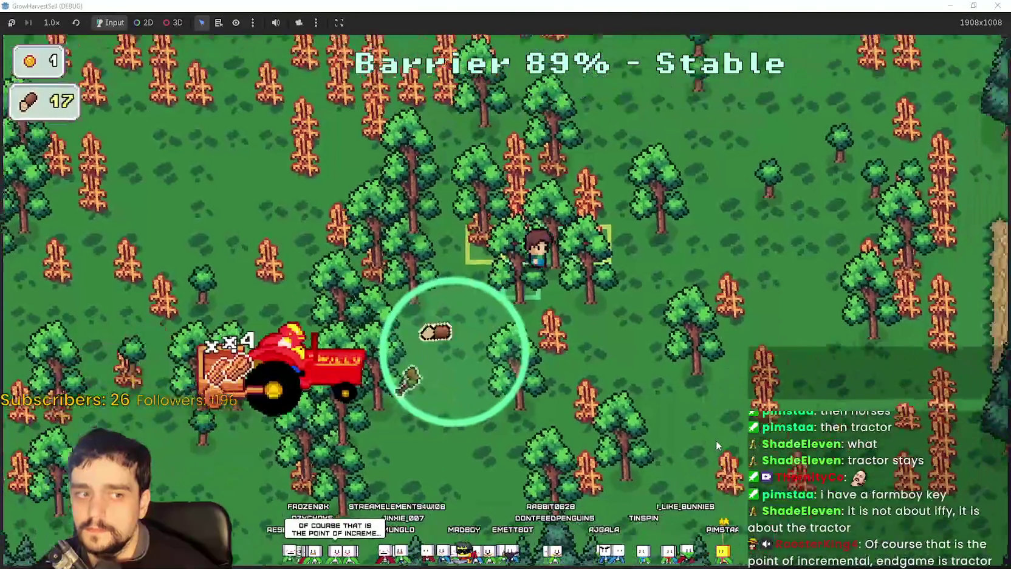
{"action": "key", "text": "a"}
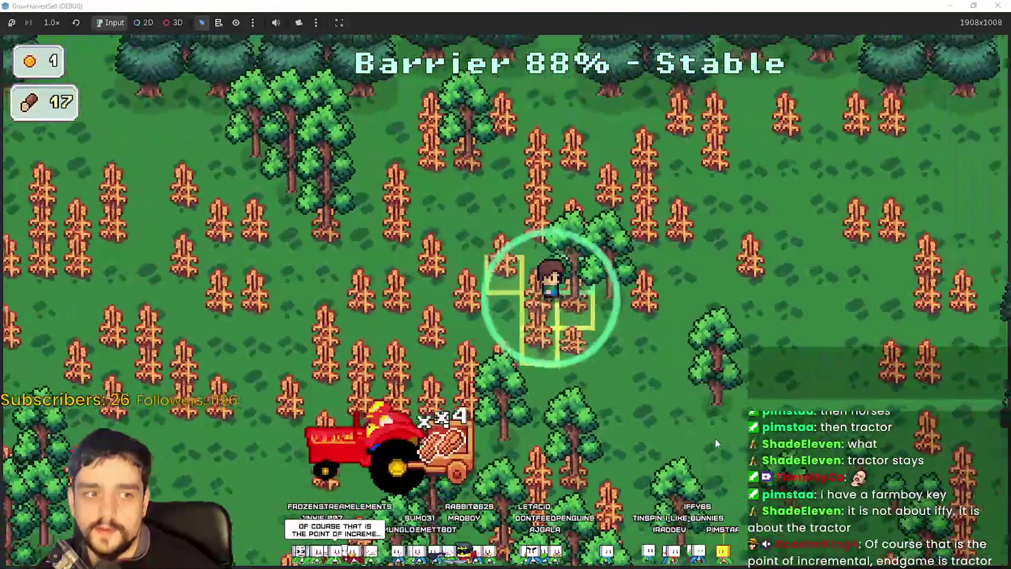
{"action": "key", "text": "d"}
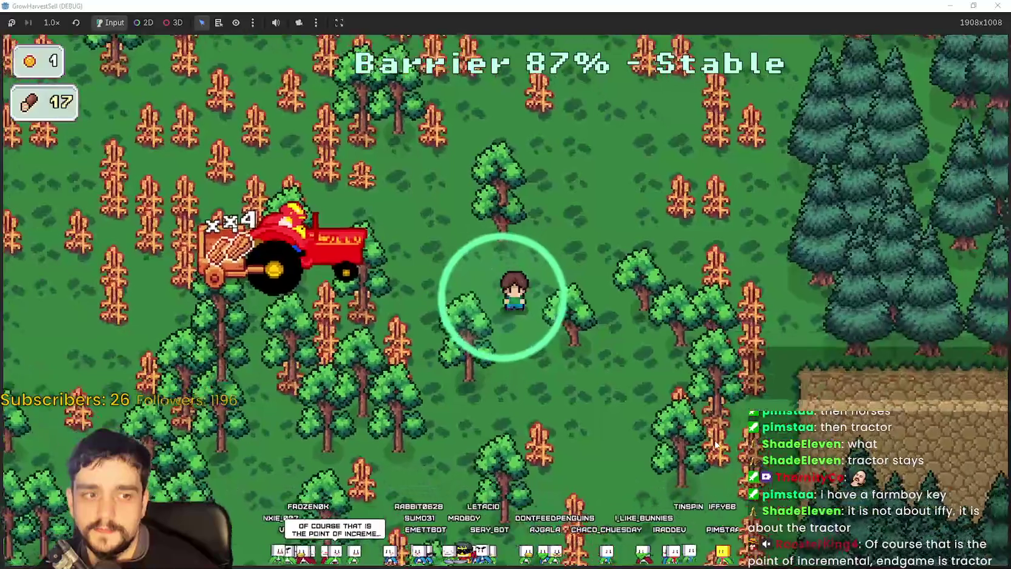
{"action": "key", "text": "s"}
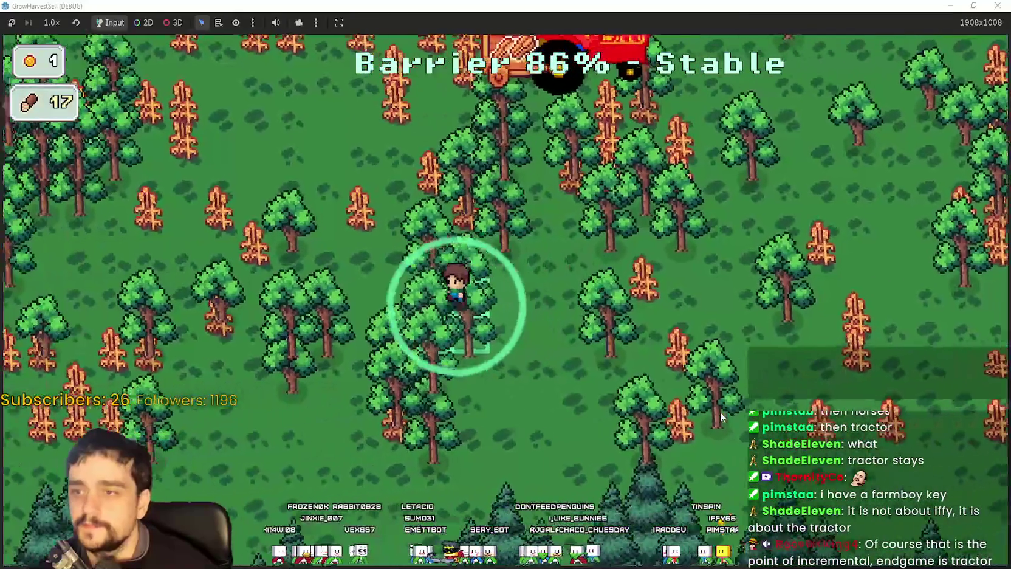
{"action": "key", "text": "w"}
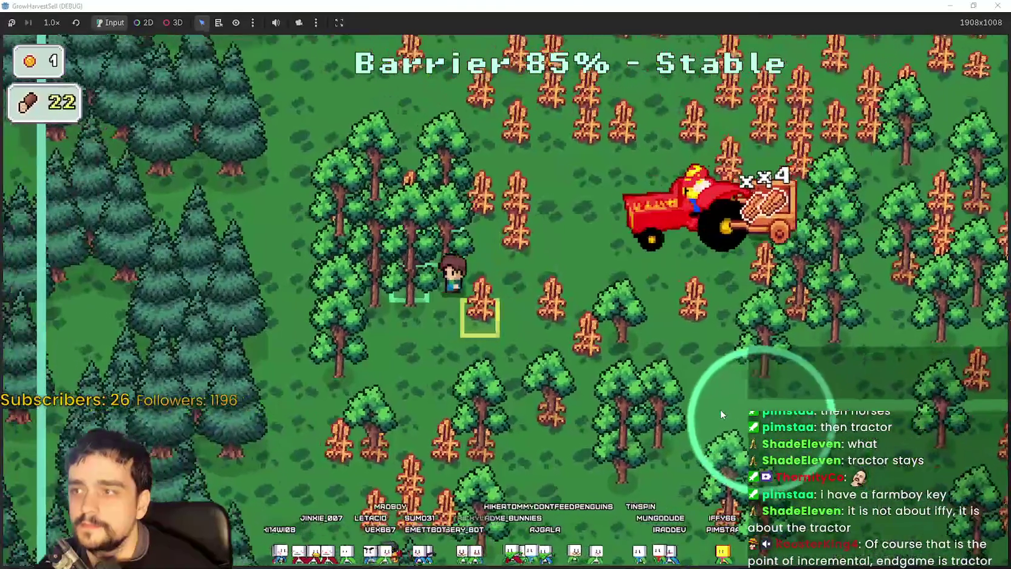
{"action": "key", "text": "w"}
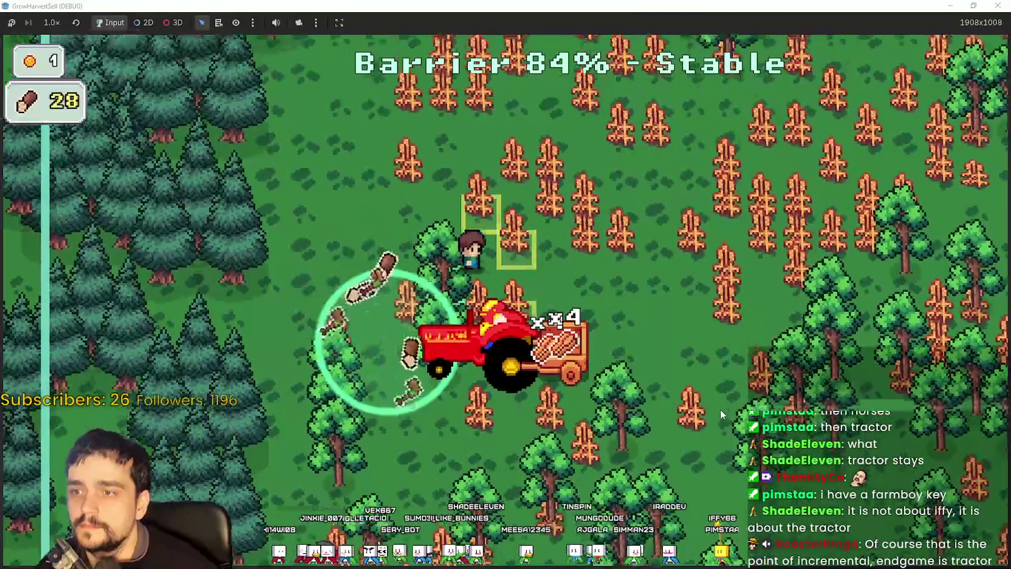
{"action": "key", "text": "d"}
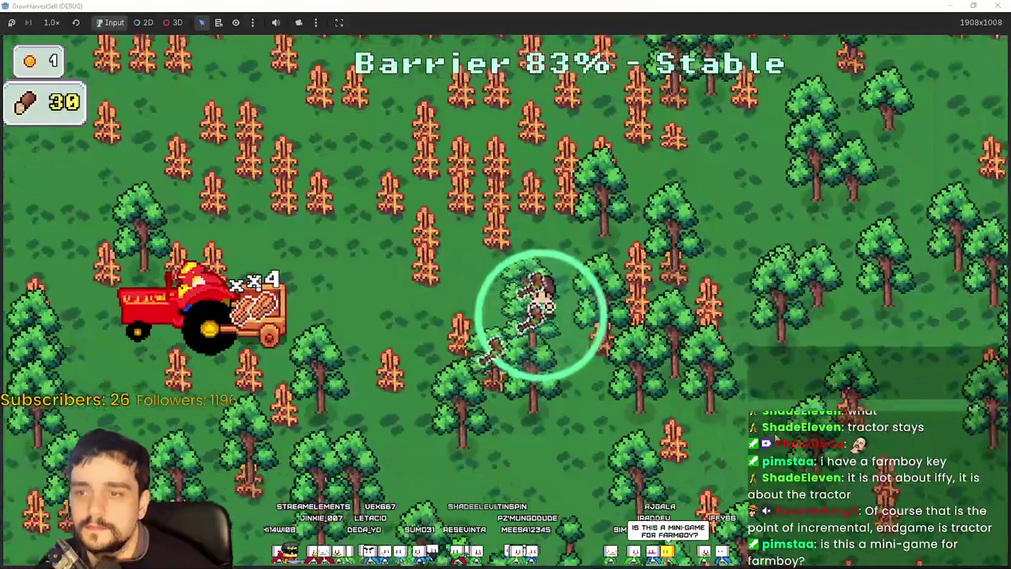
{"action": "key", "text": "d"}
{"action": "key", "text": "s"}
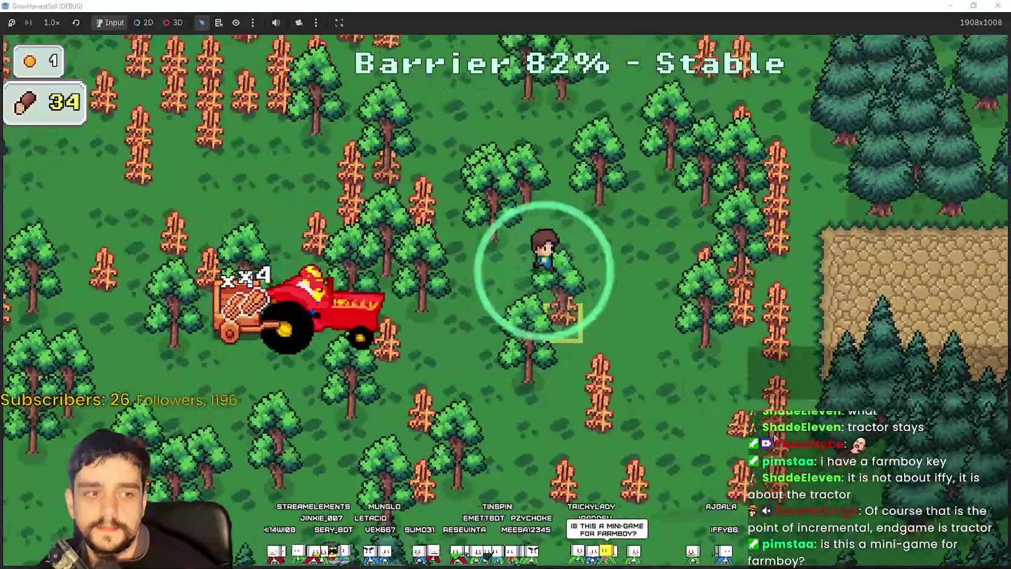
{"action": "key", "text": "a"}
Step: Keep gathering wood until the stage ends at 00:55 with 8 crops and 40 wood
{"action": "key", "text": "w"}
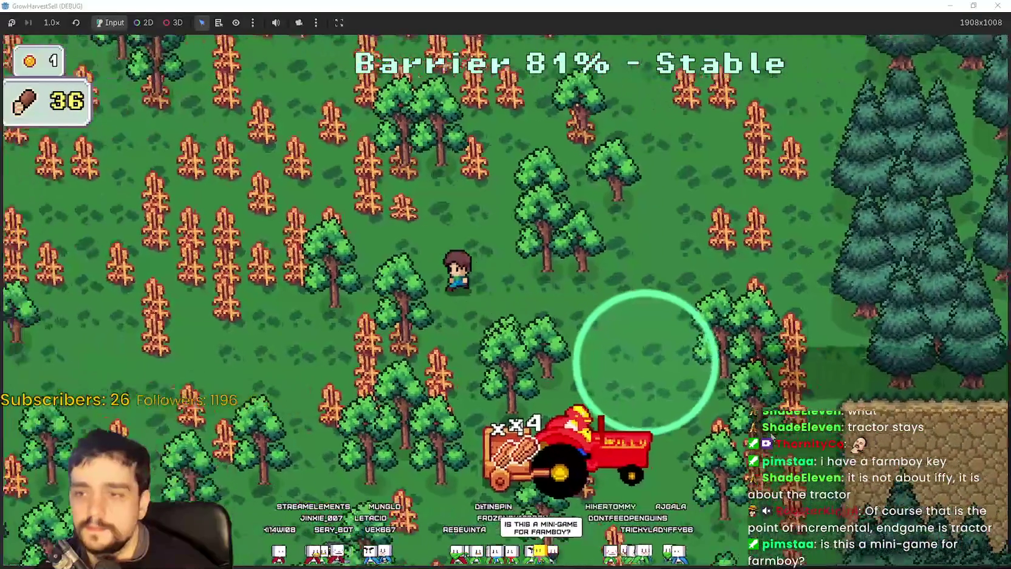
{"action": "key", "text": "d"}
{"action": "key", "text": "s"}
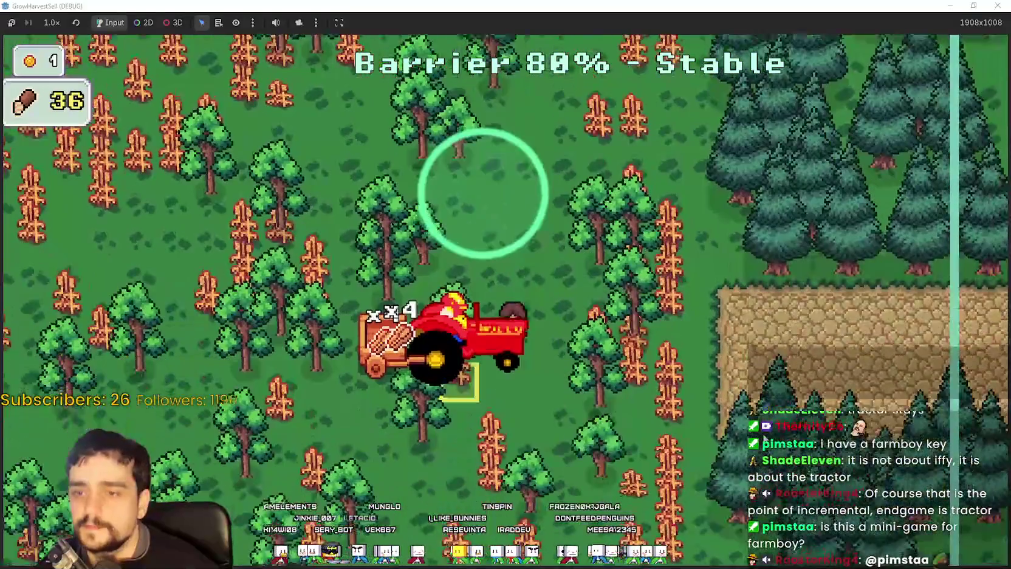
{"action": "key", "text": "s"}
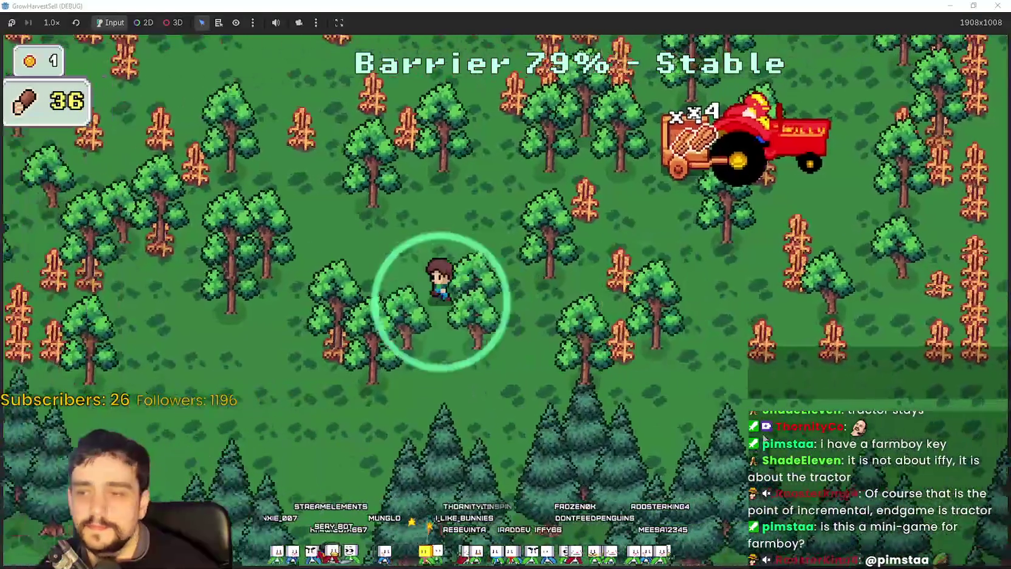
{"action": "key", "text": "a"}
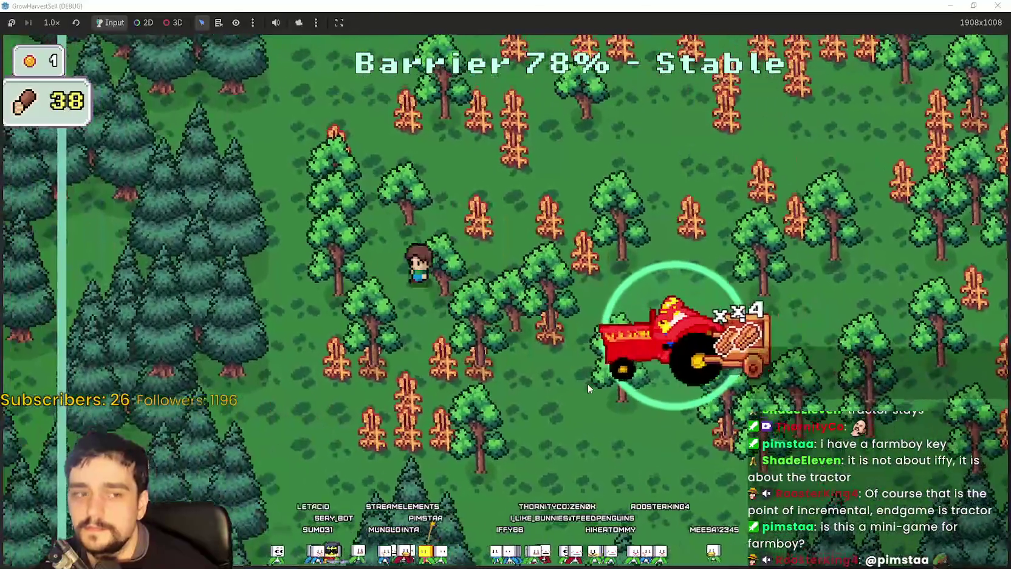
{"action": "key", "text": "d"}
{"action": "key", "text": "s"}
{"action": "key", "text": "d"}
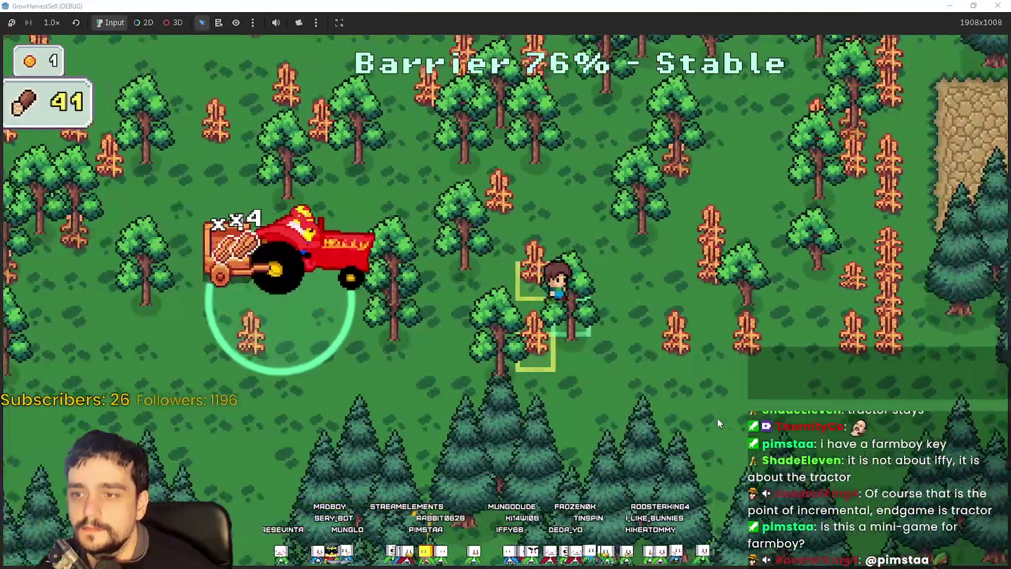
{"action": "key", "text": "w"}
{"action": "key", "text": "d"}
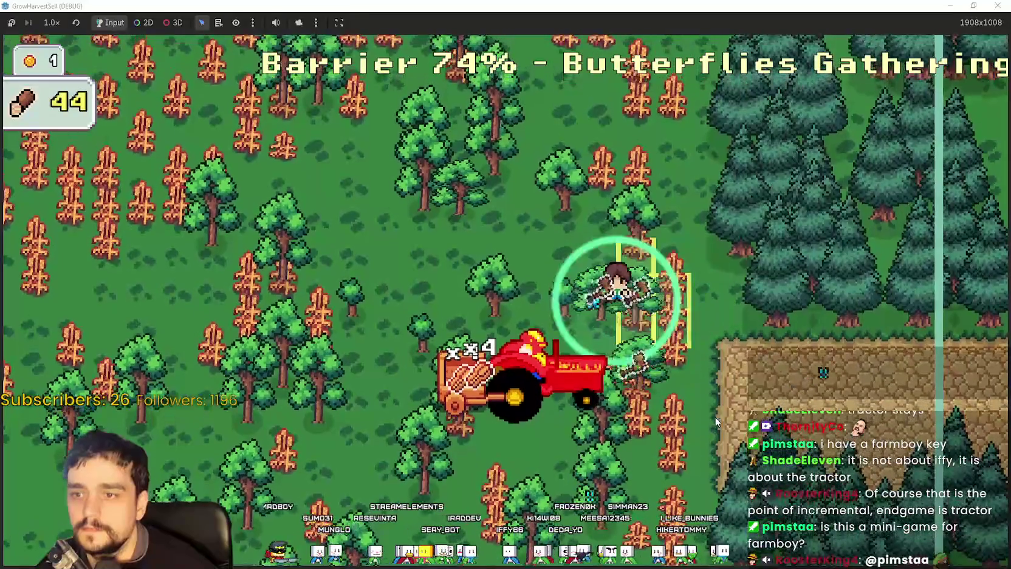
Step: Return home from the stage results and sell the wood at the shop counter
{"action": "key", "text": "s"}
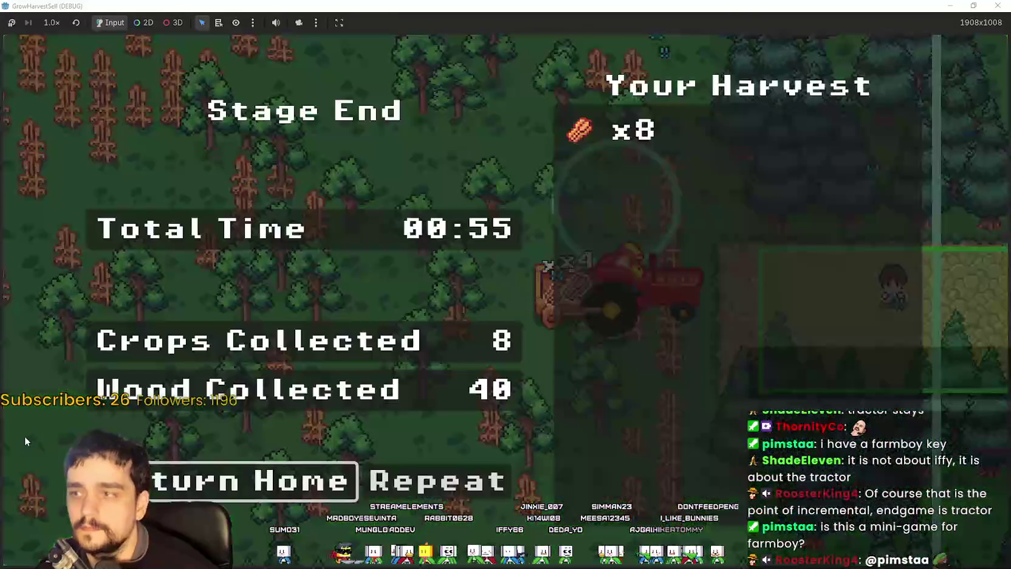
{"action": "key", "text": "Return"}
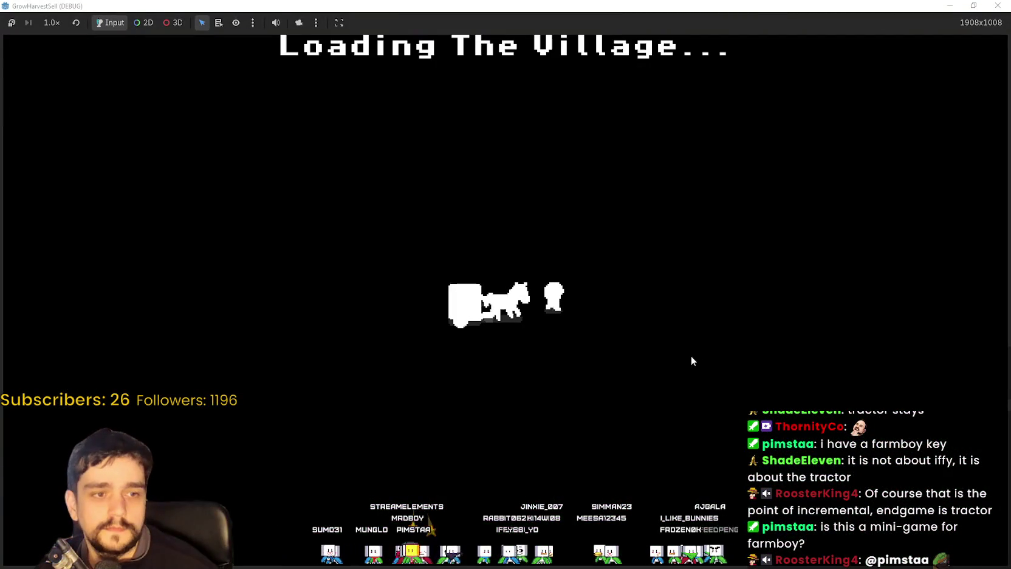
{"action": "key", "text": "d"}
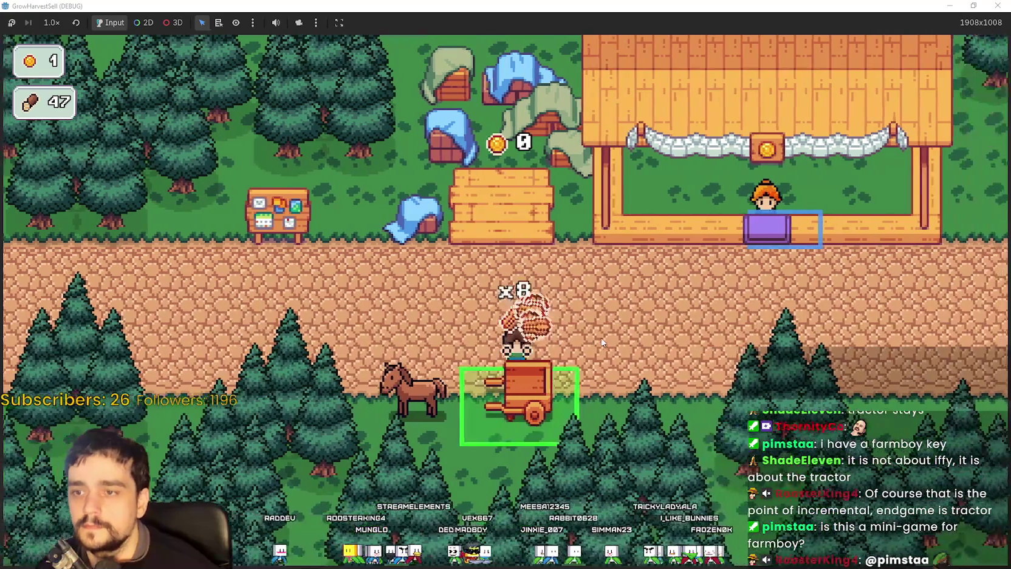
{"action": "key", "text": "w"}
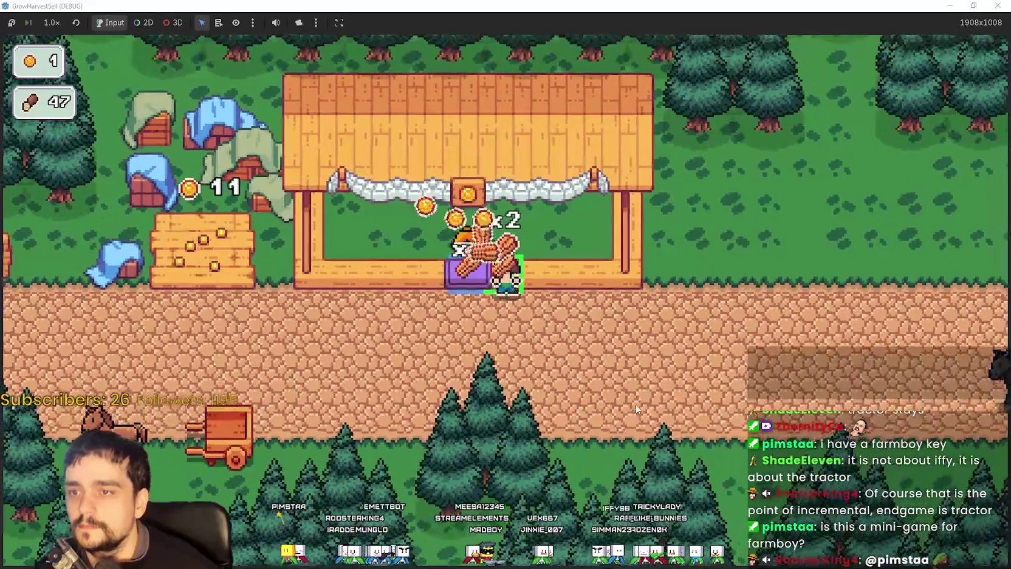
Step: Collect the gold from the coin pile and open the Prestige skill tree
{"action": "key", "text": "s"}
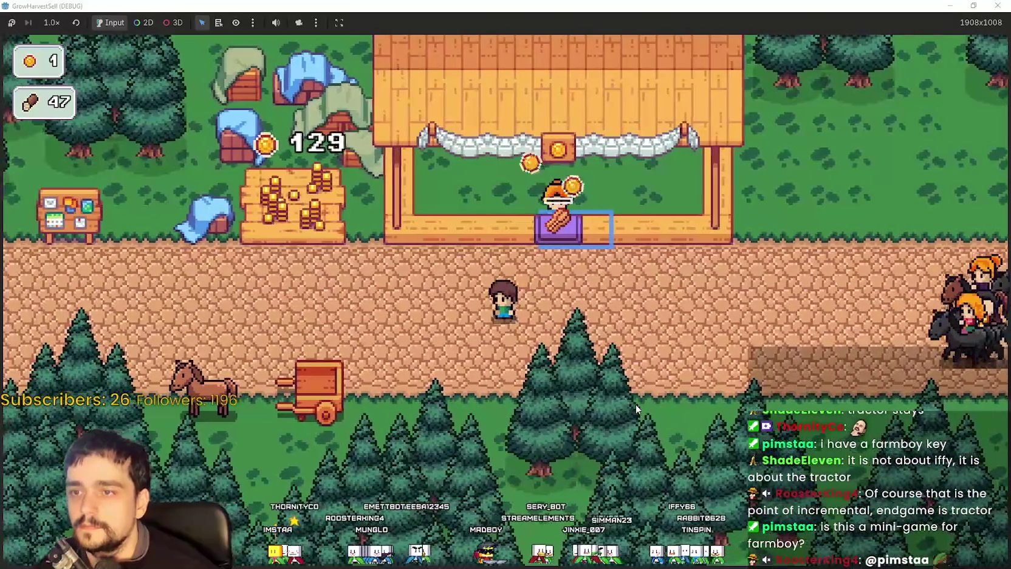
{"action": "key", "text": "w"}
{"action": "key", "text": "a"}
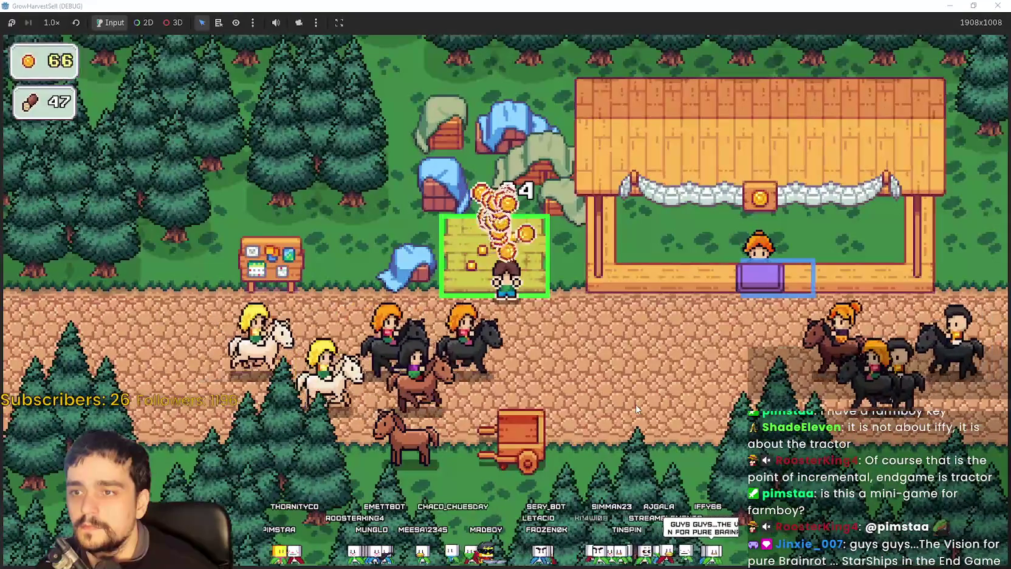
{"action": "key", "text": "w"}
{"action": "key", "text": "e"}
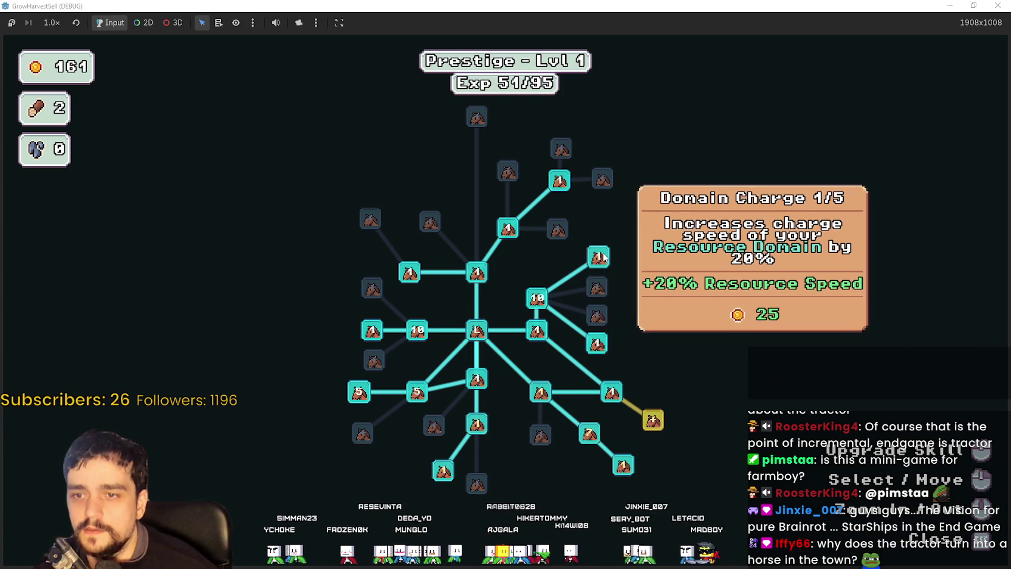
Step: Buy Resource Domain Capacity, Wood Gatherer and Wood Increase ranks, then close the tree
{"action": "left_click", "coordinate": [652, 420]}
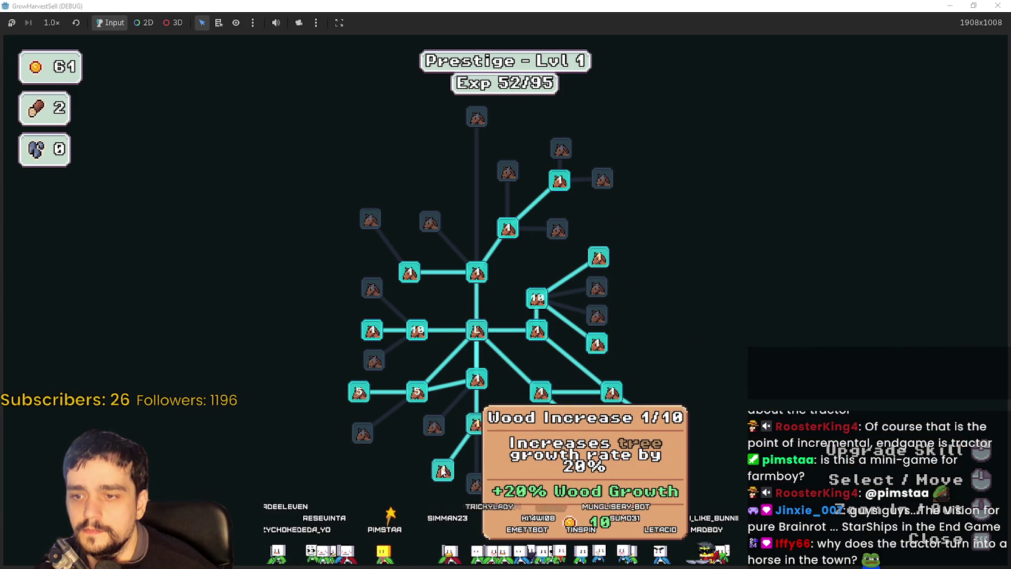
{"action": "left_click", "coordinate": [484, 422]}
{"action": "left_click", "coordinate": [443, 470]}
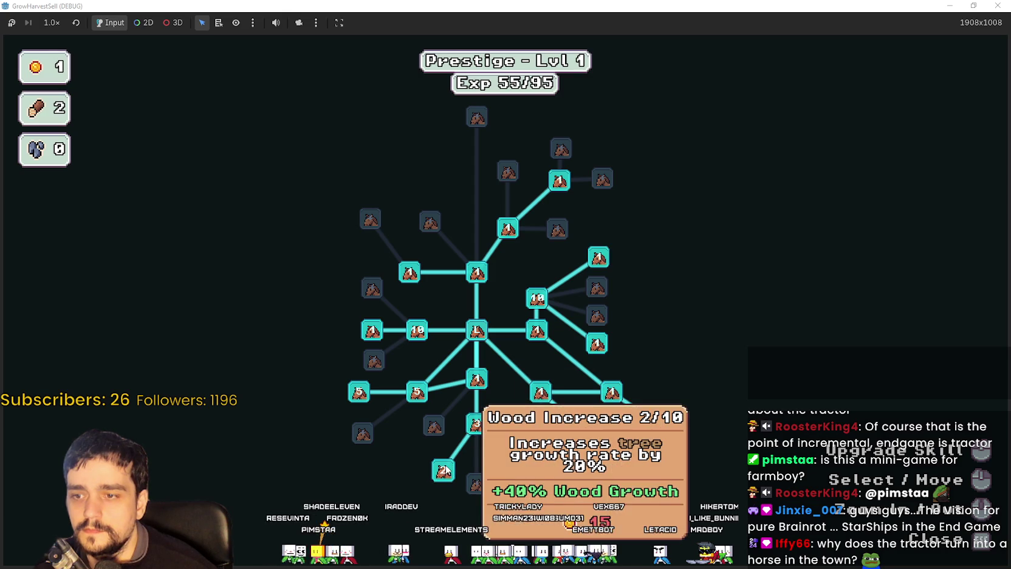
{"action": "right_click", "coordinate": [484, 382]}
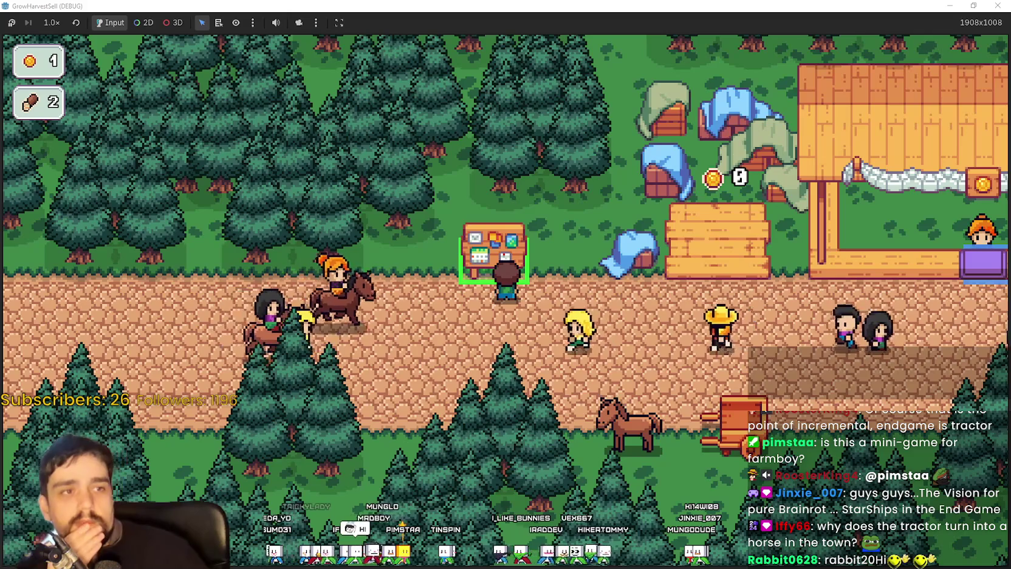
Step: Switch to the Chrome Twitch window, reposition it, then minimize it
{"action": "key", "text": "alt+Tab"}
{"action": "left_click_drag", "start_coordinate": [798, 96], "coordinate": [782, 60]}
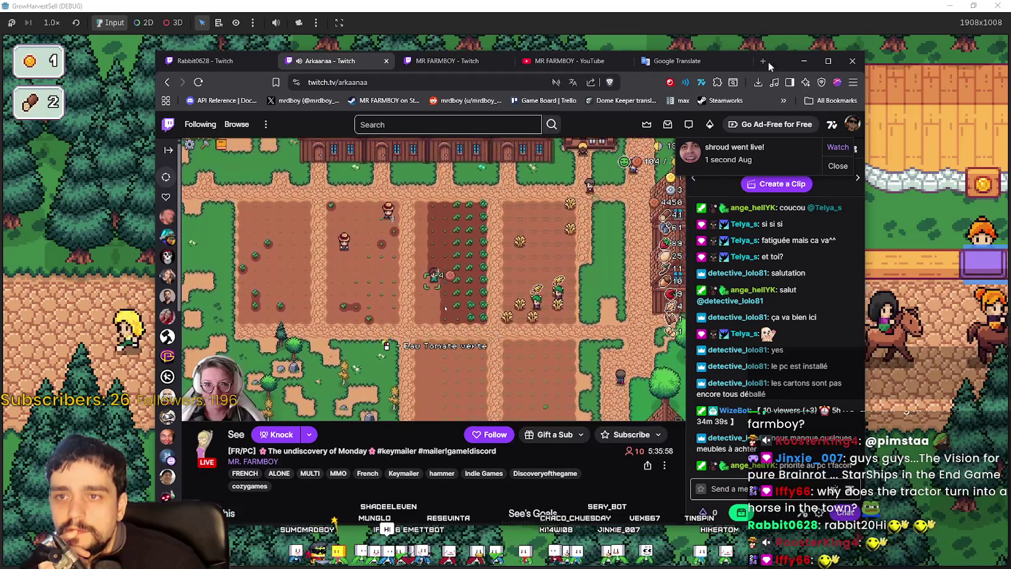
{"action": "left_click", "coordinate": [803, 60]}
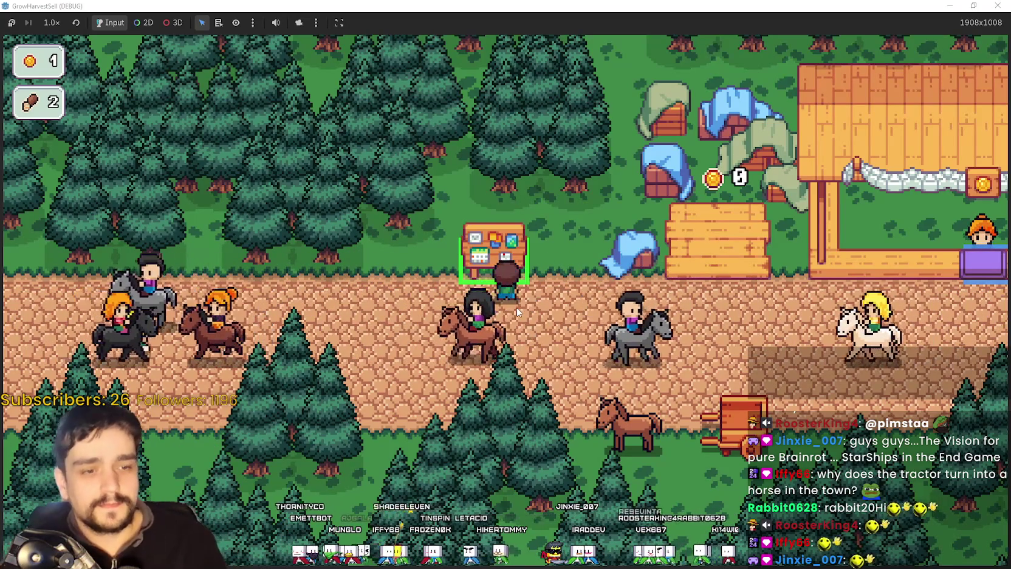
Step: Reopen the prestige skill tree, zoom and pan across its nodes, then switch to Discord
{"action": "key", "text": "e"}
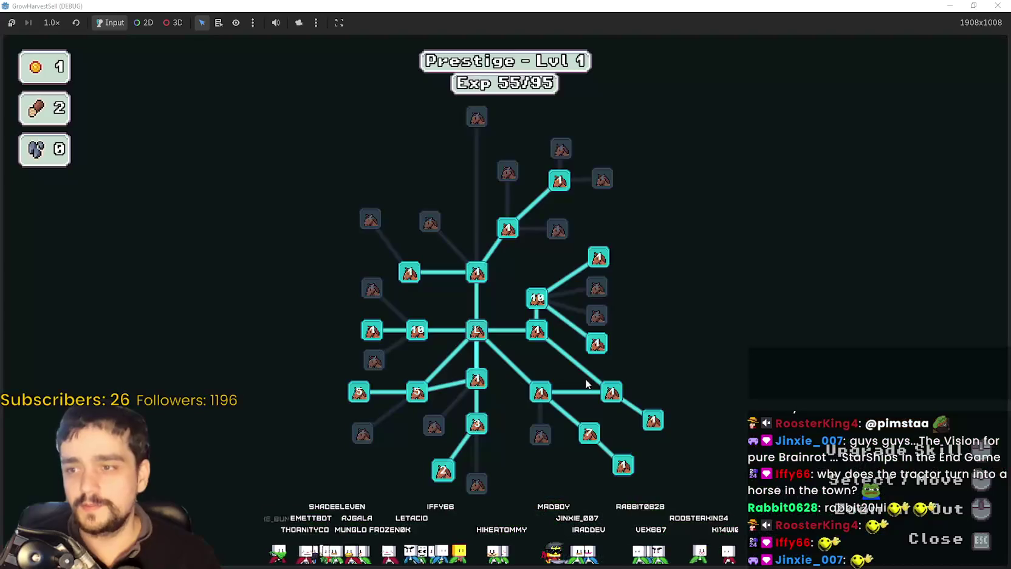
{"action": "scroll", "coordinate": [499, 338], "scroll_direction": "up", "scroll_amount": 3}
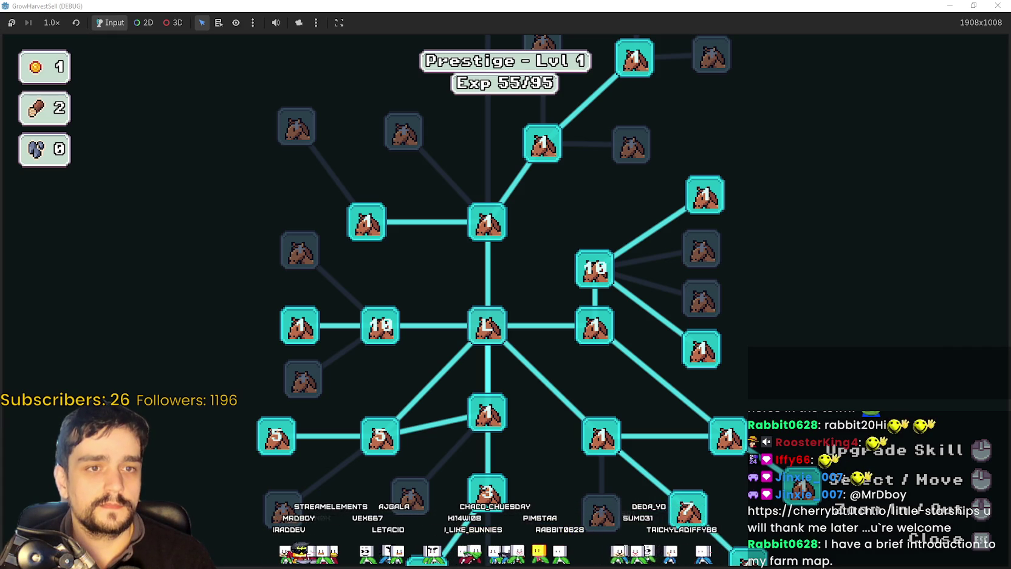
{"action": "scroll", "coordinate": [523, 412], "scroll_direction": "down", "scroll_amount": 2}
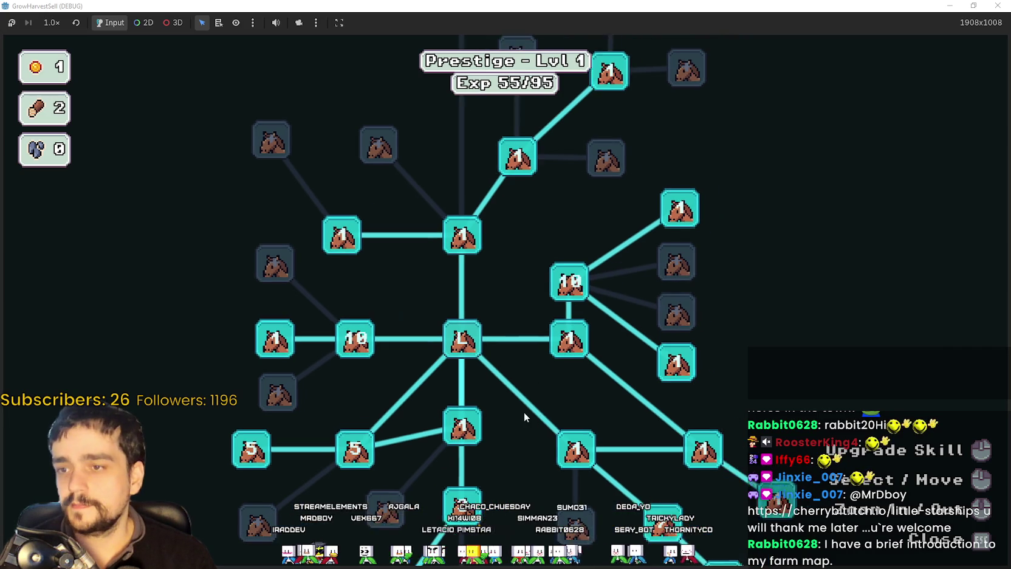
{"action": "mouse_move", "coordinate": [595, 269]}
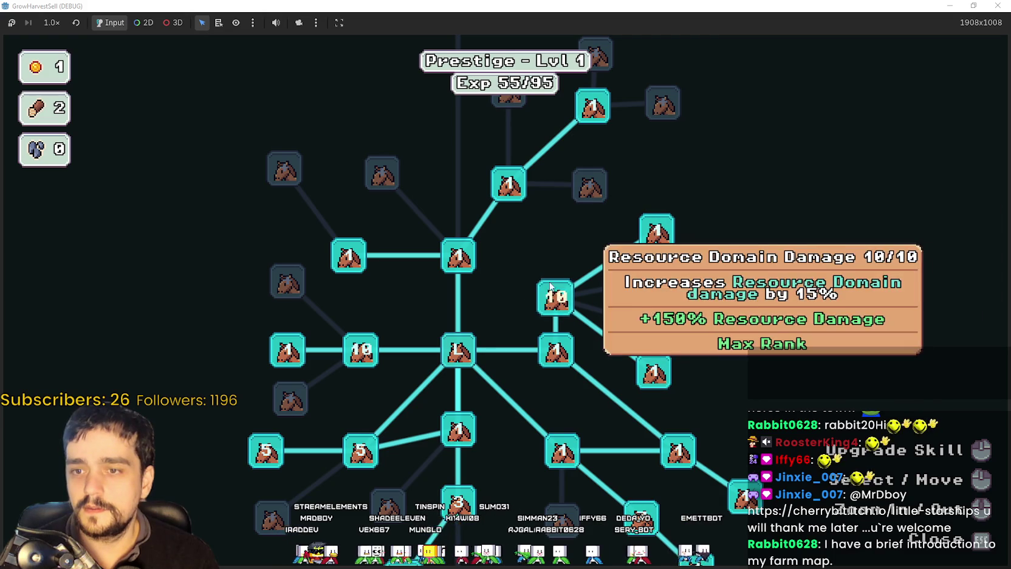
{"action": "mouse_move", "coordinate": [628, 190]}
{"action": "left_mouse_down"}
{"action": "mouse_move", "coordinate": [554, 298]}
{"action": "mouse_move", "coordinate": [599, 345]}
{"action": "left_mouse_up"}
{"action": "scroll", "coordinate": [551, 308], "scroll_direction": "down", "scroll_amount": 1}
{"action": "scroll", "coordinate": [551, 307], "scroll_direction": "up", "scroll_amount": 1}
{"action": "scroll", "coordinate": [600, 350], "scroll_direction": "up", "scroll_amount": 1}
{"action": "scroll", "coordinate": [582, 319], "scroll_direction": "down", "scroll_amount": 1}
{"action": "scroll", "coordinate": [582, 319], "scroll_direction": "up", "scroll_amount": 1}
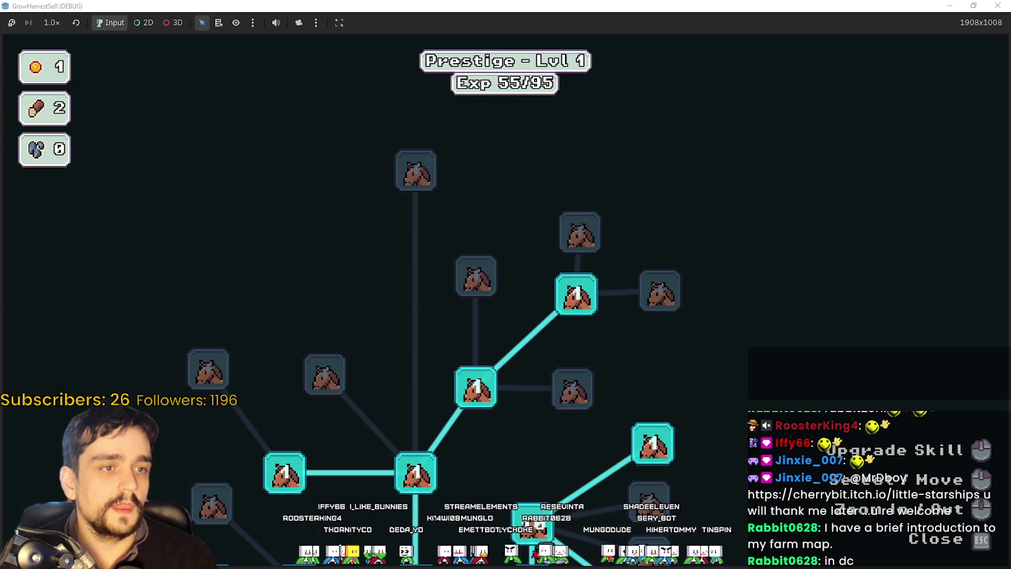
{"action": "key", "text": "alt+Tab"}
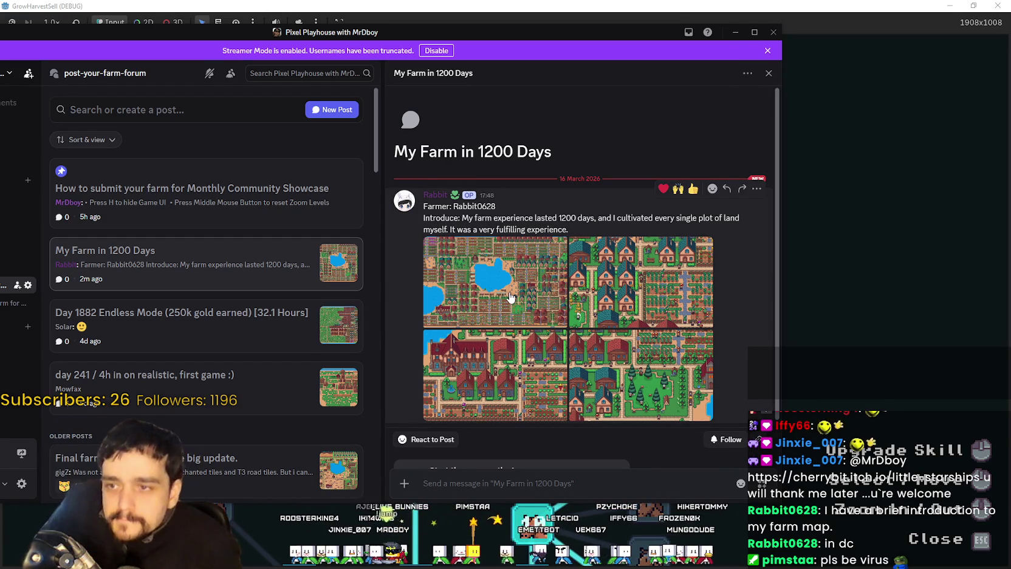
{"action": "mouse_move", "coordinate": [522, 288]}
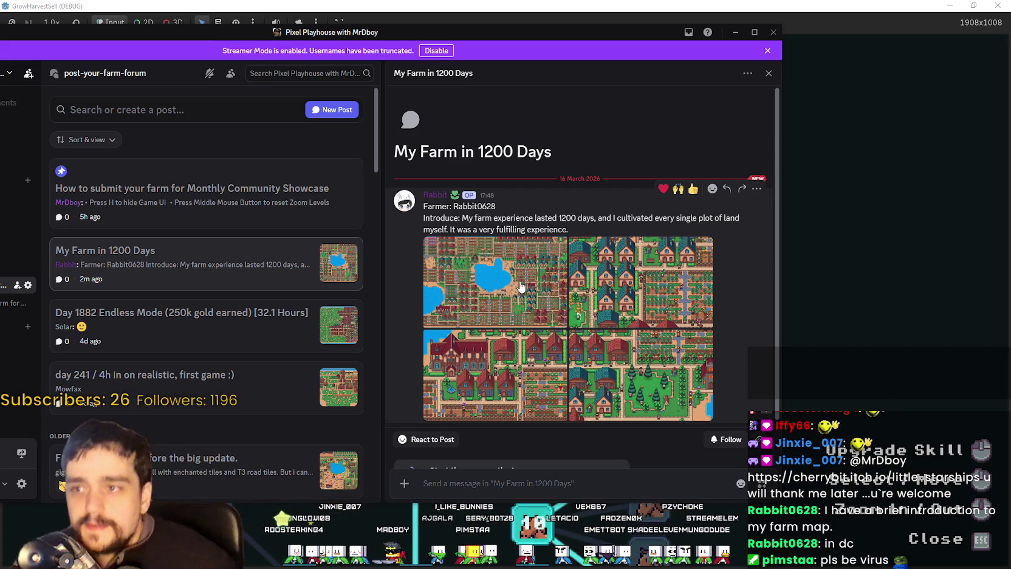
Step: Select the post's title, farmer name and intro text, then open the first farm map image
{"action": "left_click_drag", "start_coordinate": [396, 148], "coordinate": [546, 148]}
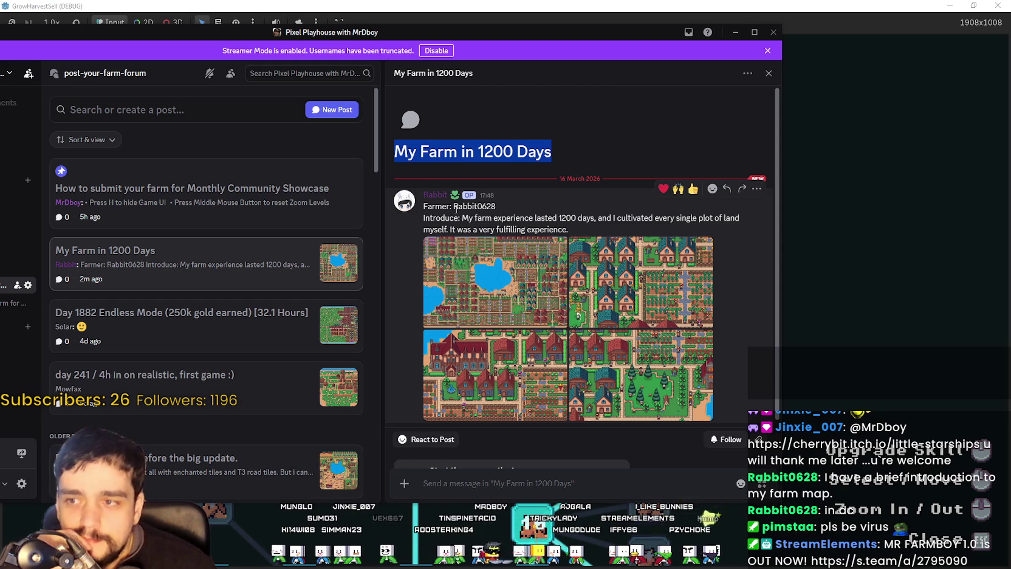
{"action": "left_click_drag", "start_coordinate": [455, 206], "coordinate": [526, 203]}
{"action": "key", "text": "ctrl+c"}
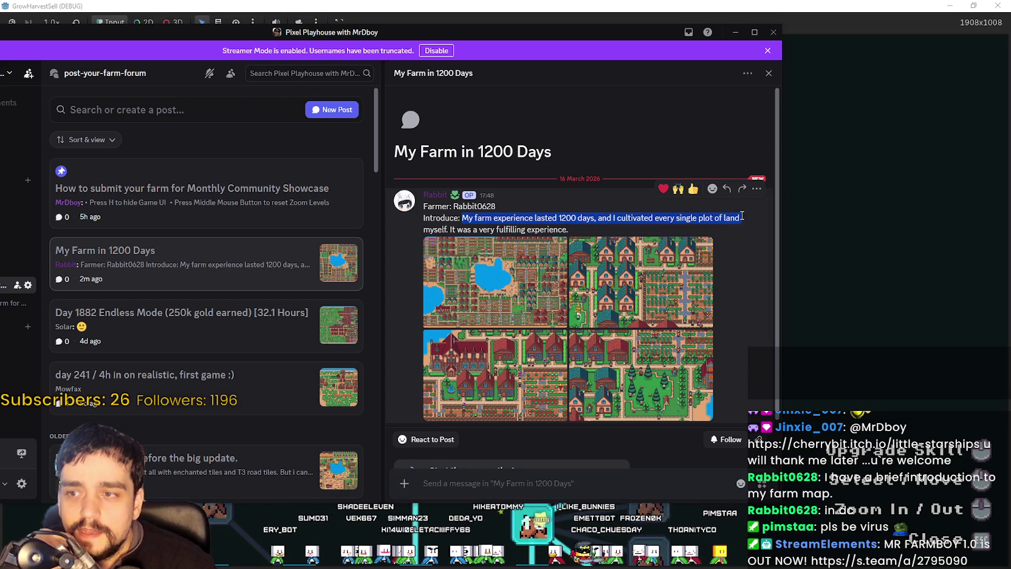
{"action": "left_click_drag", "start_coordinate": [583, 218], "coordinate": [484, 229]}
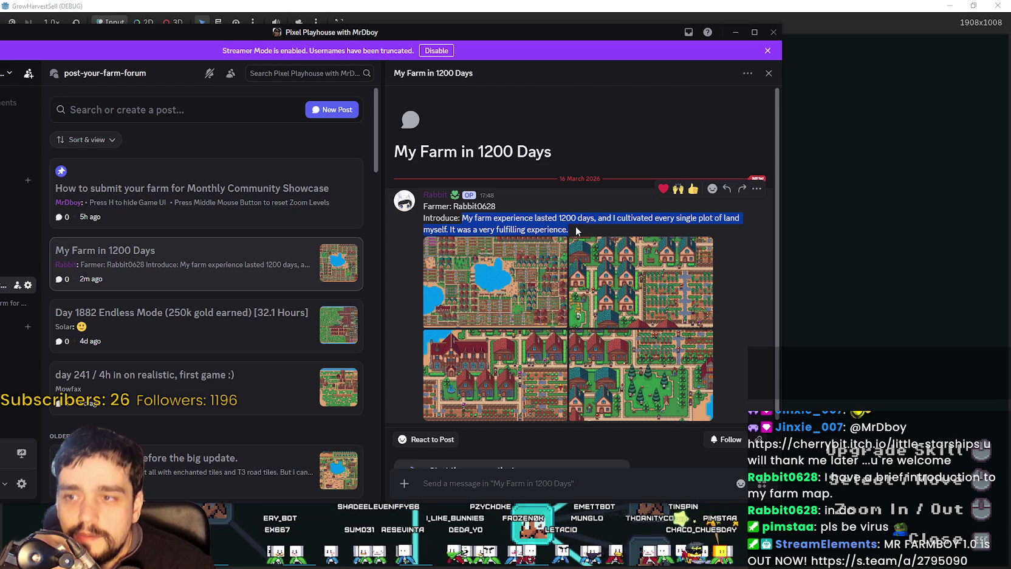
{"action": "scroll", "coordinate": [513, 253], "scroll_direction": "down", "scroll_amount": 2}
{"action": "left_click", "coordinate": [513, 252]}
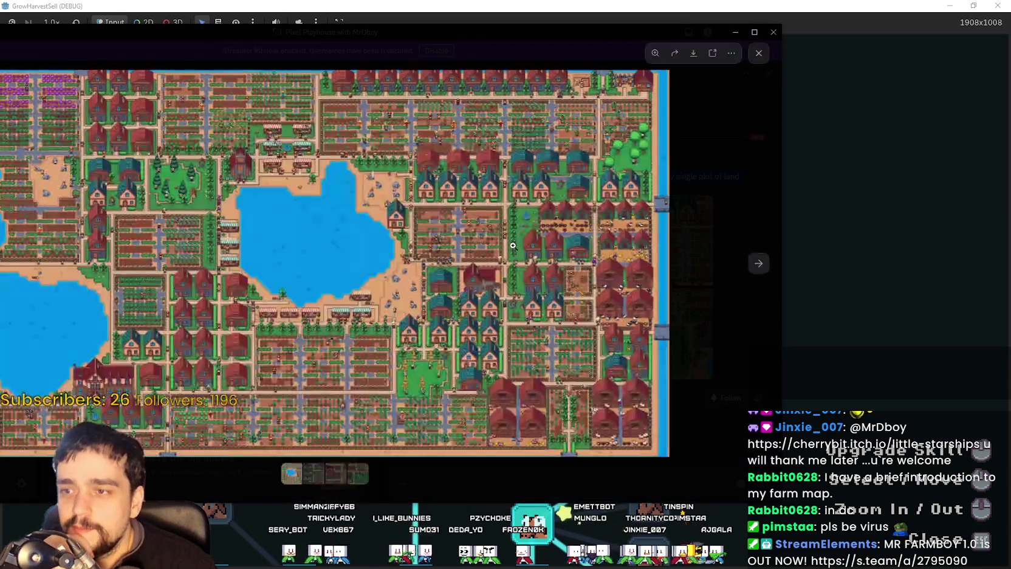
Step: Browse the Discord farm screenshots full-screen through to the full farm map, then return to the game
{"action": "double_click", "coordinate": [537, 29]}
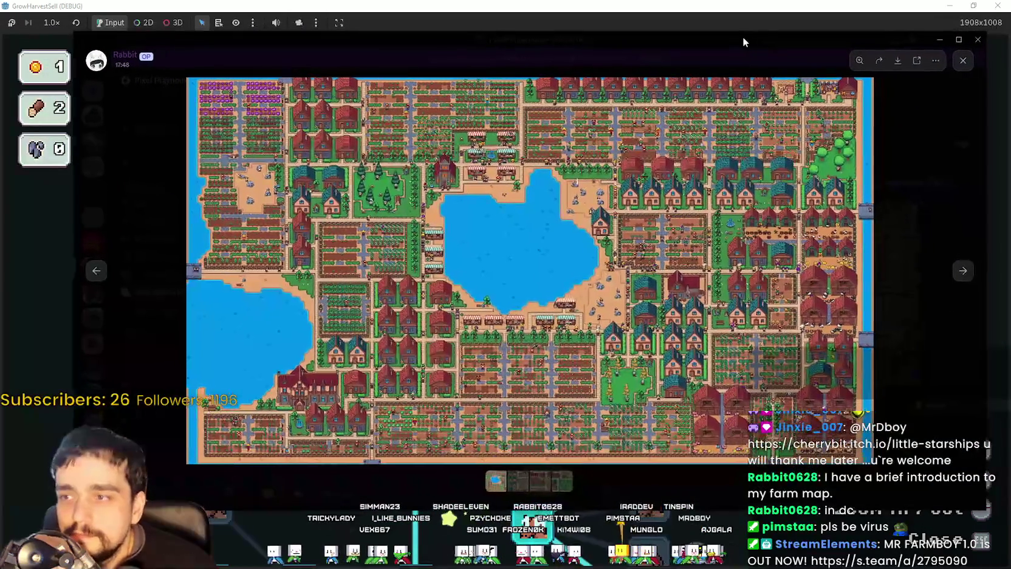
{"action": "left_click", "coordinate": [956, 40]}
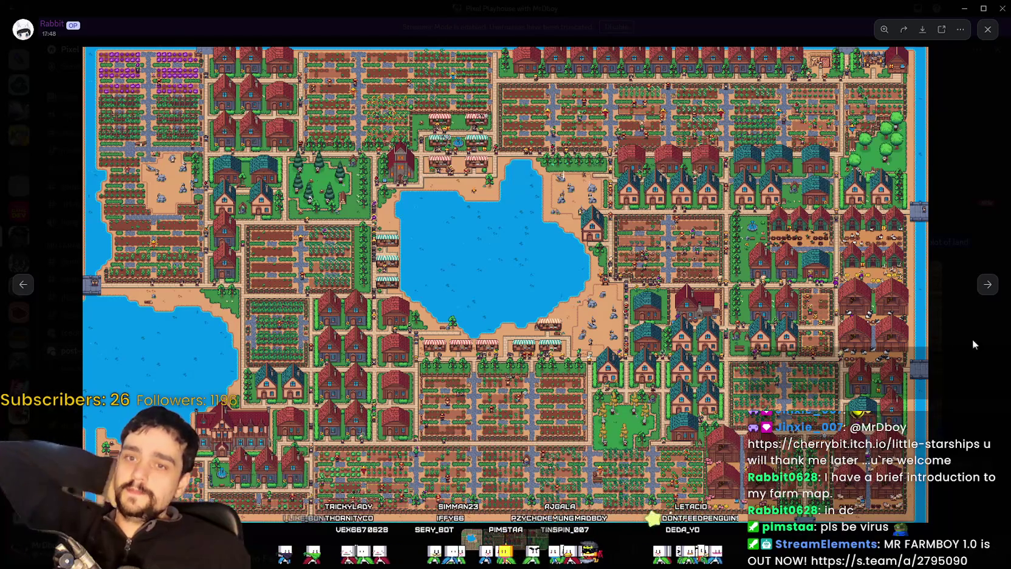
{"action": "left_click", "coordinate": [986, 286]}
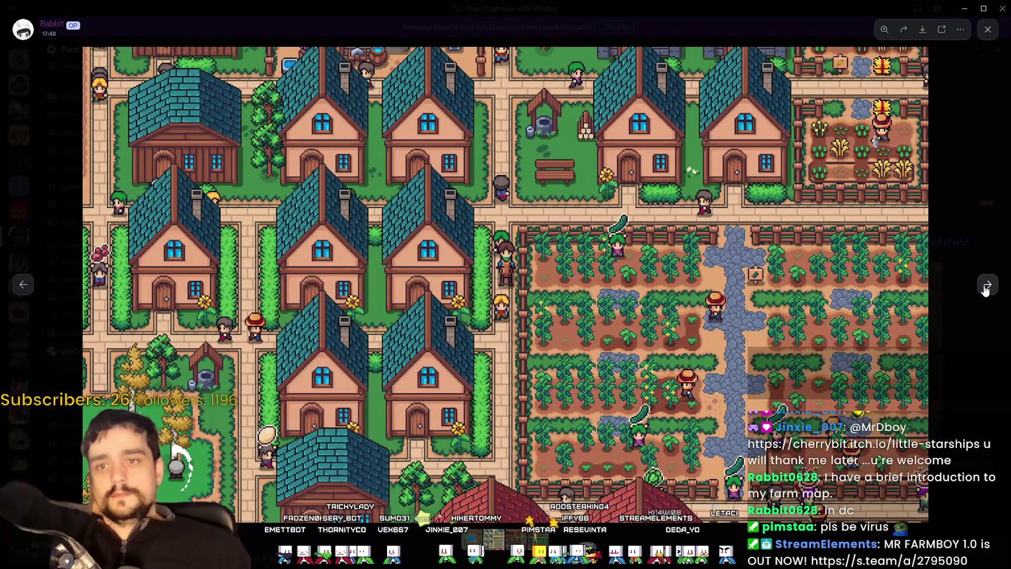
{"action": "left_click", "coordinate": [987, 286]}
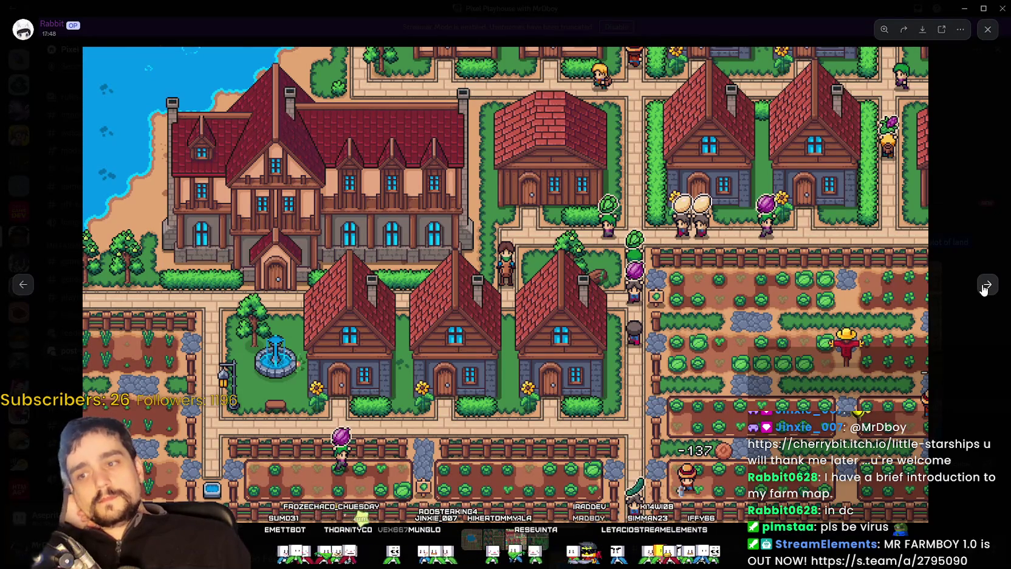
{"action": "left_click", "coordinate": [984, 290]}
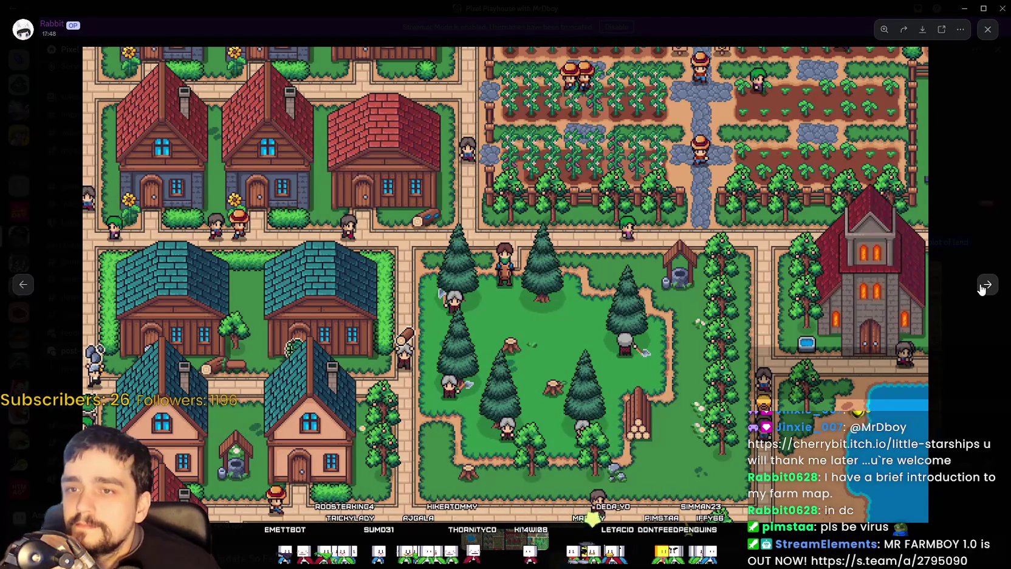
{"action": "left_click", "coordinate": [982, 290]}
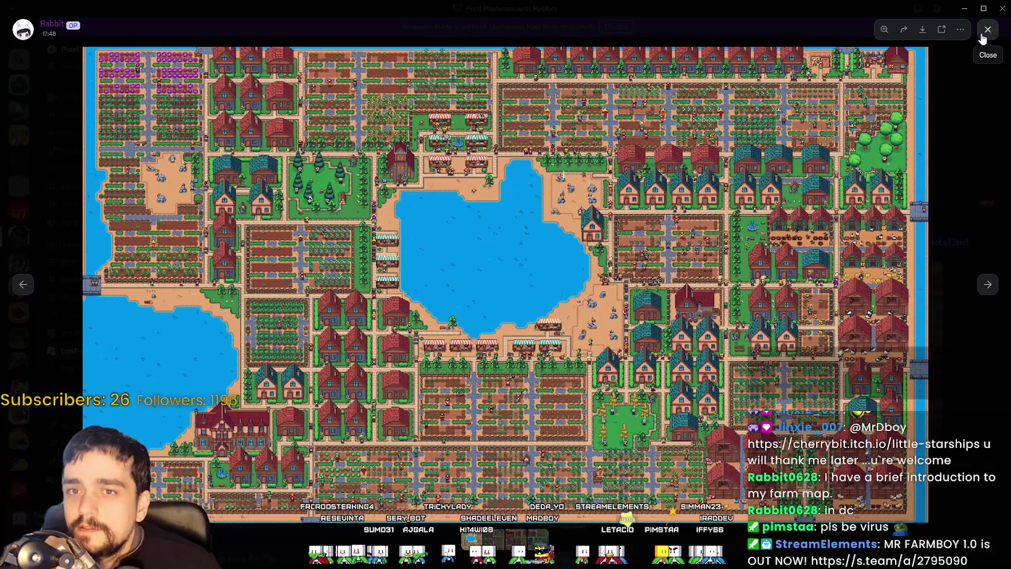
{"action": "left_click", "coordinate": [979, 423]}
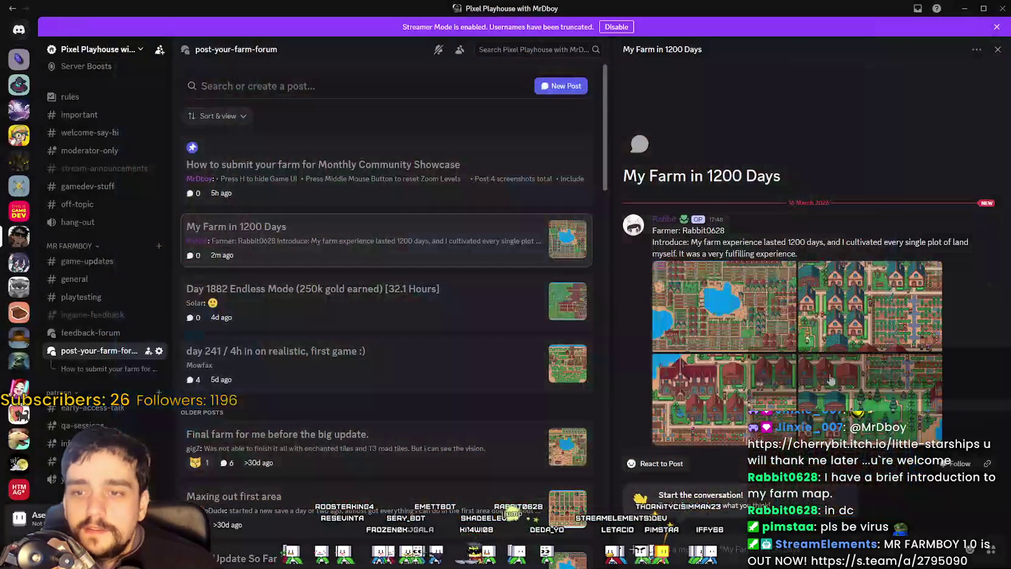
{"action": "key", "text": "alt+Tab"}
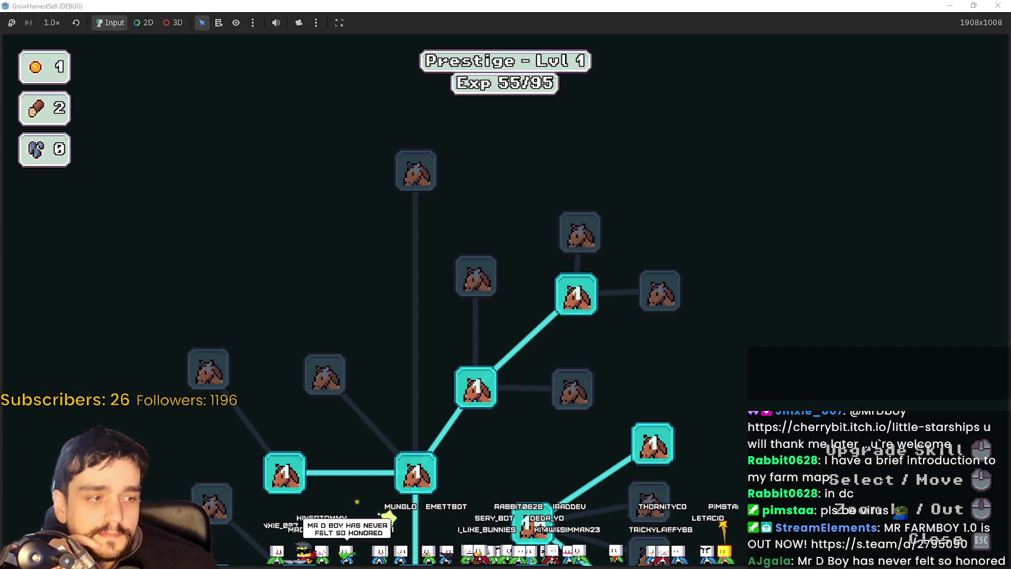
Step: Open the MR FARMBOY community hub's admin dashboard in Steam from the library
{"action": "key", "text": "alt+Tab"}
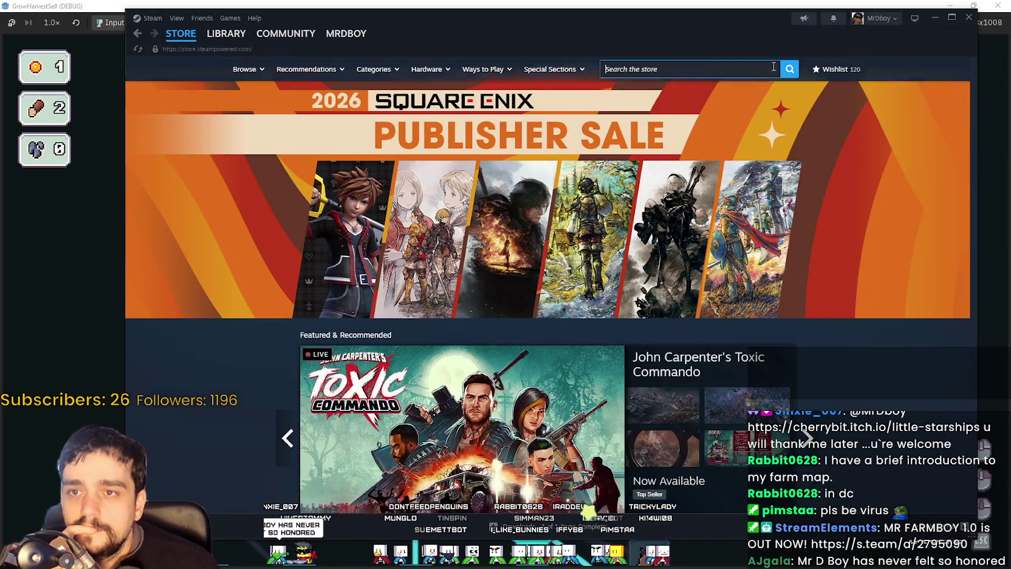
{"action": "left_click", "coordinate": [687, 73]}
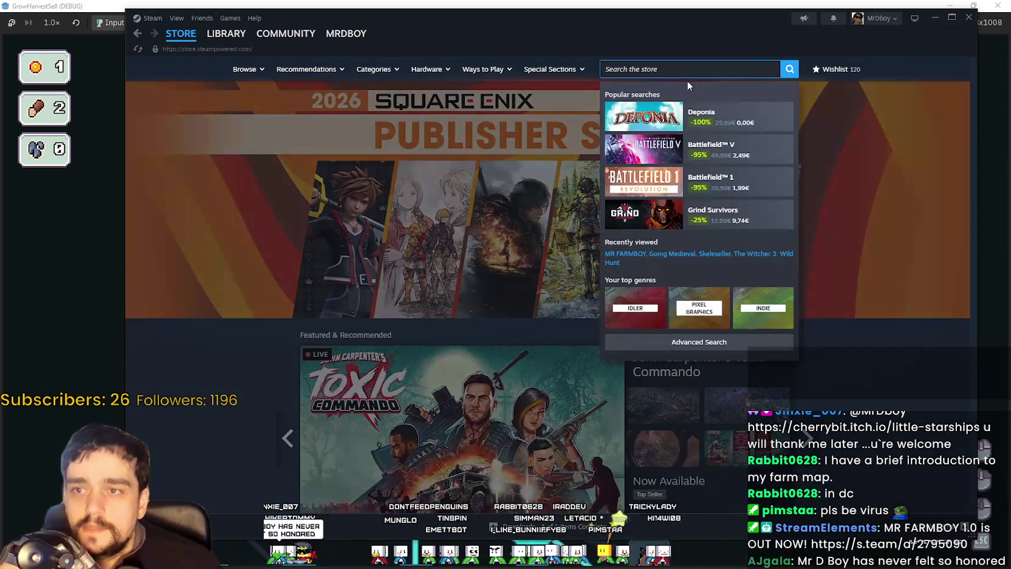
{"action": "left_click", "coordinate": [220, 39]}
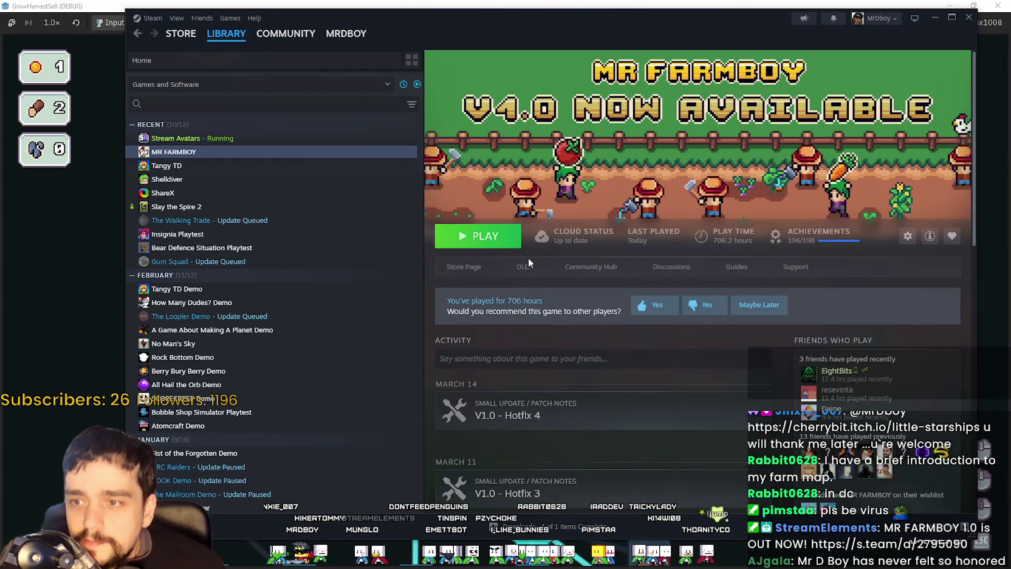
{"action": "left_click", "coordinate": [562, 268]}
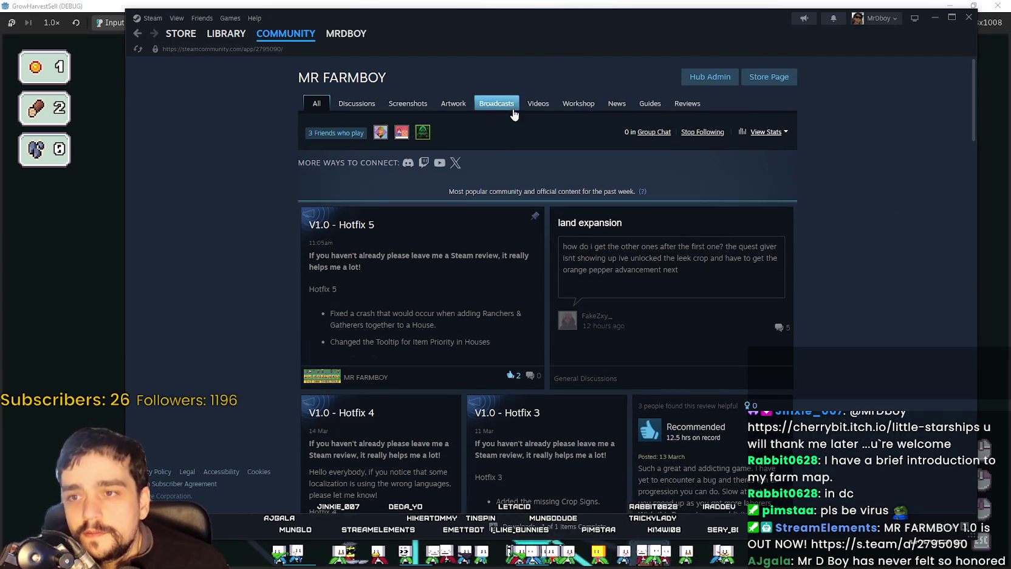
{"action": "left_click", "coordinate": [714, 85]}
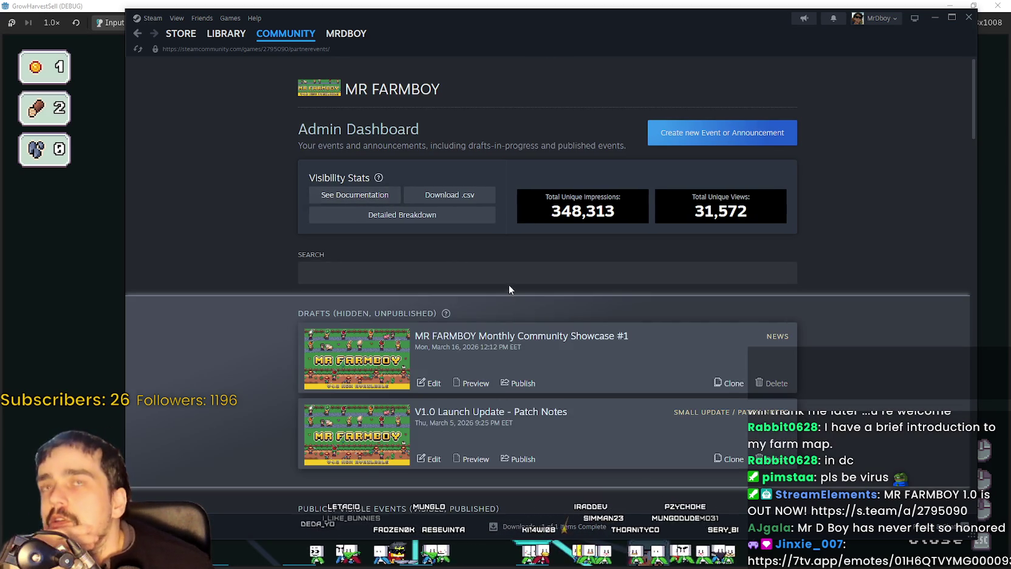
Step: Open the Monthly Community Showcase #1 draft for editing
{"action": "scroll", "coordinate": [508, 289], "scroll_direction": "down", "scroll_amount": 2}
{"action": "left_click", "coordinate": [426, 277]}
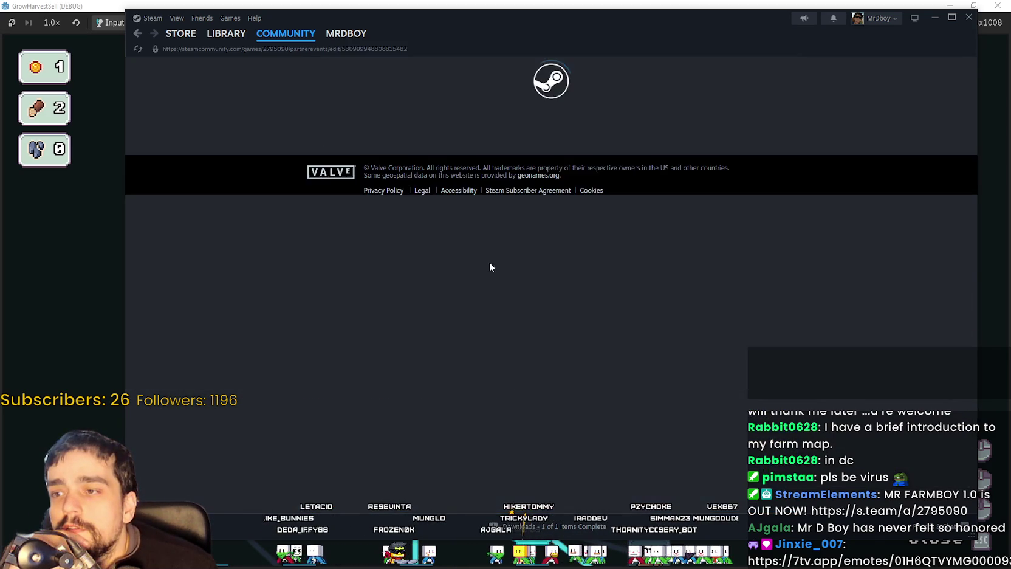
{"action": "scroll", "coordinate": [438, 297], "scroll_direction": "down", "scroll_amount": 3}
{"action": "scroll", "coordinate": [437, 296], "scroll_direction": "down", "scroll_amount": 3}
Step: Replace 'username' after Farmer with the player's name and paste the farm description over the About placeholder
{"action": "left_click", "coordinate": [310, 156]}
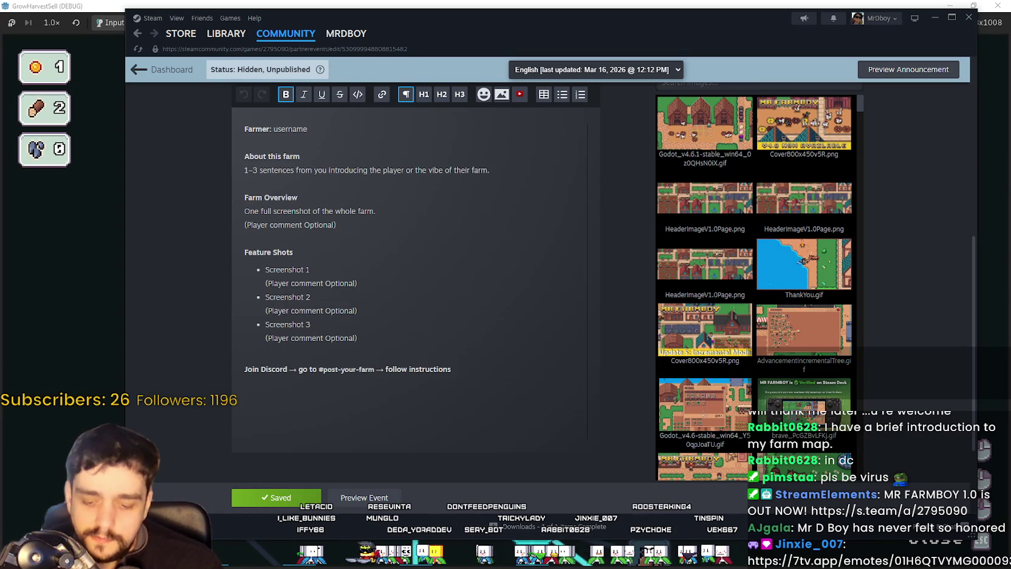
{"action": "double_click", "coordinate": [291, 128]}
{"action": "key", "text": "ctrl+v"}
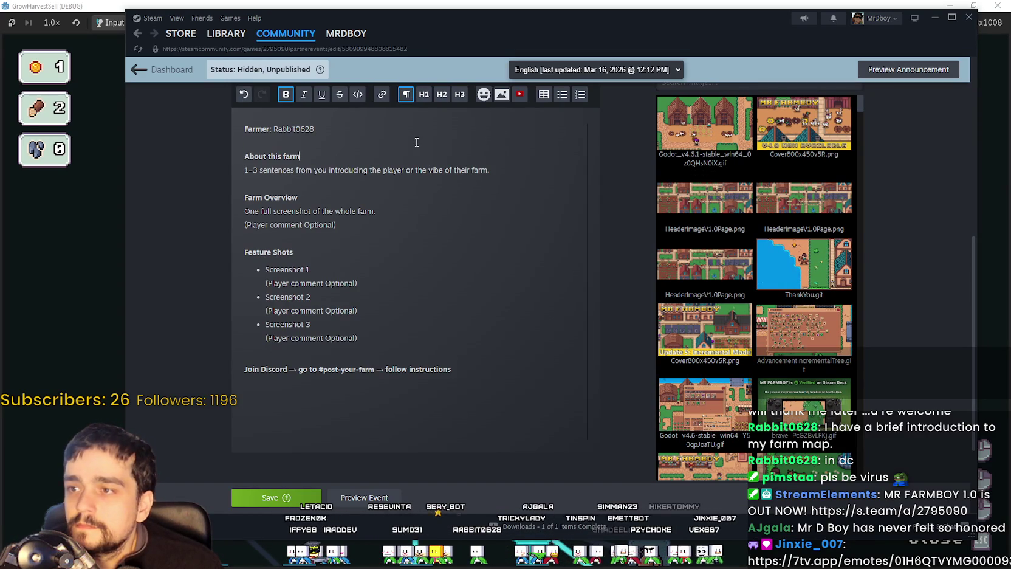
{"action": "left_click", "coordinate": [417, 142]}
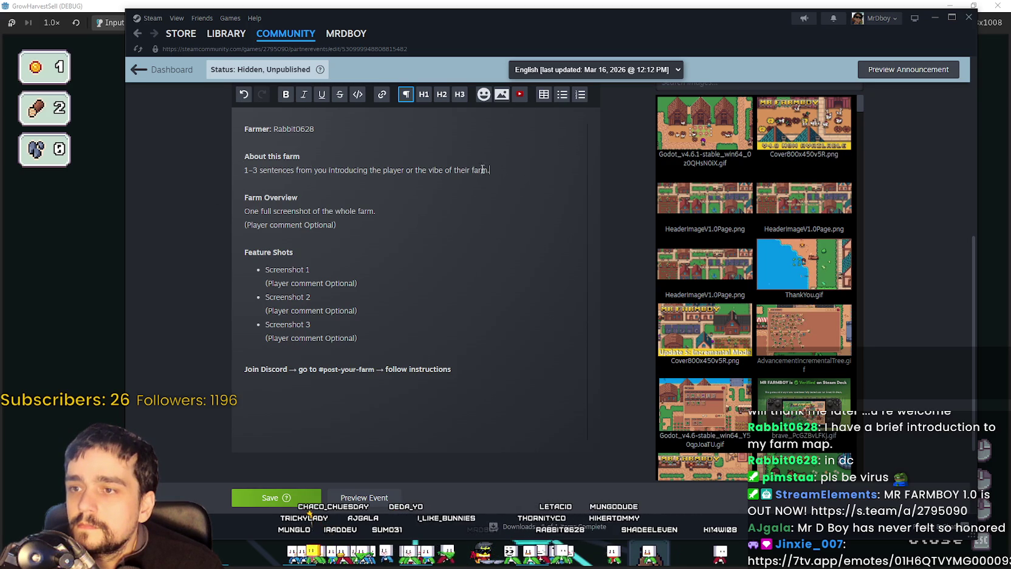
{"action": "left_click_drag", "start_coordinate": [499, 170], "coordinate": [178, 171]}
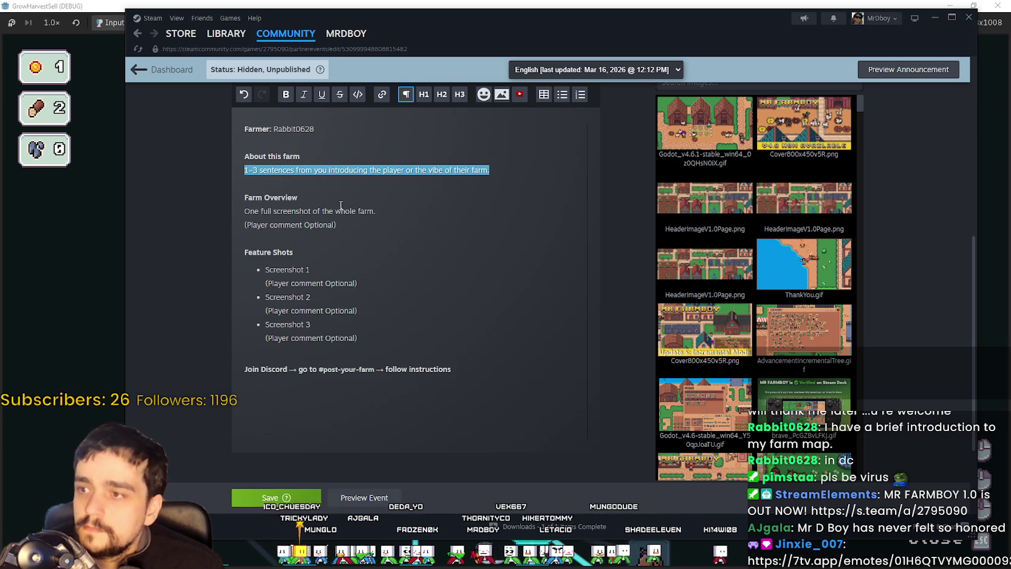
{"action": "type", "text": "My farm experience lasted 1200 days, and I cultivated every single plot of land myself. It was a very fulfilling experience."}
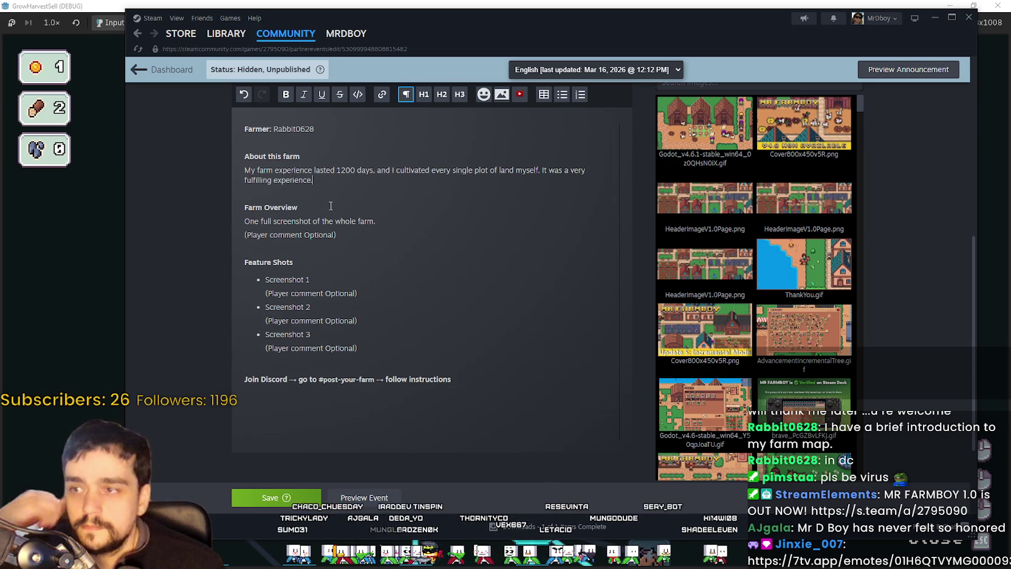
Step: Split the farm description onto two lines before the sentence starting 'It was'
{"action": "scroll", "coordinate": [342, 218], "scroll_direction": "up", "scroll_amount": 2}
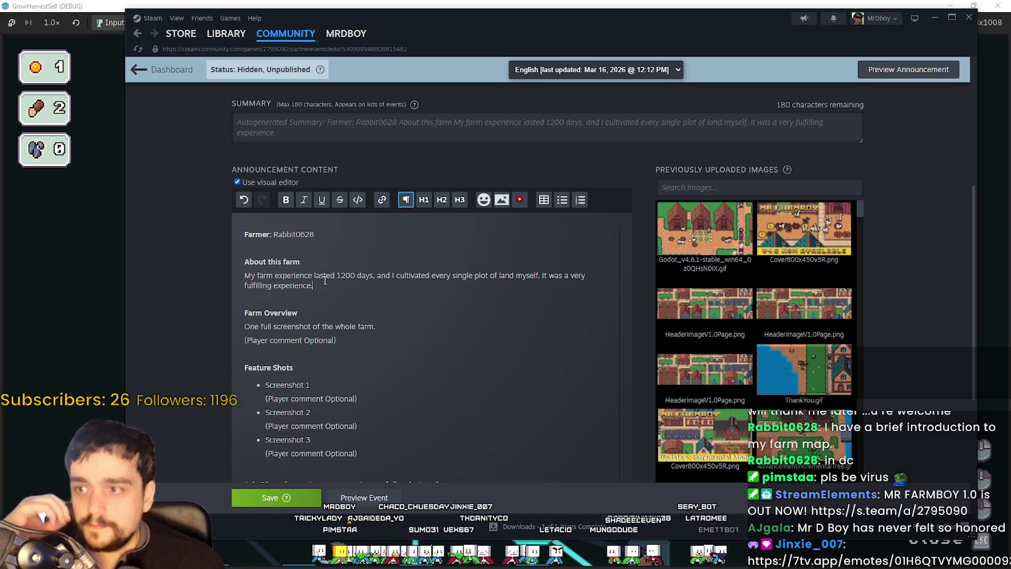
{"action": "scroll", "coordinate": [327, 264], "scroll_direction": "down", "scroll_amount": 1}
{"action": "scroll", "coordinate": [327, 264], "scroll_direction": "down", "scroll_amount": 1}
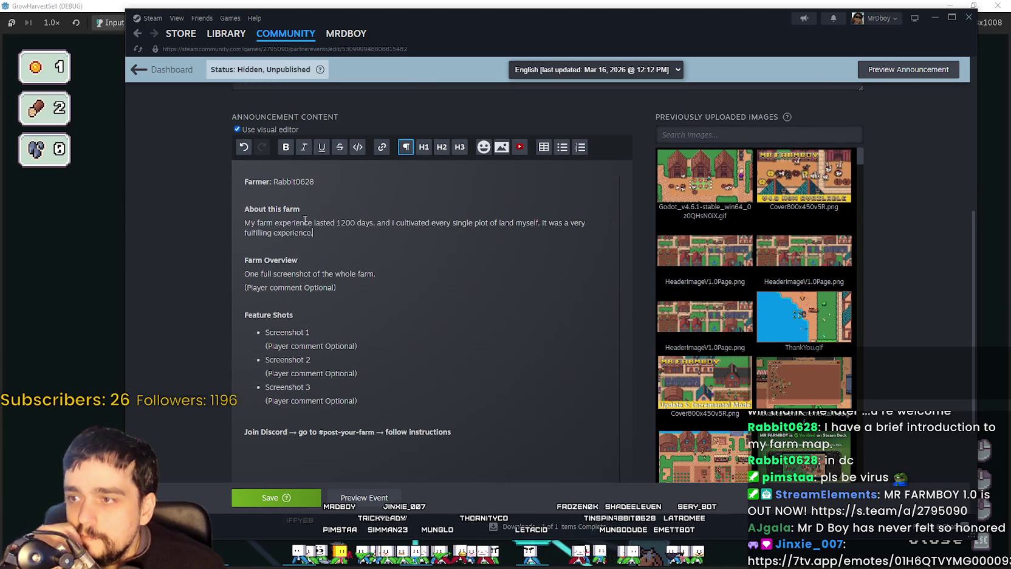
{"action": "left_click", "coordinate": [281, 192]}
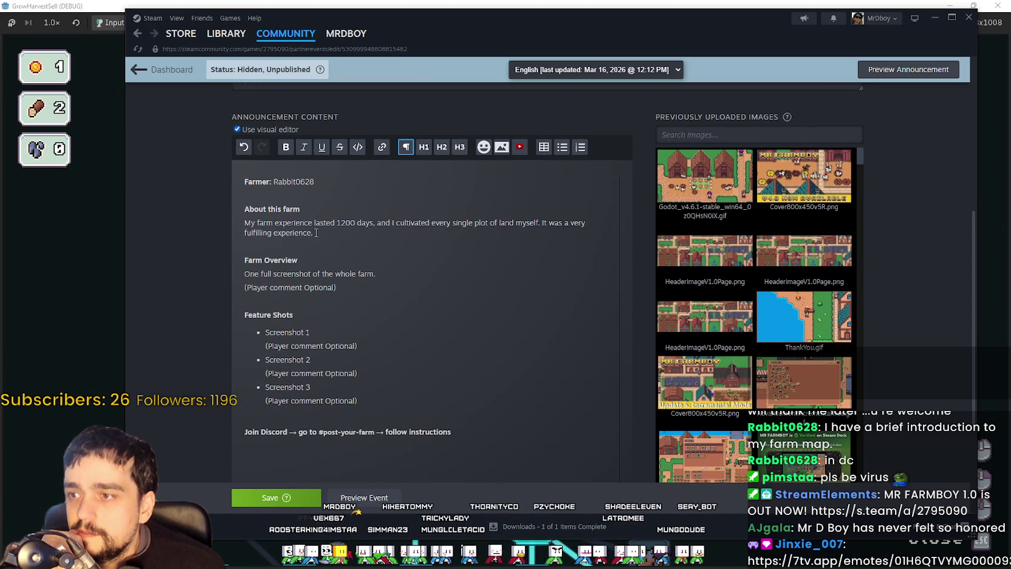
{"action": "left_click", "coordinate": [363, 246]}
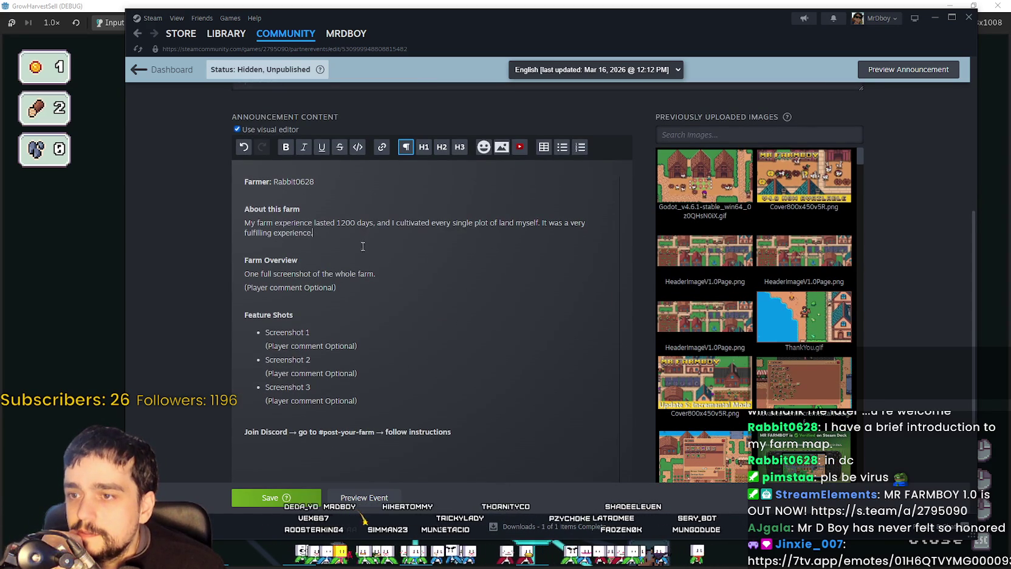
{"action": "left_click", "coordinate": [543, 223]}
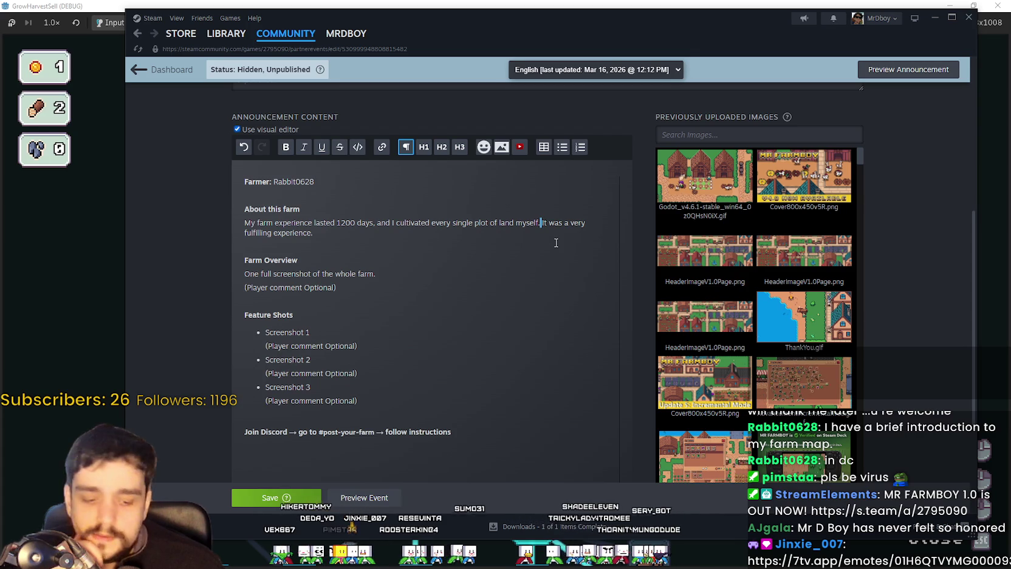
{"action": "key", "text": "Return"}
{"action": "key", "text": "Down"}
{"action": "key", "text": "End"}
{"action": "left_click", "coordinate": [452, 242]}
{"action": "scroll", "coordinate": [381, 273], "scroll_direction": "down", "scroll_amount": 1}
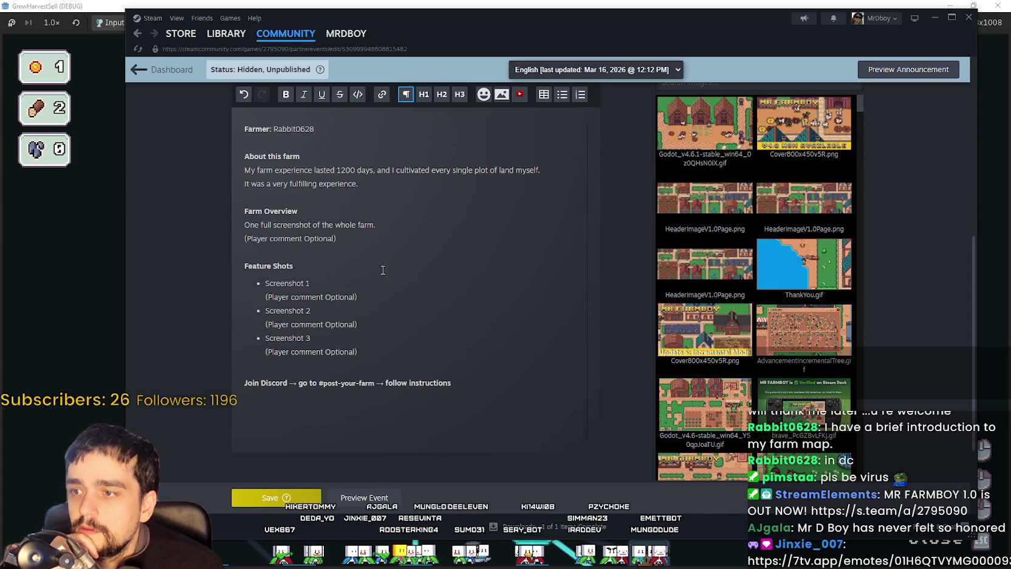
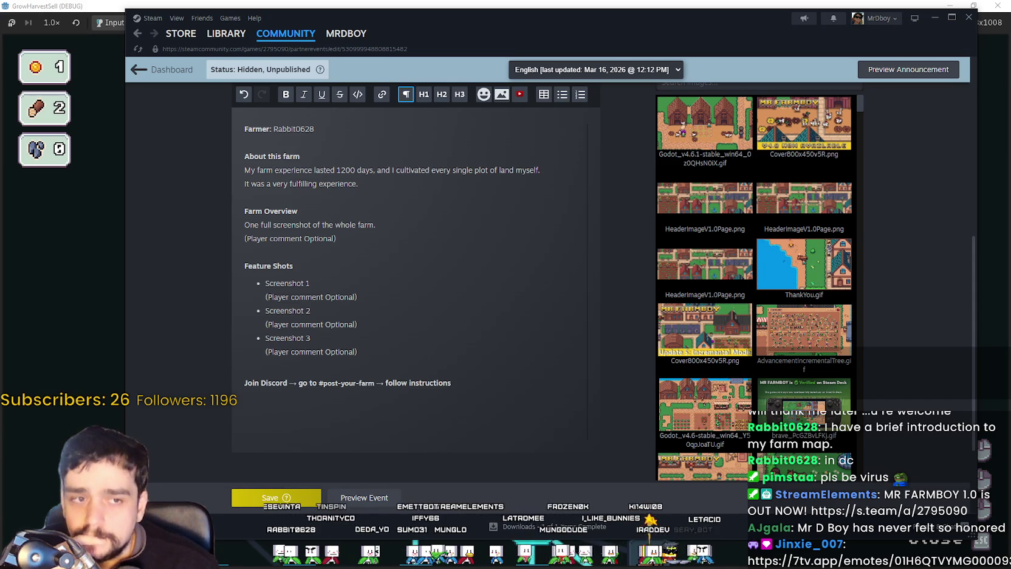
Step: Replace the Farm Overview placeholder lines with the farm-map image and remove the blank line below
{"action": "left_click", "coordinate": [351, 251]}
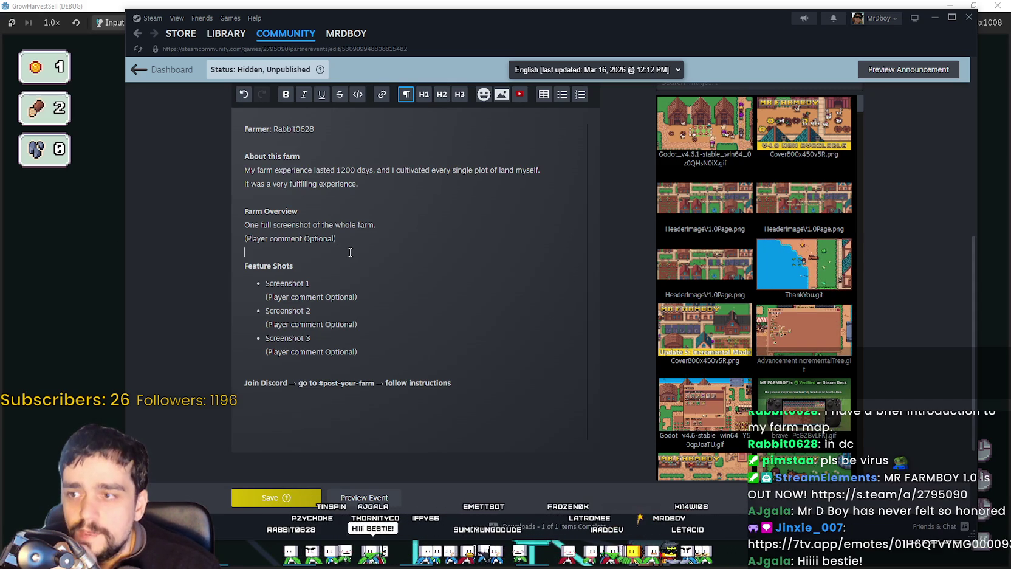
{"action": "left_click_drag", "start_coordinate": [361, 238], "coordinate": [232, 227]}
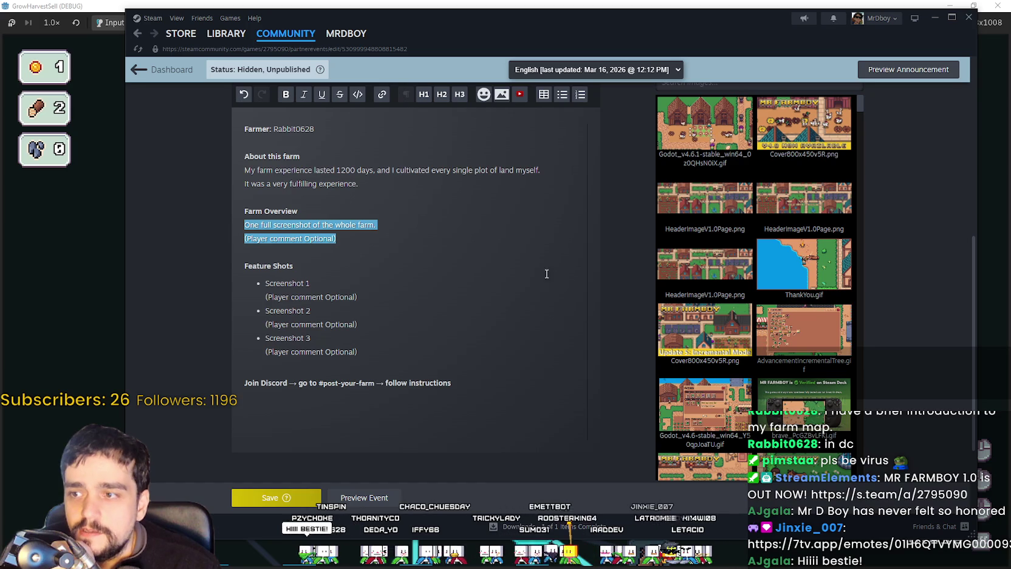
{"action": "key", "text": "BackSpace"}
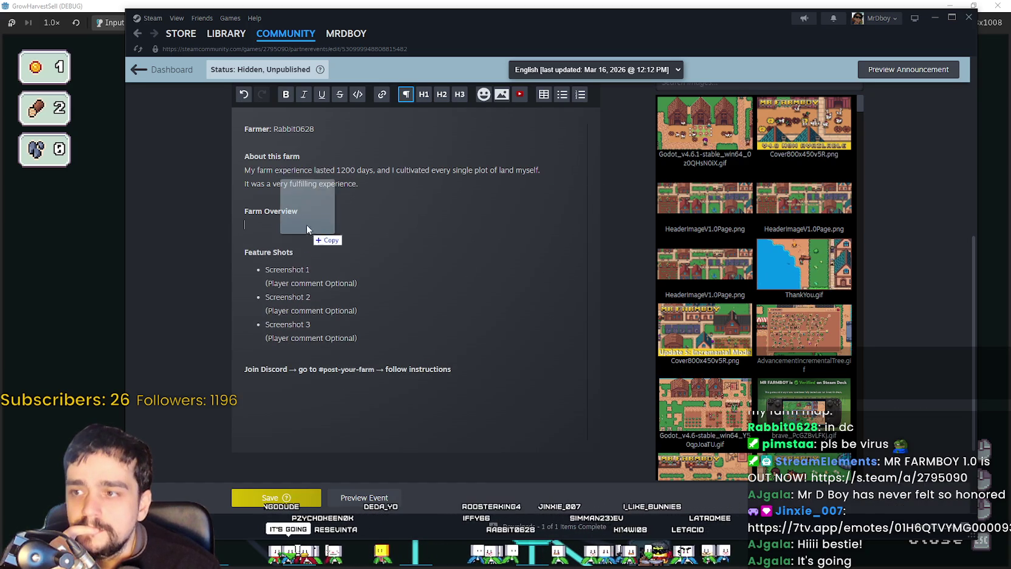
{"action": "left_click_drag", "start_coordinate": [306, 227], "coordinate": [320, 261]}
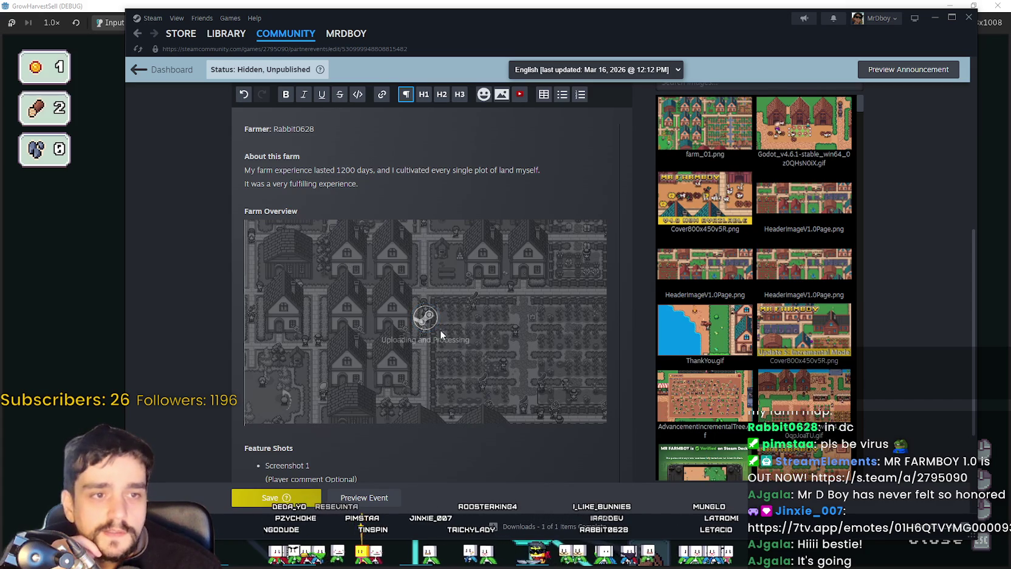
{"action": "key", "text": "Delete"}
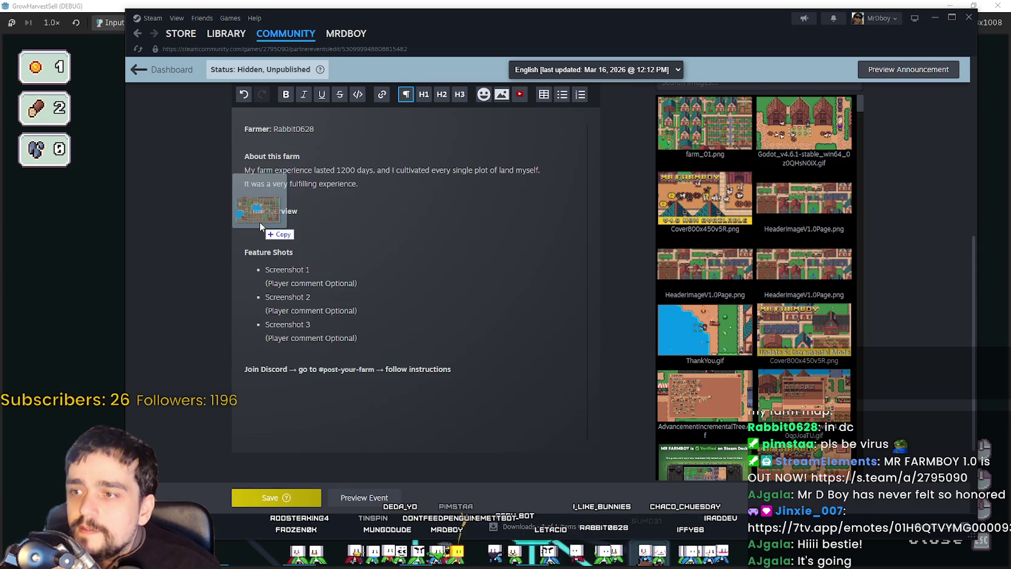
{"action": "left_click_drag", "start_coordinate": [436, 245], "coordinate": [260, 223]}
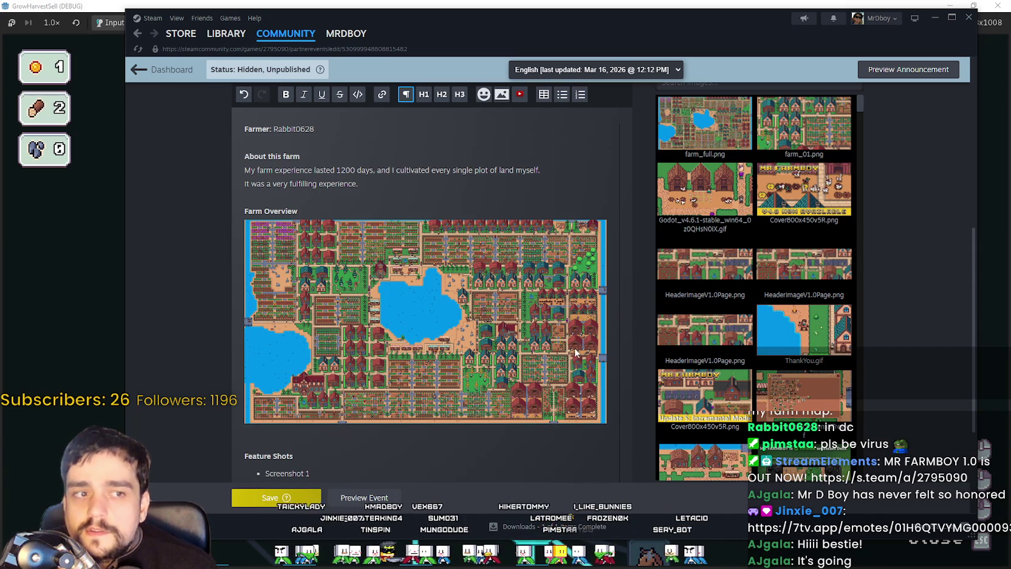
{"action": "left_click", "coordinate": [291, 440]}
{"action": "key", "text": "BackSpace"}
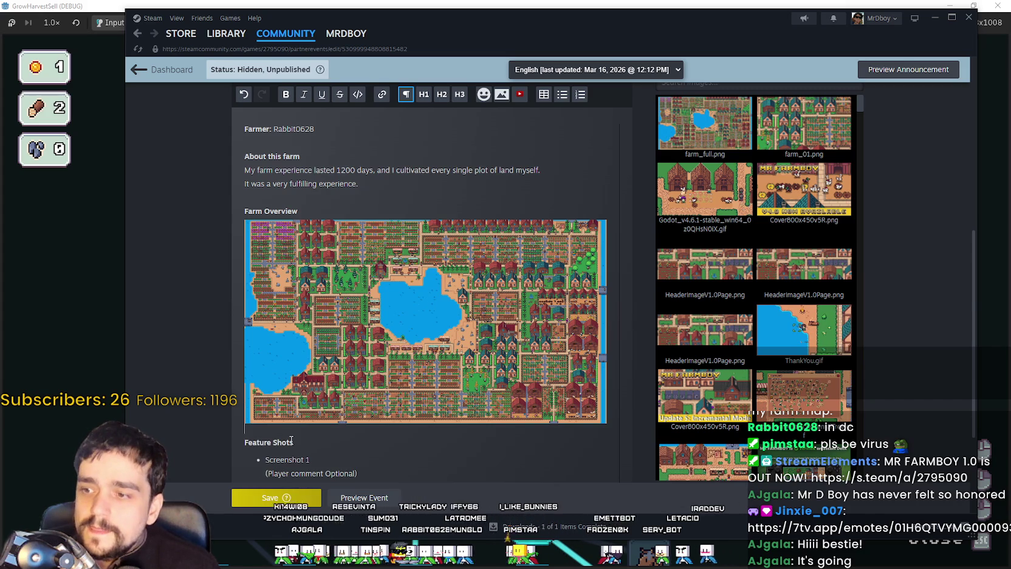
Step: Delete the Screenshot 1 placeholder entry and its comment under Feature Shots
{"action": "scroll", "coordinate": [369, 363], "scroll_direction": "down", "scroll_amount": 3}
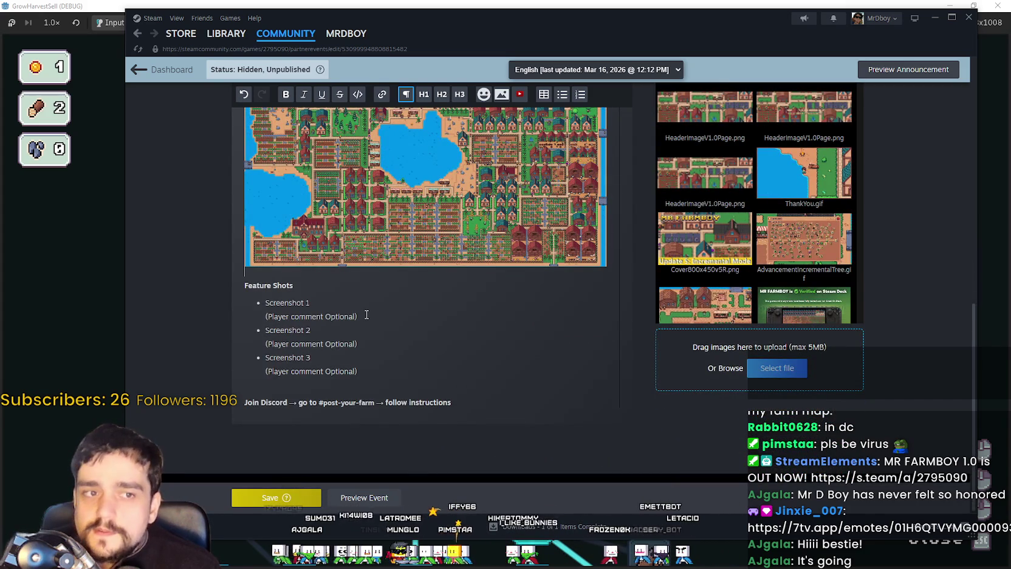
{"action": "left_click_drag", "start_coordinate": [366, 315], "coordinate": [235, 305]}
{"action": "left_click_drag", "start_coordinate": [362, 372], "coordinate": [237, 302]}
{"action": "left_click_drag", "start_coordinate": [343, 319], "coordinate": [268, 302]}
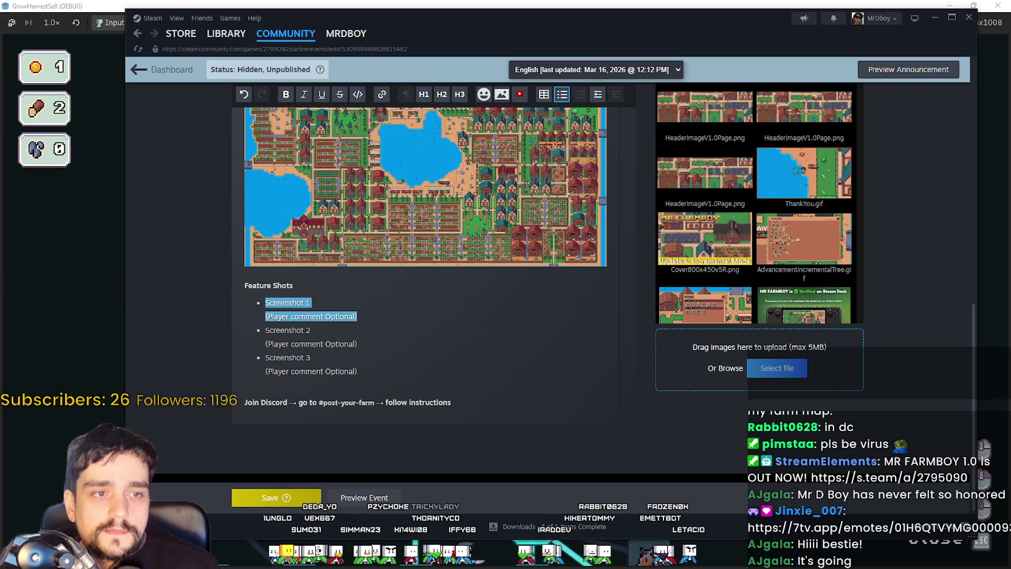
{"action": "left_click_drag", "start_coordinate": [316, 312], "coordinate": [282, 309]}
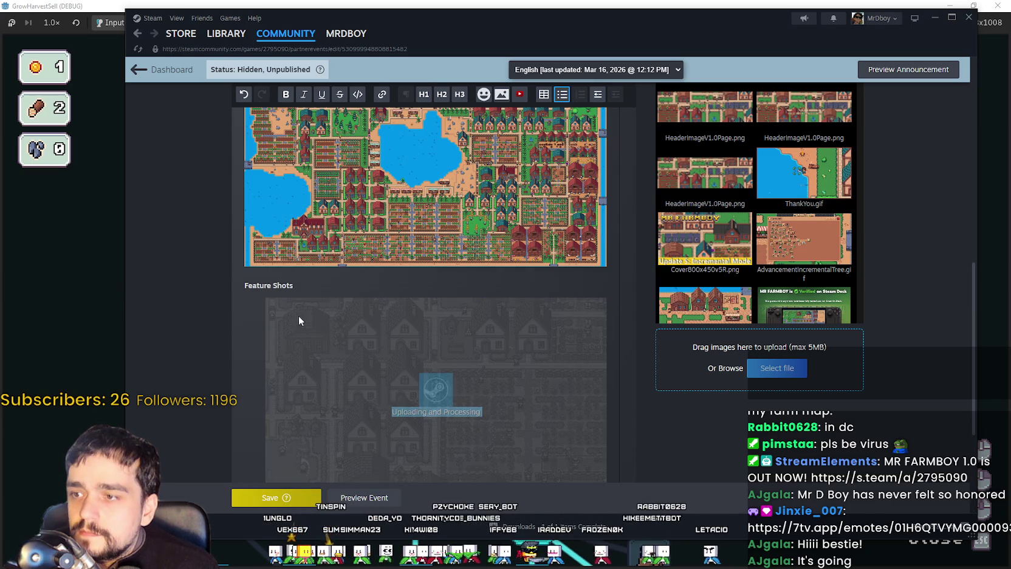
{"action": "scroll", "coordinate": [378, 318], "scroll_direction": "down", "scroll_amount": 3}
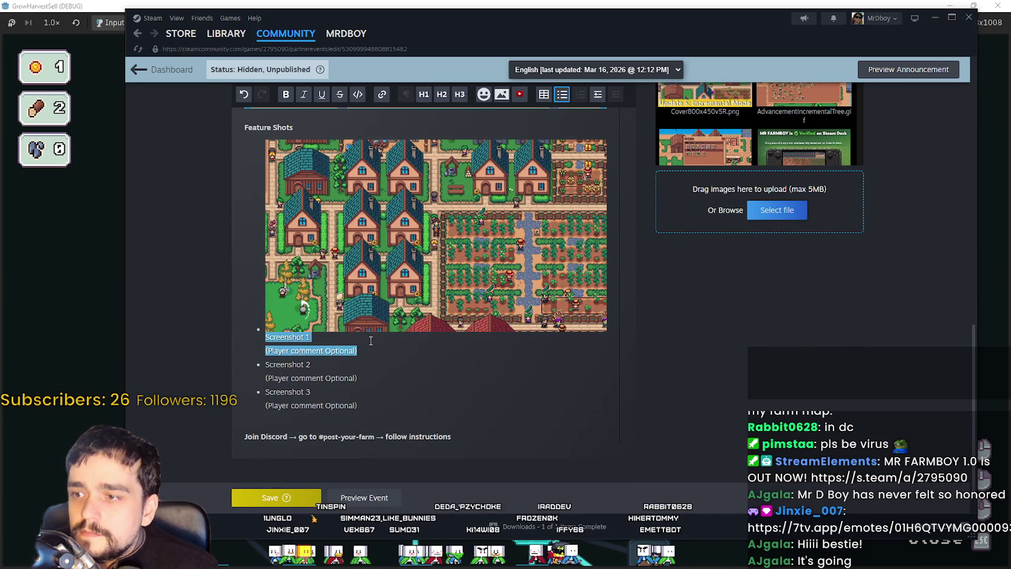
{"action": "key", "text": "ctrl+z"}
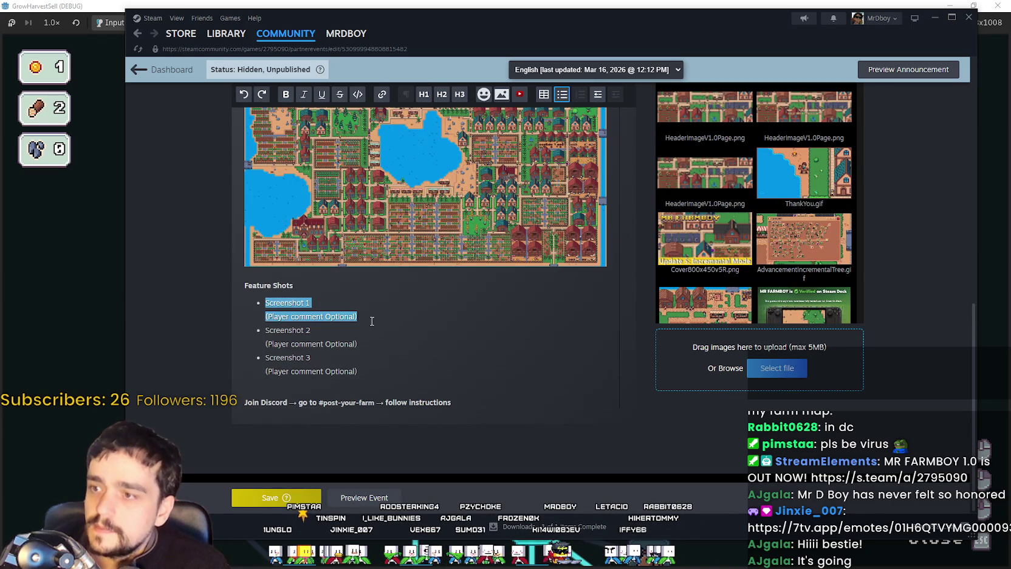
{"action": "key", "text": "ctrl+z"}
{"action": "key", "text": "ctrl+z"}
{"action": "key", "text": "ctrl+z"}
{"action": "left_click_drag", "start_coordinate": [398, 320], "coordinate": [283, 297]}
{"action": "key", "text": "BackSpace"}
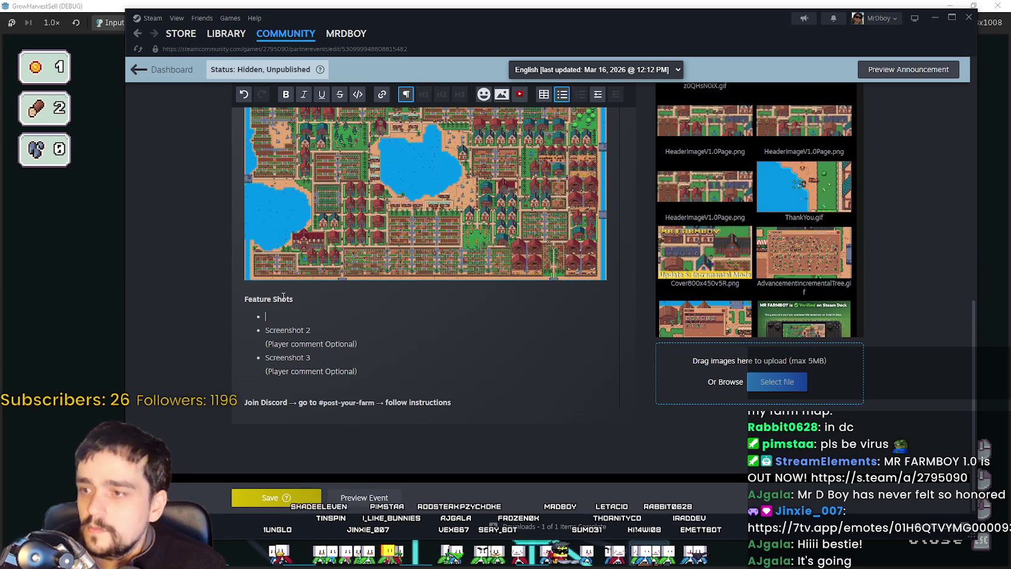
{"action": "left_click_drag", "start_coordinate": [777, 234], "coordinate": [271, 317]}
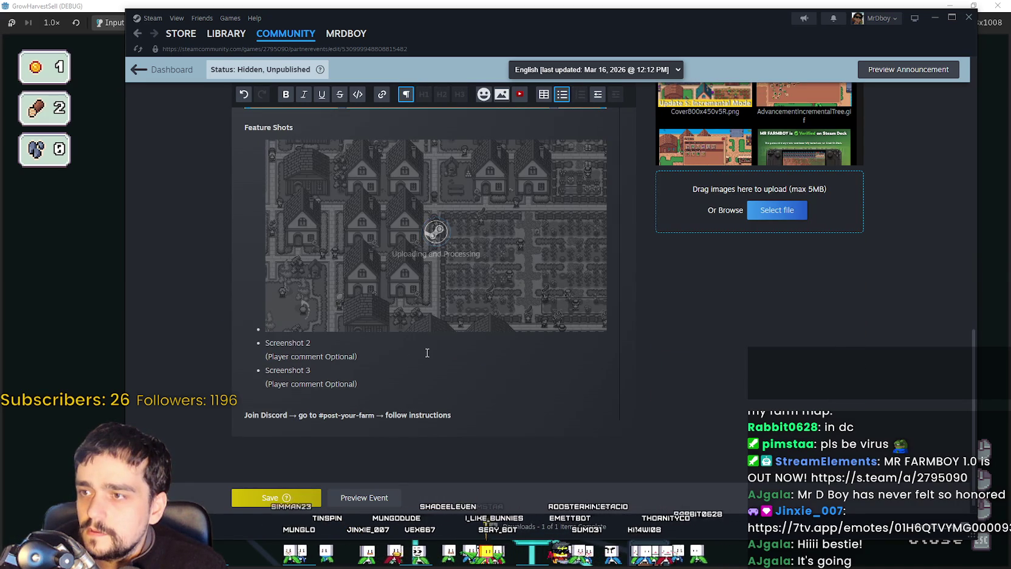
{"action": "key", "text": "ctrl+z"}
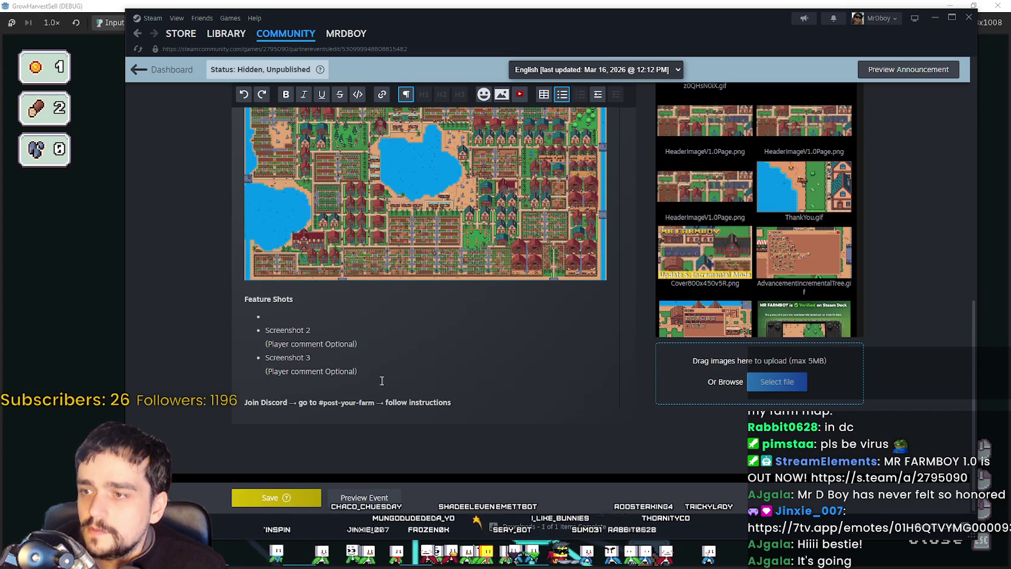
Step: Remove the Screenshot 2 and 3 bullets and drop three farm screenshots under Feature Shots
{"action": "left_click_drag", "start_coordinate": [382, 382], "coordinate": [227, 313]}
{"action": "key", "text": "BackSpace"}
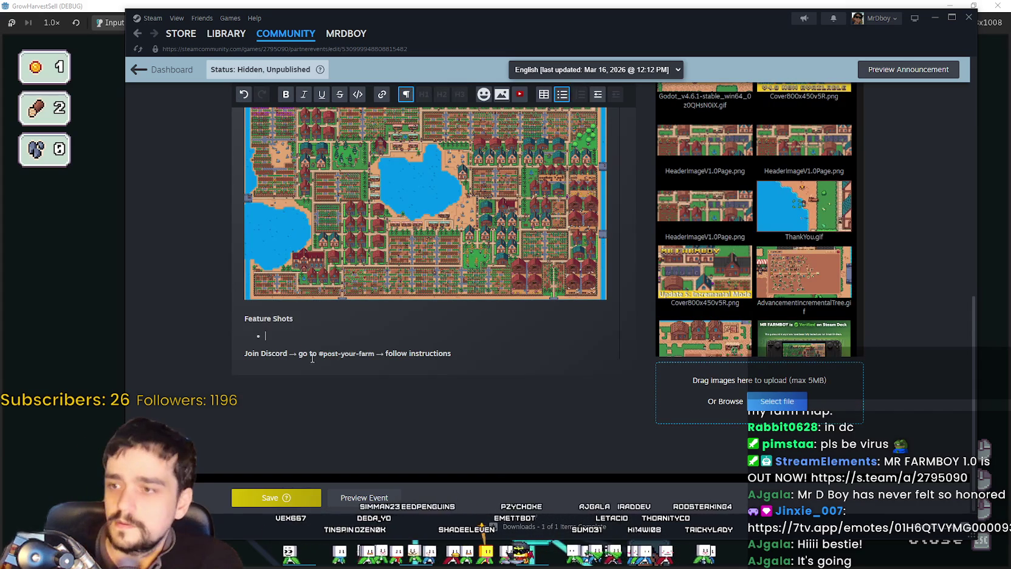
{"action": "key", "text": "BackSpace"}
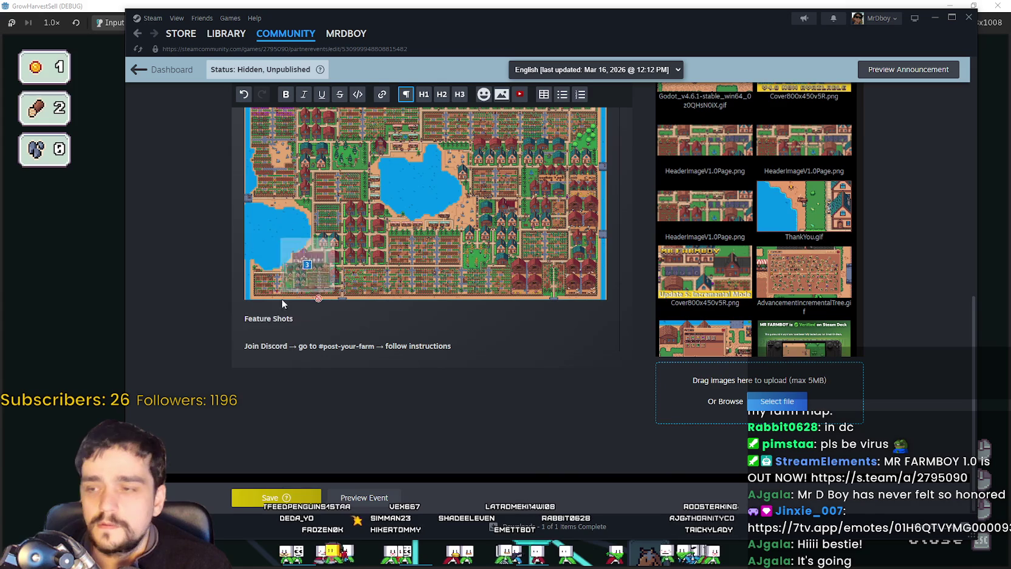
{"action": "left_click_drag", "start_coordinate": [325, 255], "coordinate": [256, 330]}
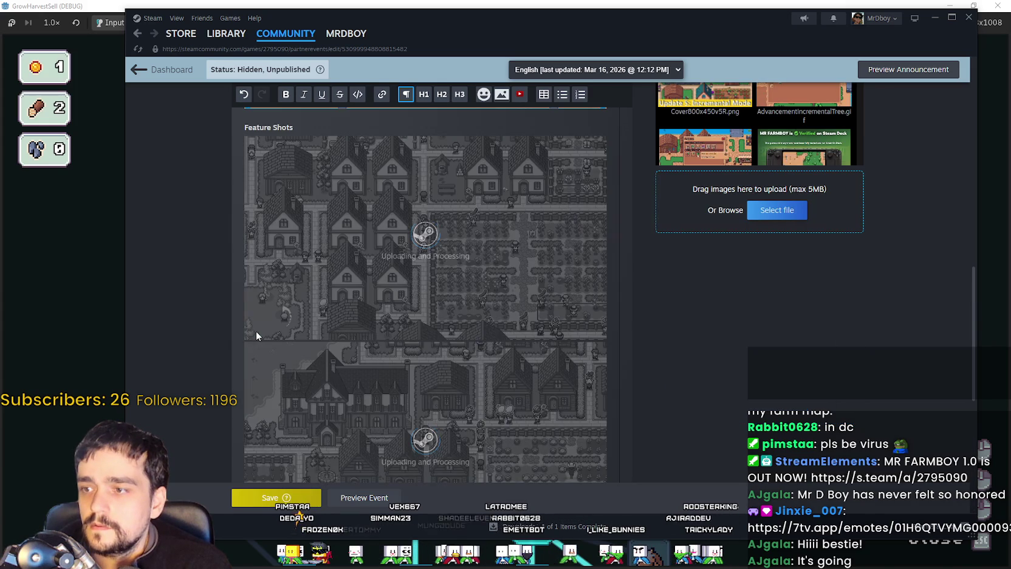
{"action": "scroll", "coordinate": [402, 249], "scroll_direction": "down", "scroll_amount": 5}
{"action": "scroll", "coordinate": [401, 268], "scroll_direction": "down", "scroll_amount": 5}
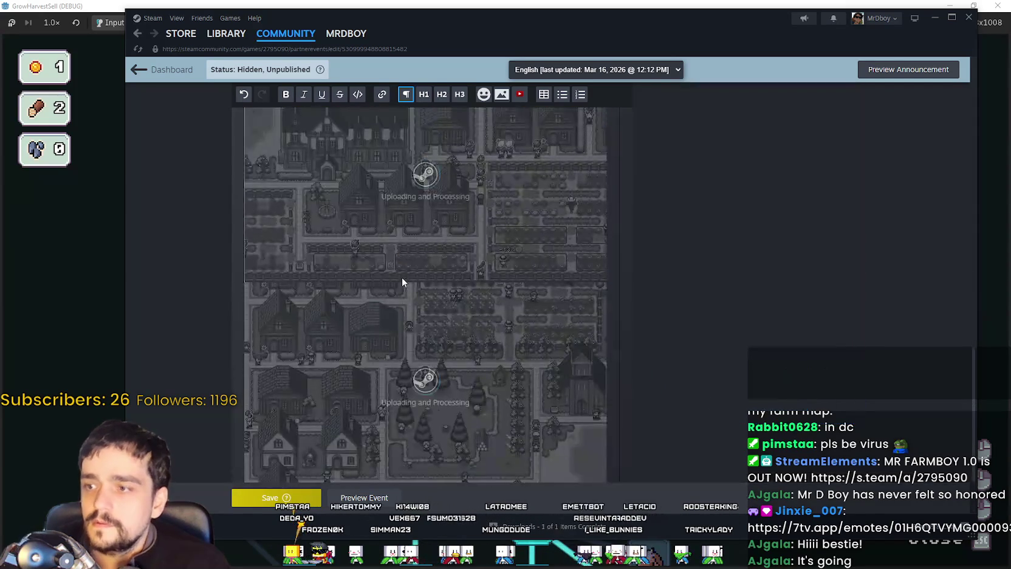
{"action": "scroll", "coordinate": [401, 276], "scroll_direction": "down", "scroll_amount": 3}
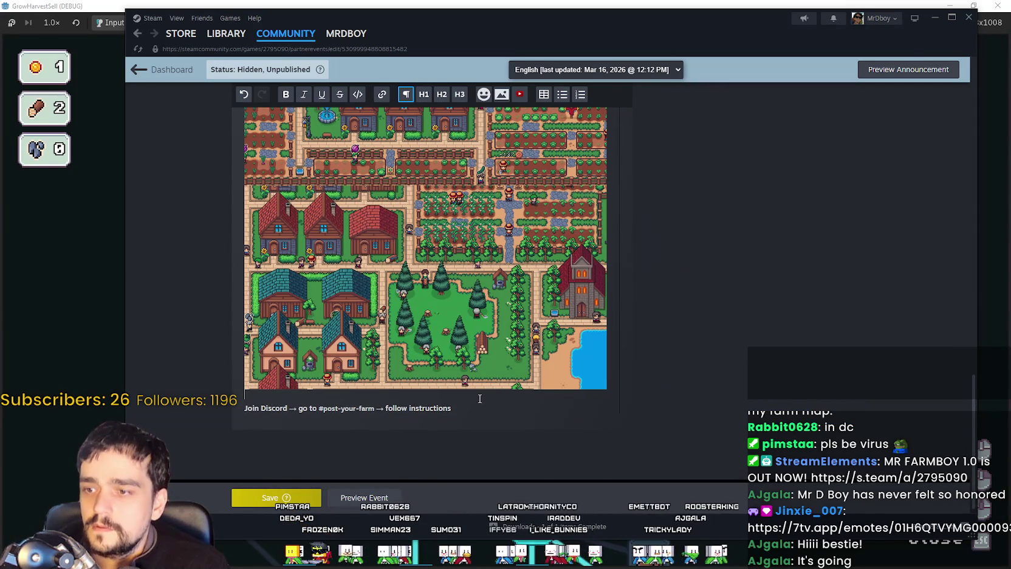
{"action": "left_click", "coordinate": [467, 403]}
Step: Add a blank line below the last image and save the announcement
{"action": "key", "text": "Return"}
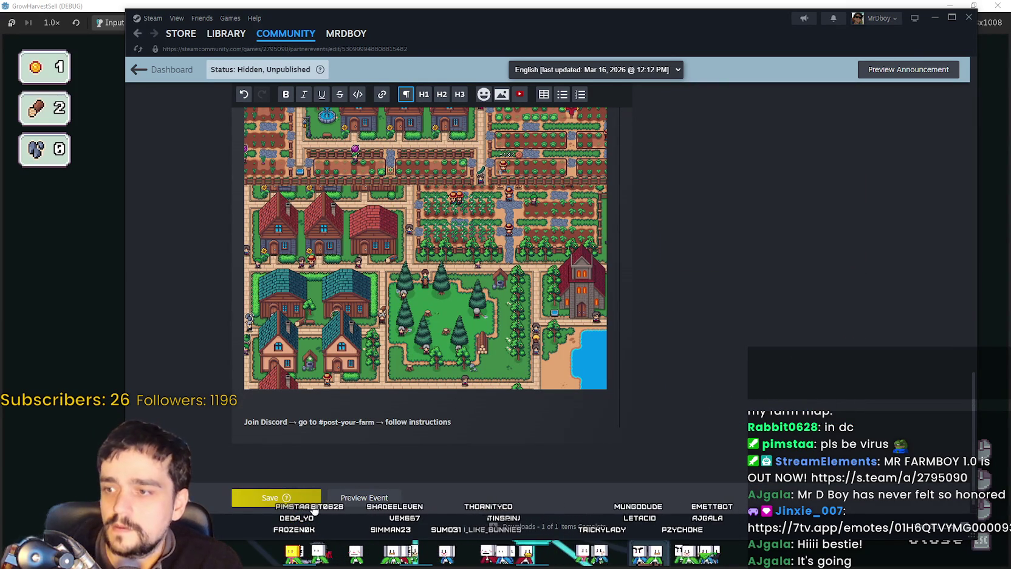
{"action": "left_click", "coordinate": [316, 498]}
{"action": "scroll", "coordinate": [706, 349], "scroll_direction": "up", "scroll_amount": 5}
{"action": "scroll", "coordinate": [334, 310], "scroll_direction": "up", "scroll_amount": 3}
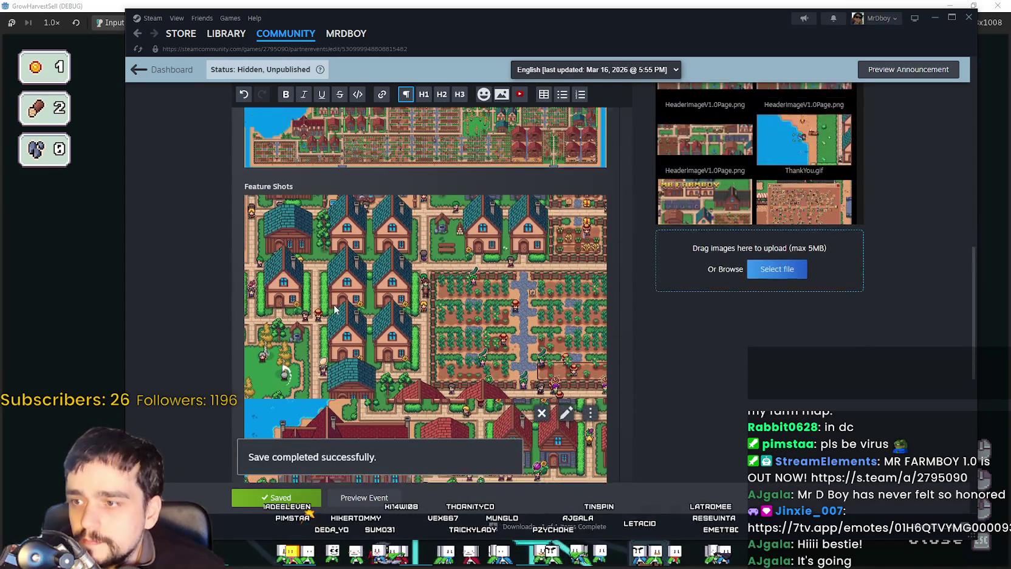
{"action": "scroll", "coordinate": [334, 310], "scroll_direction": "up", "scroll_amount": 1}
{"action": "scroll", "coordinate": [328, 279], "scroll_direction": "down", "scroll_amount": 2}
{"action": "scroll", "coordinate": [322, 244], "scroll_direction": "down", "scroll_amount": 2}
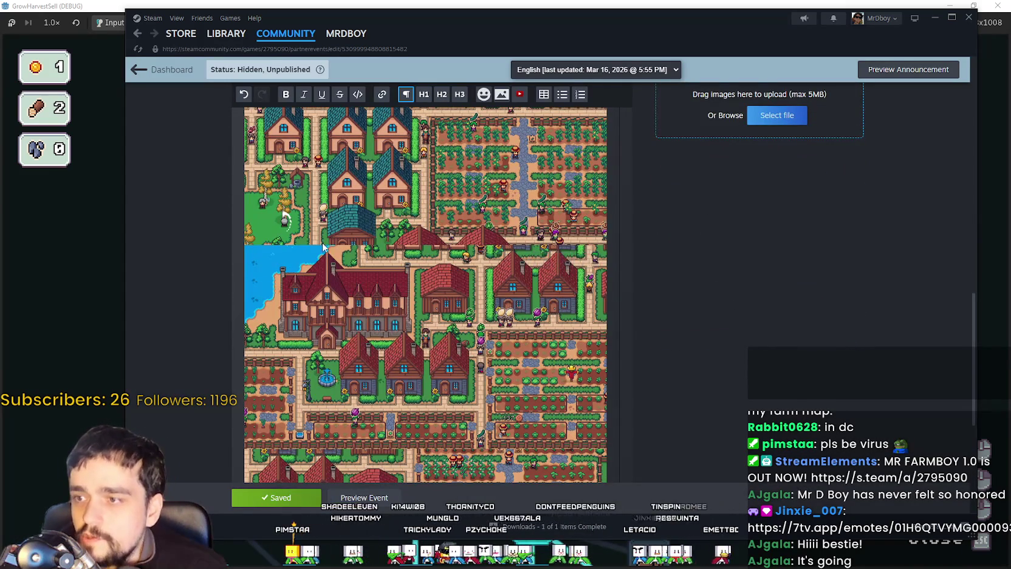
{"action": "scroll", "coordinate": [565, 280], "scroll_direction": "up", "scroll_amount": 2}
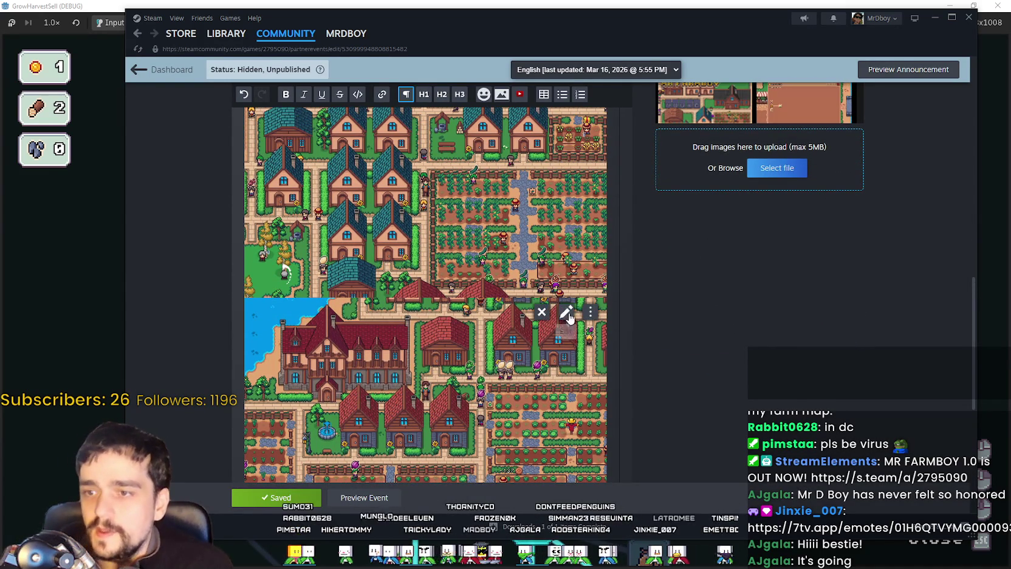
{"action": "scroll", "coordinate": [486, 395], "scroll_direction": "up", "scroll_amount": 4}
{"action": "scroll", "coordinate": [425, 437], "scroll_direction": "down", "scroll_amount": 3}
Step: Preview the announcement, scroll through it, and return to the editor
{"action": "left_click", "coordinate": [363, 499]}
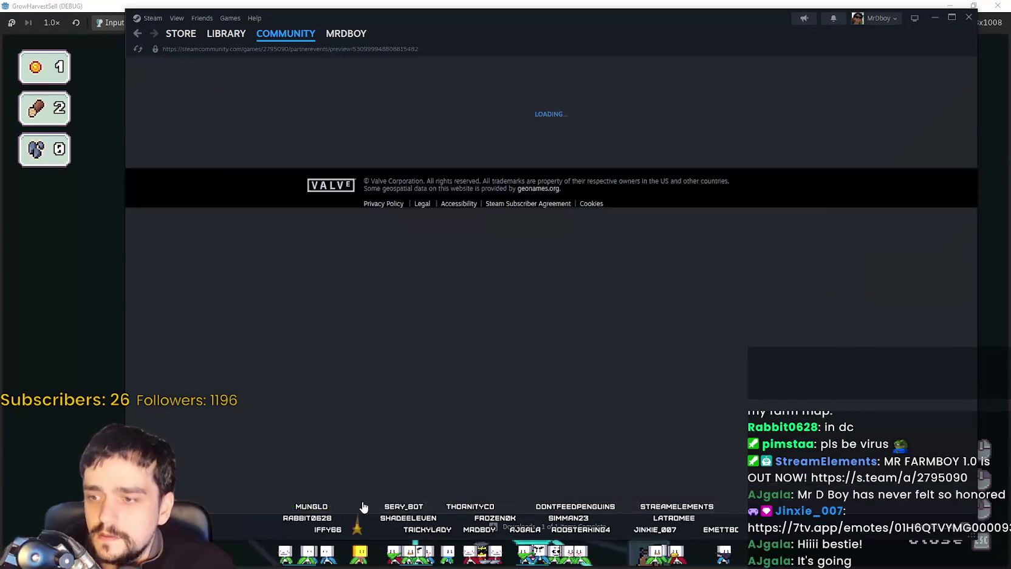
{"action": "scroll", "coordinate": [653, 258], "scroll_direction": "down", "scroll_amount": 4}
{"action": "scroll", "coordinate": [649, 286], "scroll_direction": "down", "scroll_amount": 2}
{"action": "scroll", "coordinate": [546, 307], "scroll_direction": "down", "scroll_amount": 1}
{"action": "scroll", "coordinate": [484, 306], "scroll_direction": "down", "scroll_amount": 3}
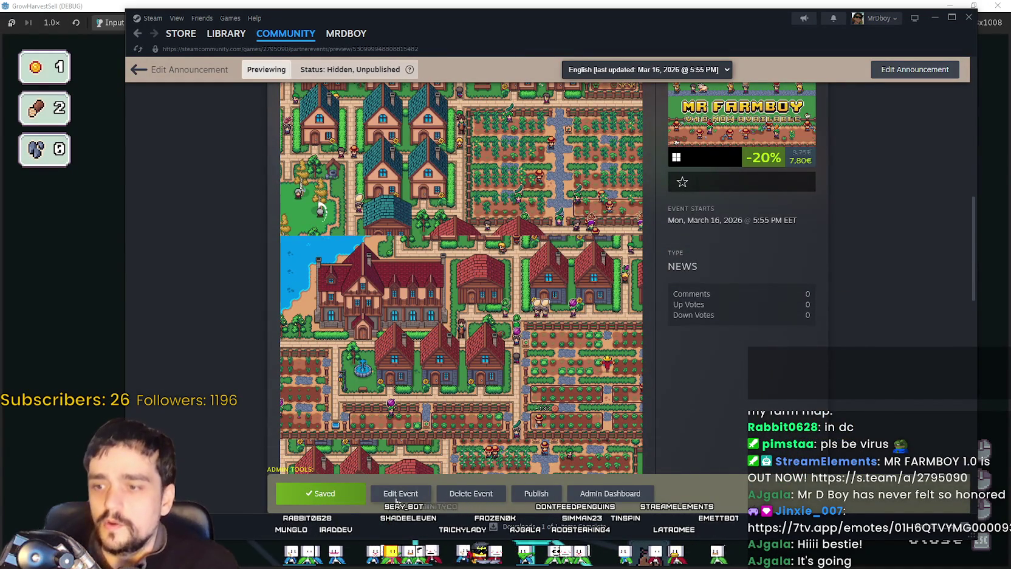
{"action": "key", "text": "alt+Left"}
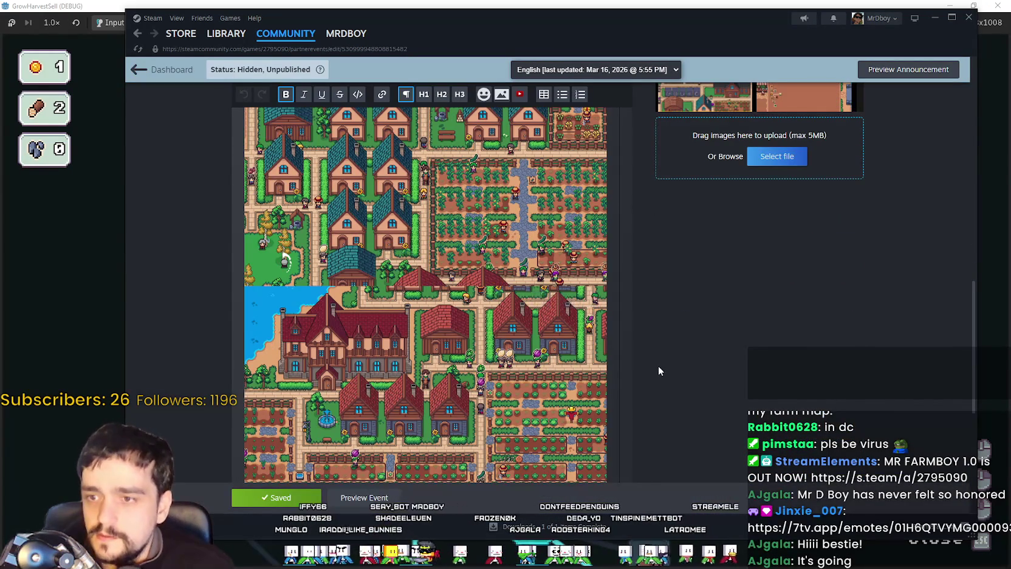
Step: Delete both farm images under the Feature Shots heading
{"action": "left_click", "coordinate": [510, 334]}
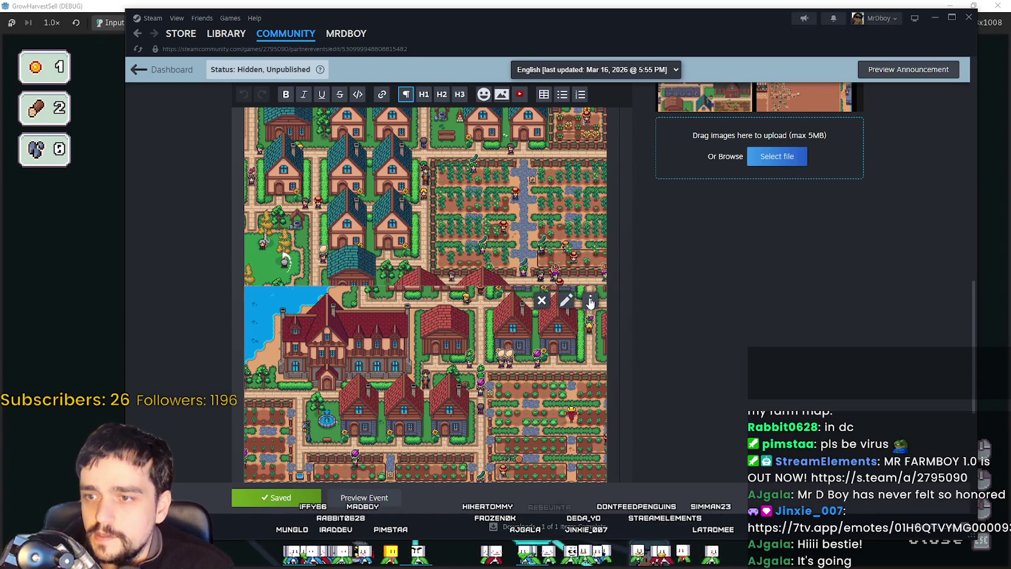
{"action": "left_click", "coordinate": [540, 301]}
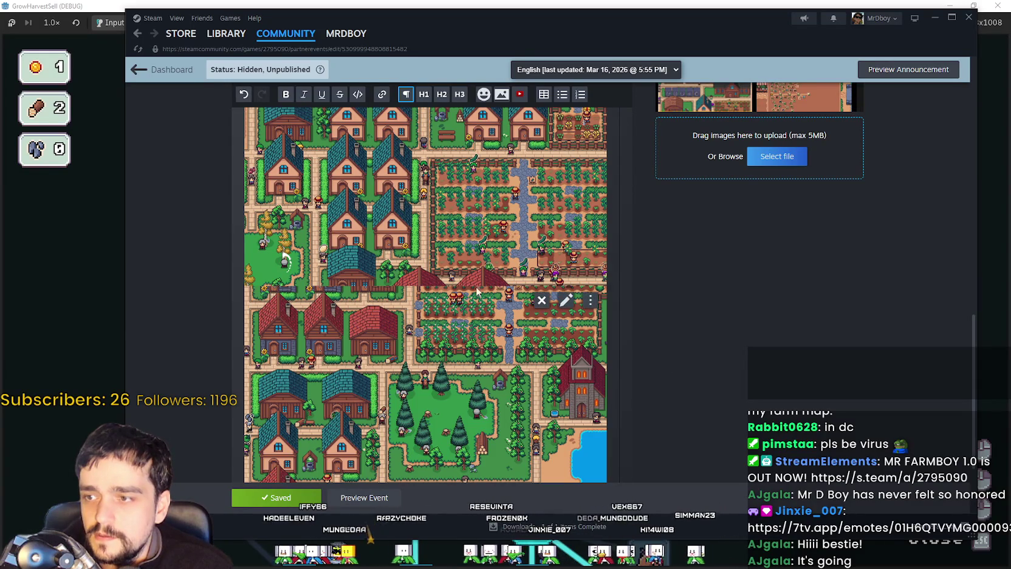
{"action": "key", "text": "ctrl+z"}
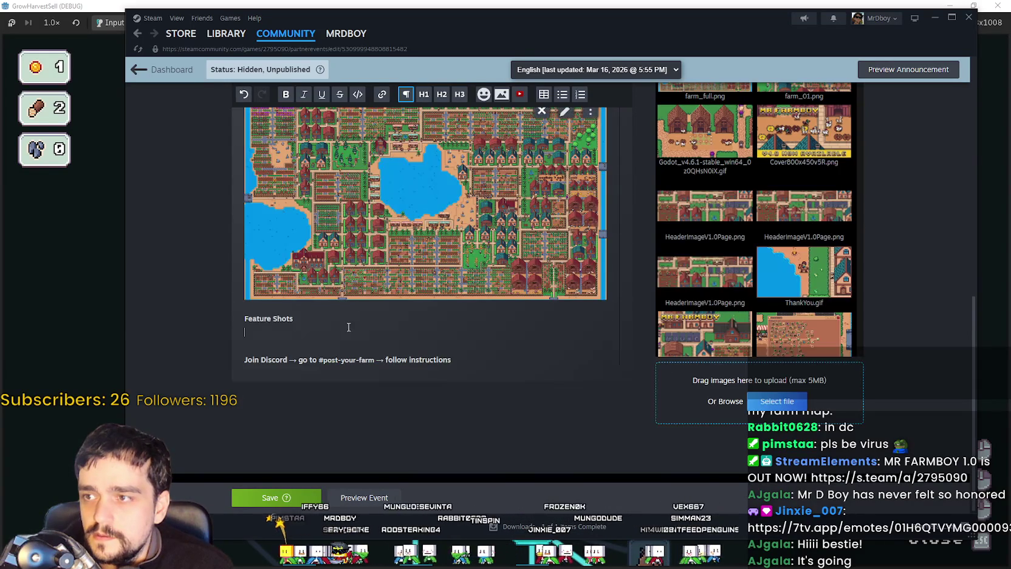
{"action": "key", "text": "ctrl+z"}
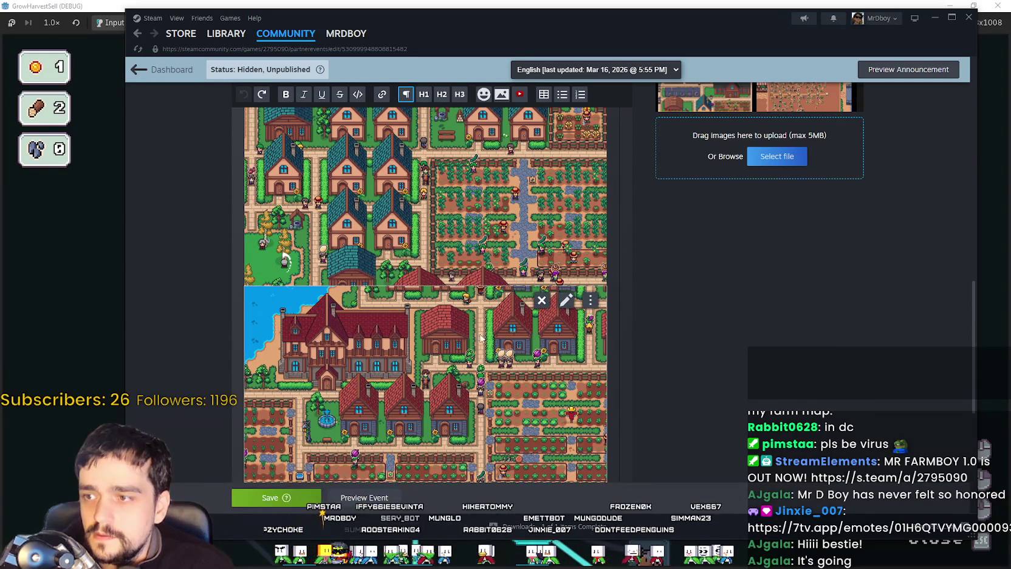
{"action": "key", "text": "ctrl+y"}
{"action": "left_click", "coordinate": [538, 300]}
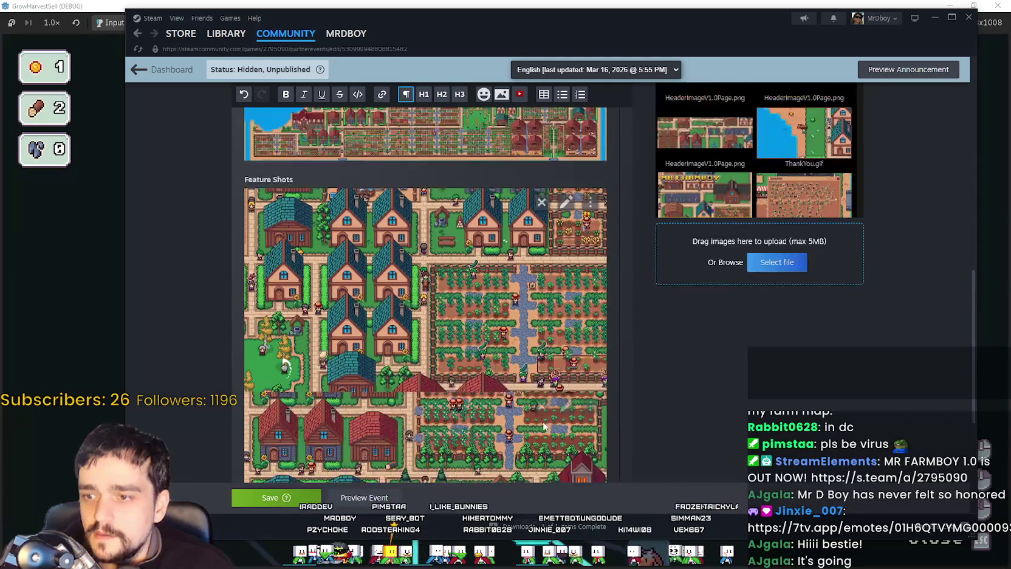
{"action": "key", "text": "BackSpace"}
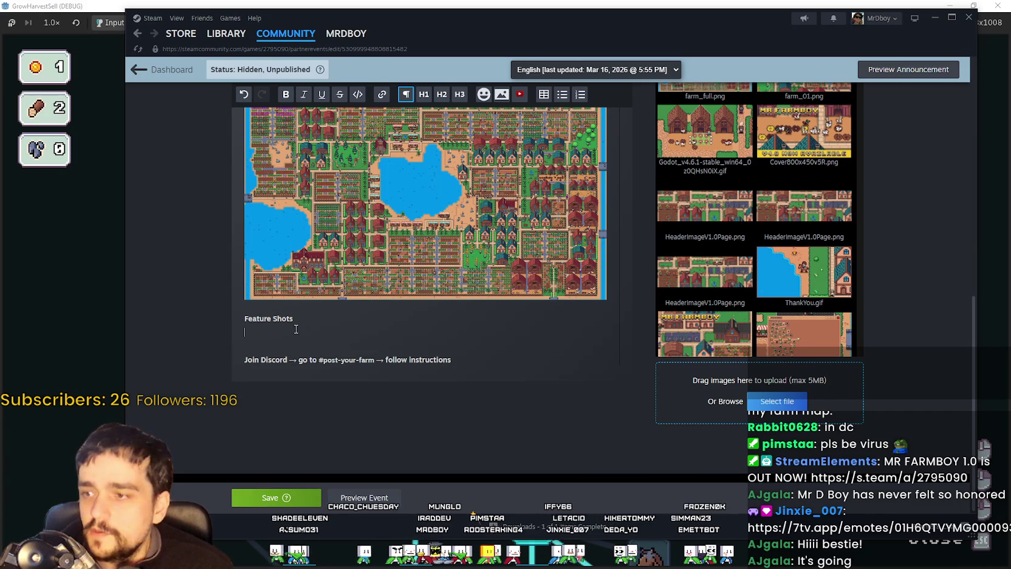
Step: Type Screenshot 1, Screenshot 2 and Screenshot 3 on separate lines under Feature Shots
{"action": "left_click", "coordinate": [336, 324]}
{"action": "type", "text": "Screenshot 1"}
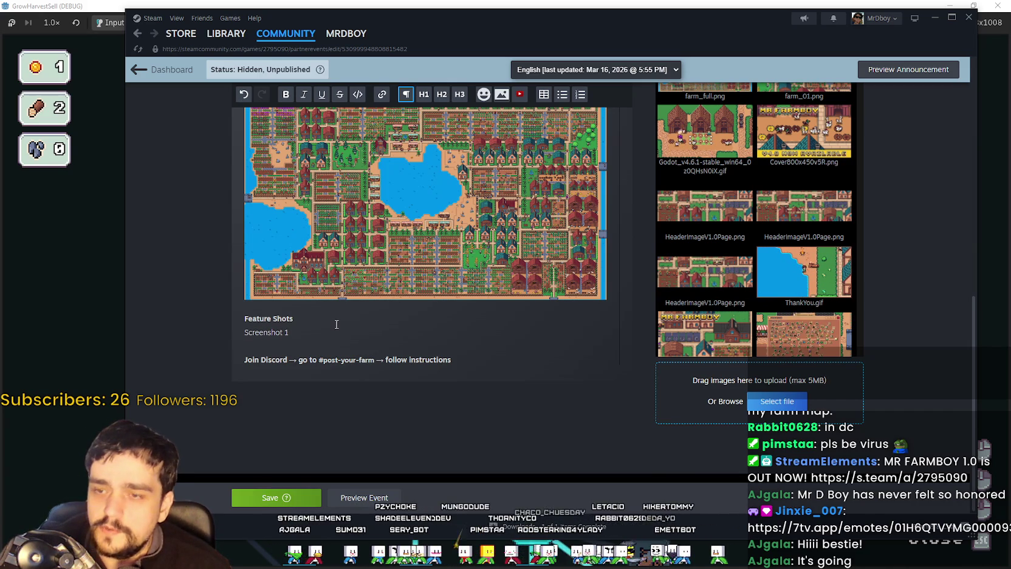
{"action": "key", "text": "Return"}
{"action": "type", "text": "Sc"}
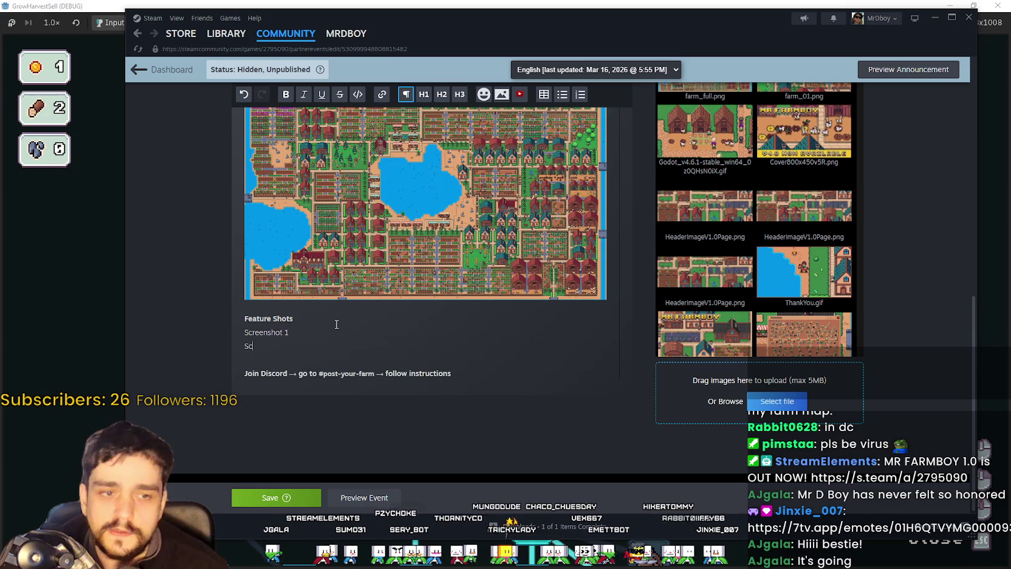
{"action": "type", "text": "reenshot"}
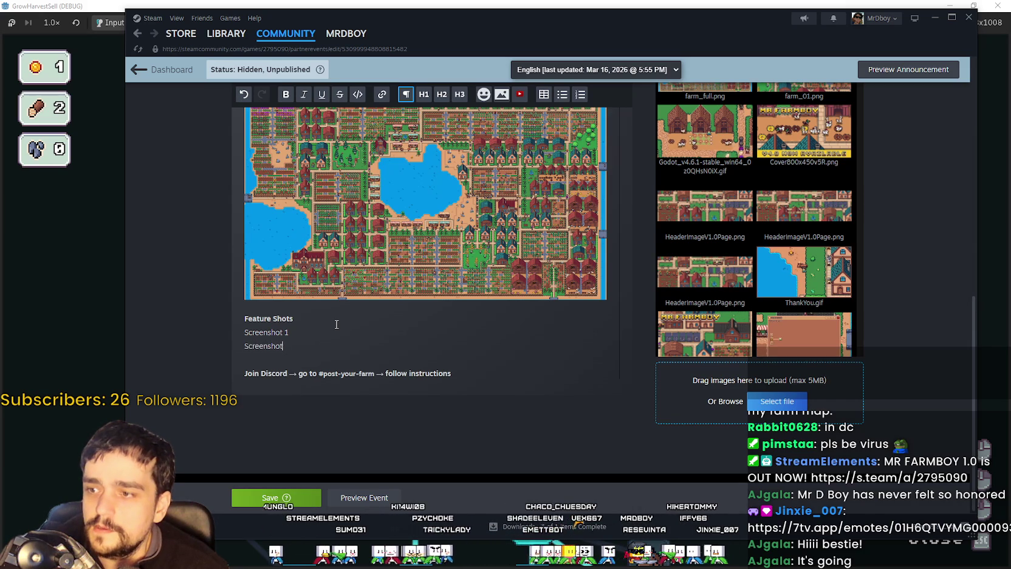
{"action": "key", "text": "Return"}
{"action": "type", "text": "Screenshot 3"}
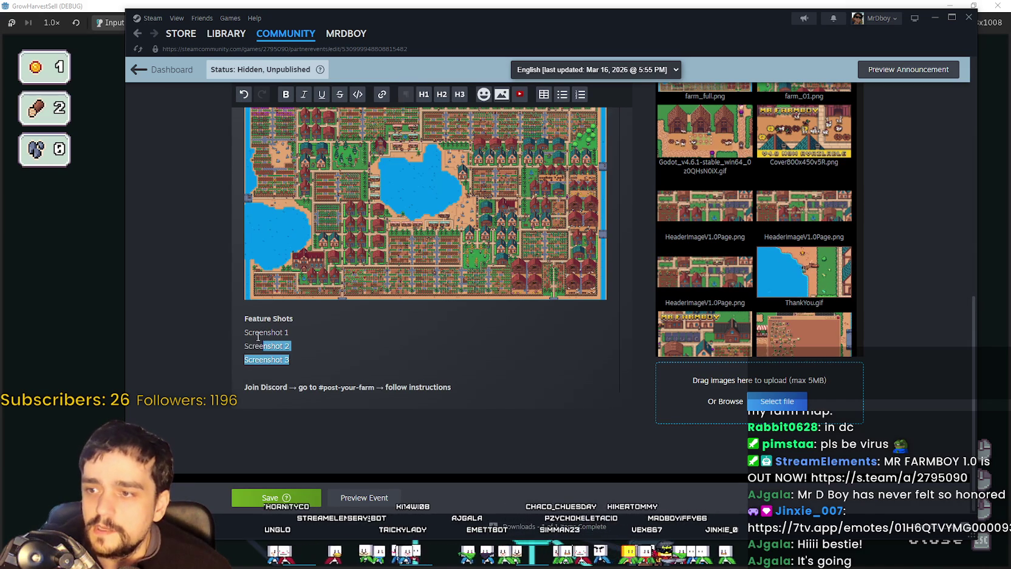
Step: Make the three Screenshot lines a bulleted list and place a farm screenshot under Screenshot 1
{"action": "left_click_drag", "start_coordinate": [261, 336], "coordinate": [275, 313]}
{"action": "left_click", "coordinate": [561, 95]}
{"action": "left_click", "coordinate": [351, 334]}
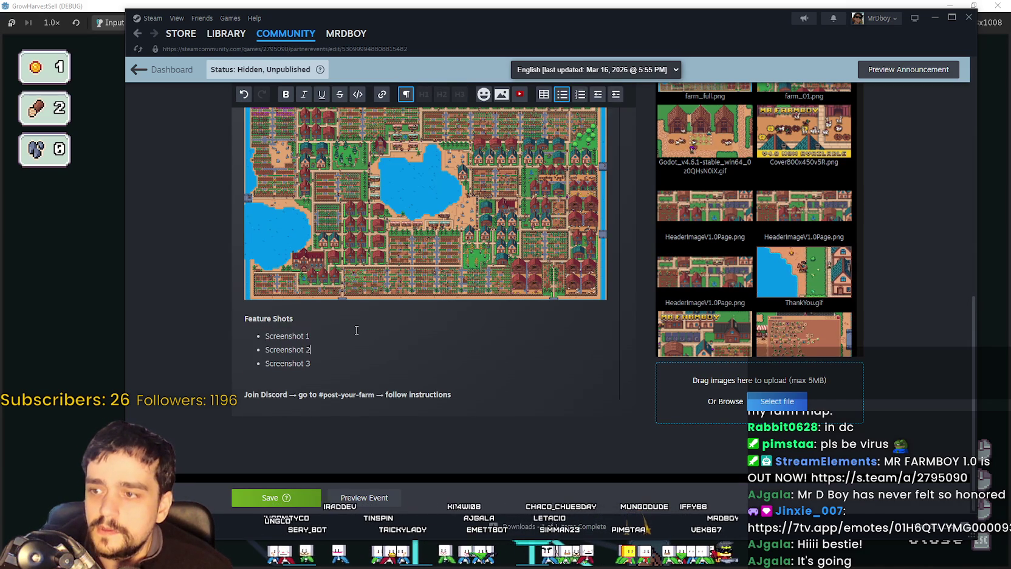
{"action": "key", "text": "shift+Return"}
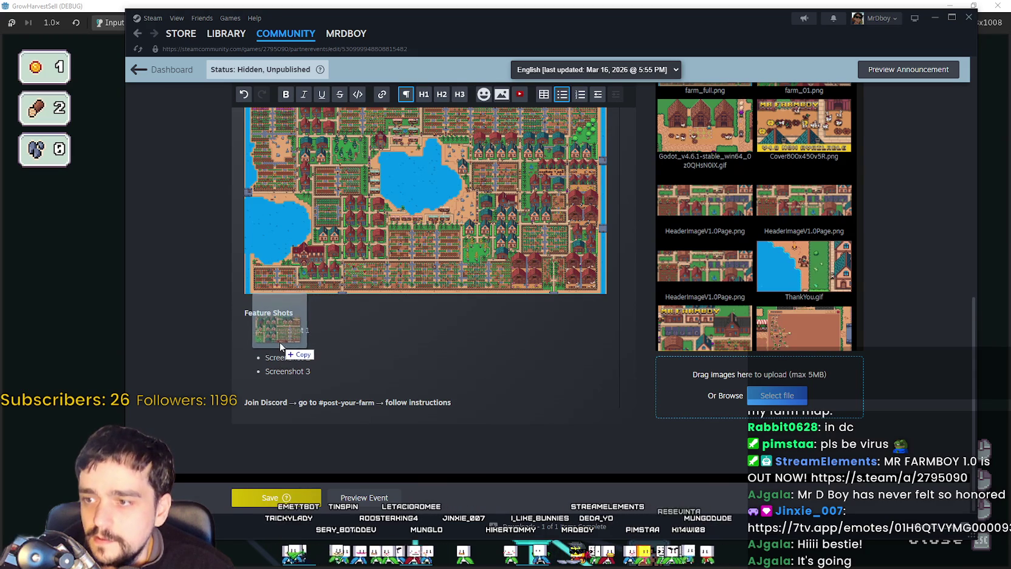
{"action": "left_click_drag", "start_coordinate": [270, 339], "coordinate": [279, 342]}
{"action": "left_click", "coordinate": [372, 362]}
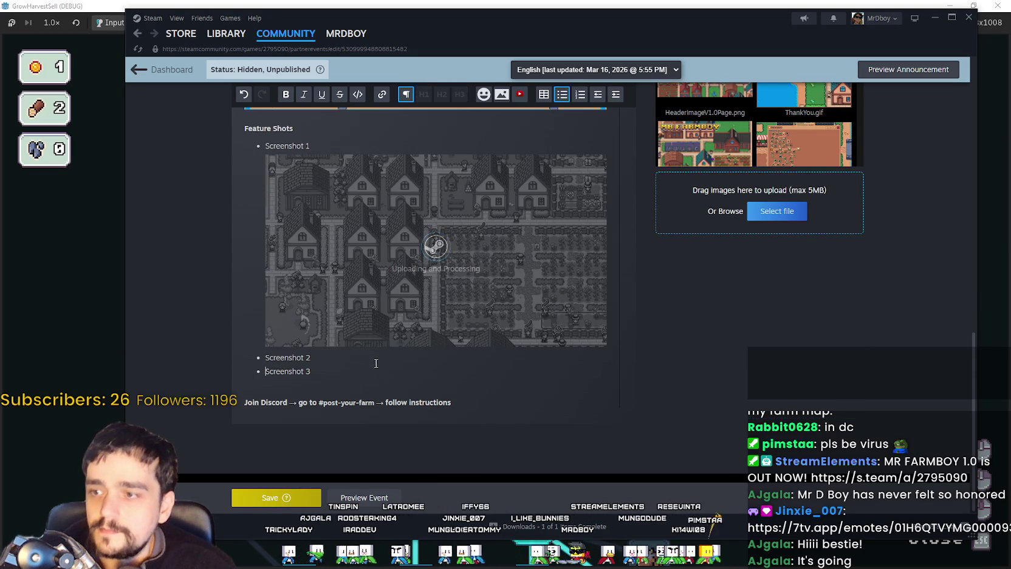
{"action": "left_click", "coordinate": [340, 353]}
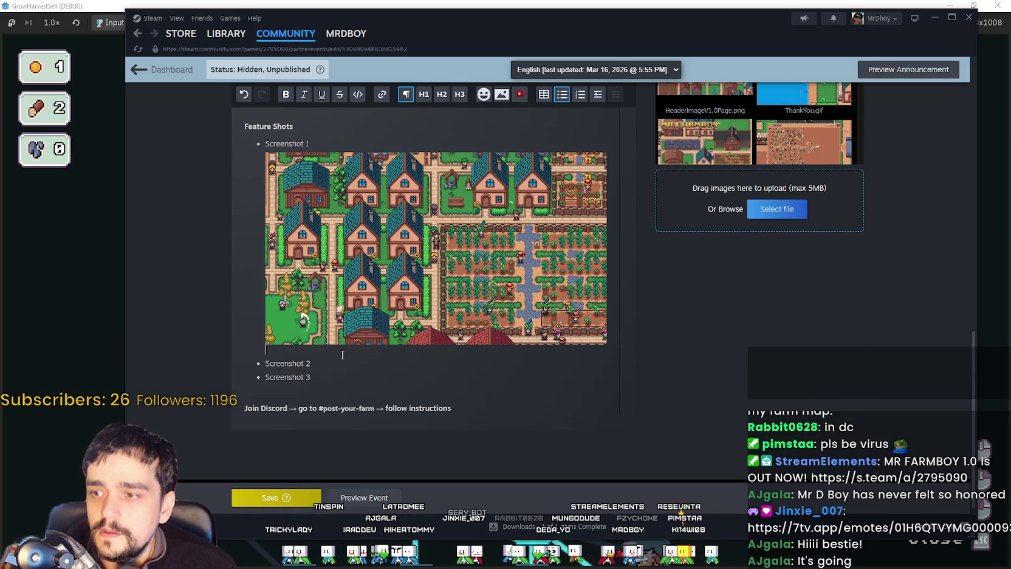
{"action": "key", "text": "BackSpace"}
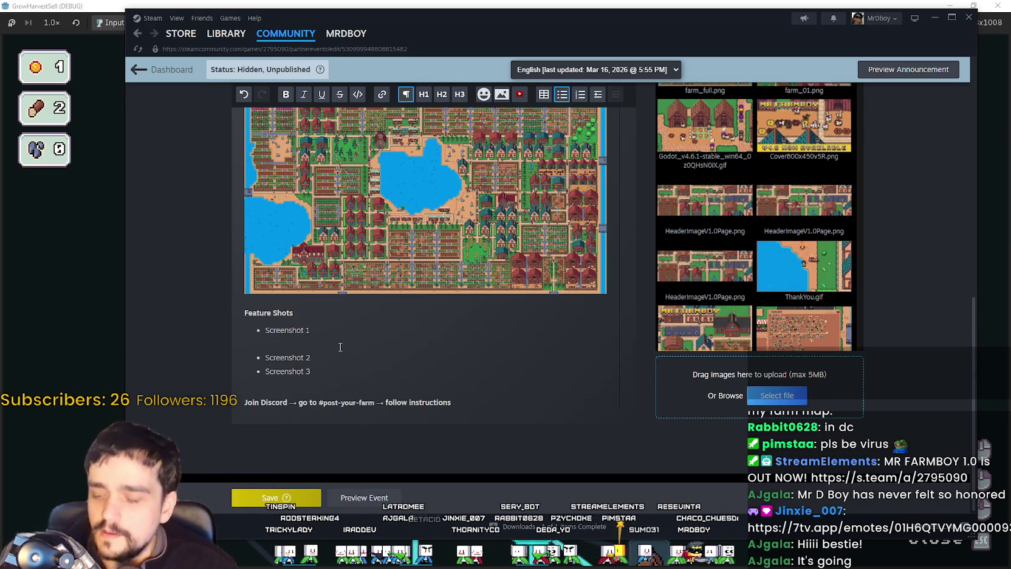
{"action": "key", "text": "ctrl+z"}
Step: Add farm screenshots under the Screenshot 2 and Screenshot 3 bullets
{"action": "key", "text": "Return"}
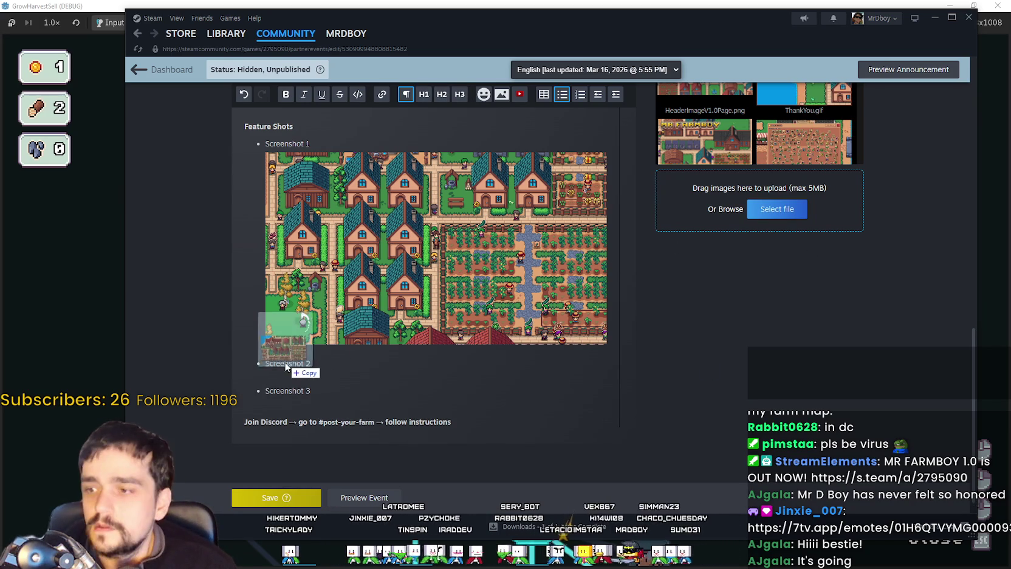
{"action": "left_click_drag", "start_coordinate": [803, 141], "coordinate": [278, 376]}
{"action": "scroll", "coordinate": [321, 374], "scroll_direction": "down", "scroll_amount": 2}
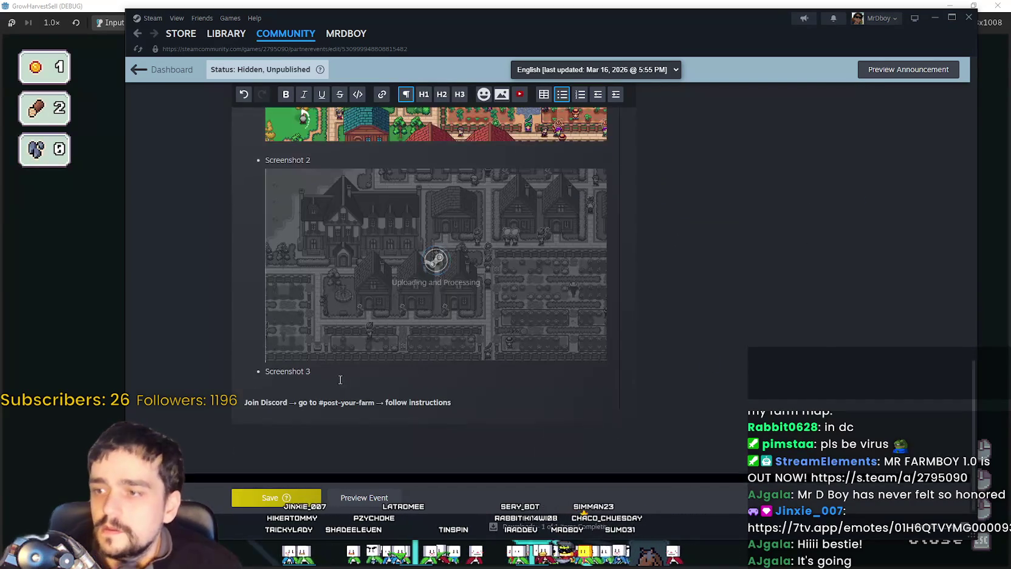
{"action": "key", "text": "BackSpace"}
{"action": "left_click_drag", "start_coordinate": [959, 441], "coordinate": [294, 394]}
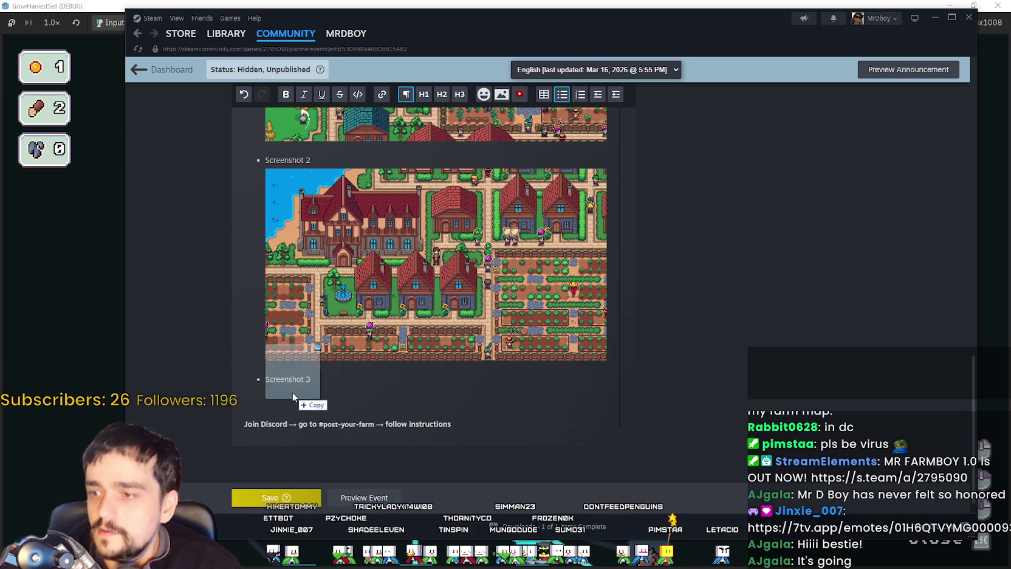
{"action": "scroll", "coordinate": [266, 419], "scroll_direction": "down", "scroll_amount": 2}
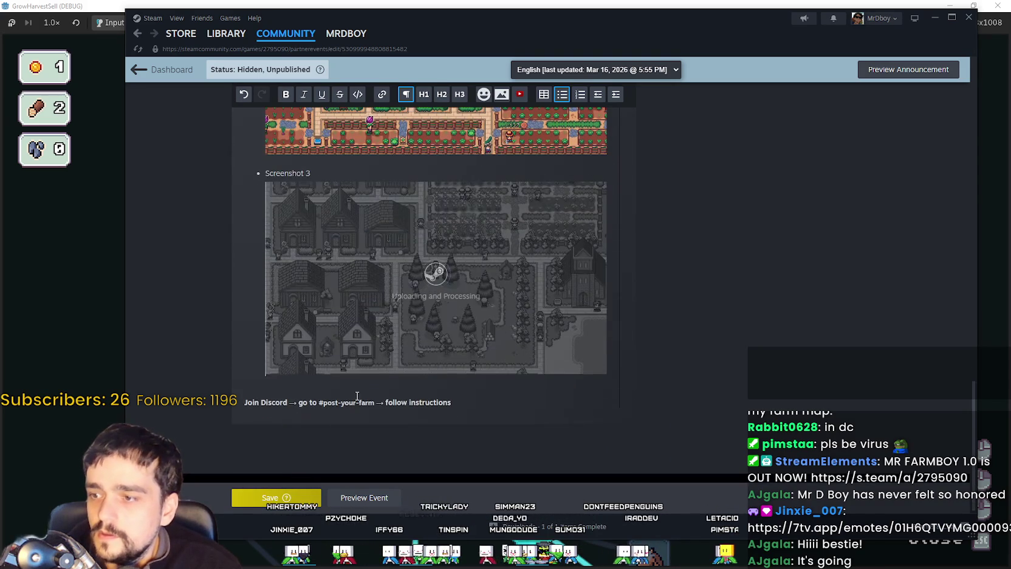
{"action": "left_click", "coordinate": [327, 388]}
{"action": "scroll", "coordinate": [279, 437], "scroll_direction": "up", "scroll_amount": 5}
{"action": "scroll", "coordinate": [285, 413], "scroll_direction": "down", "scroll_amount": 5}
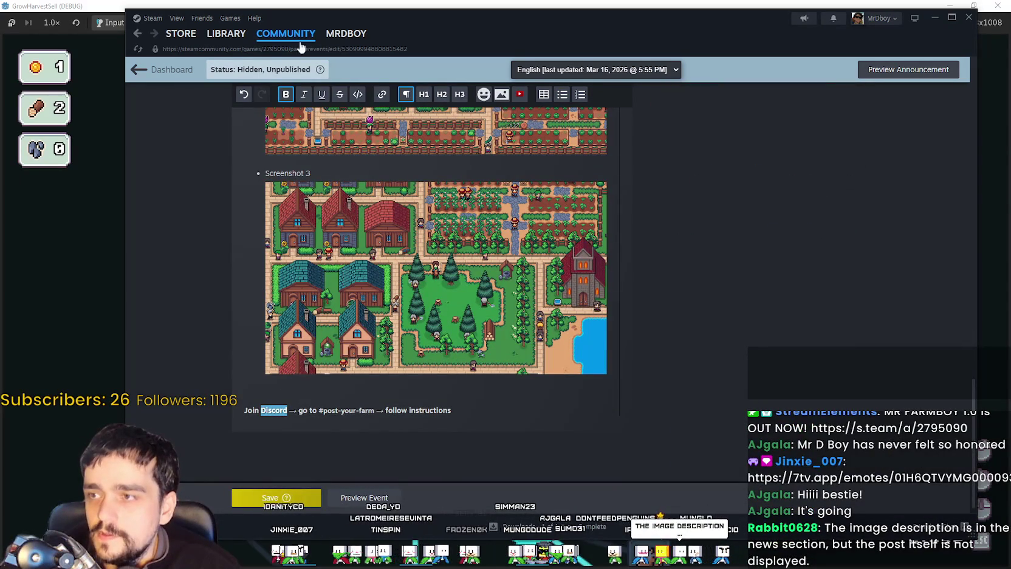
Step: Link the word Discord to the pasted Discord invite address
{"action": "left_click", "coordinate": [383, 95]}
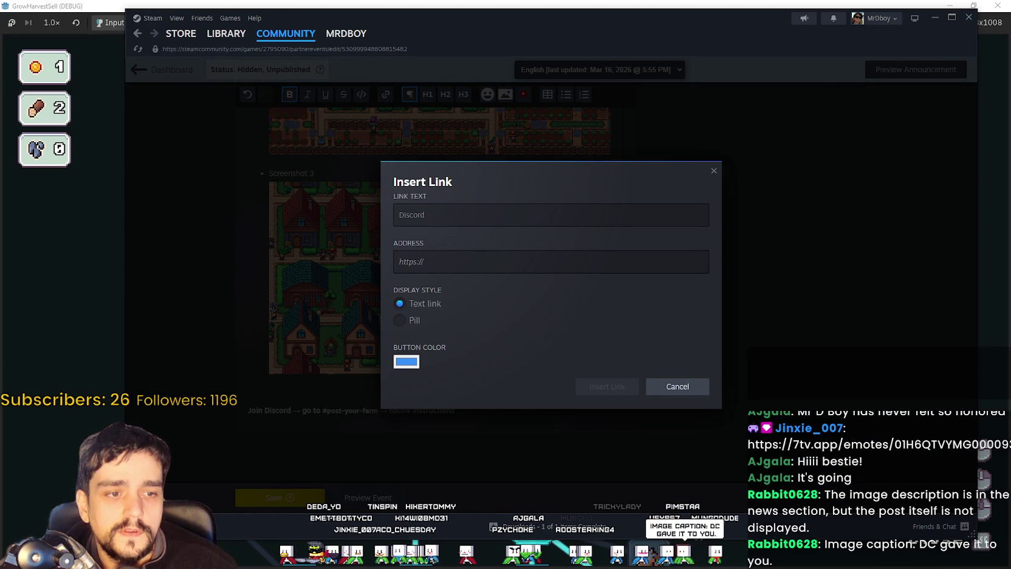
{"action": "left_click", "coordinate": [460, 214]}
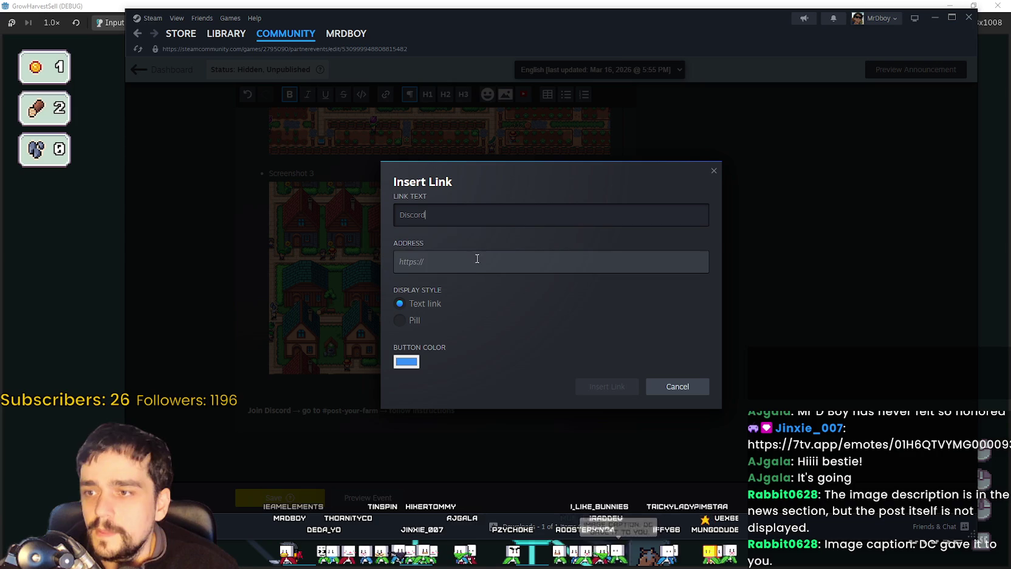
{"action": "left_click", "coordinate": [468, 263]}
{"action": "type", "text": "https://discord.gg/434NG4wR5q"}
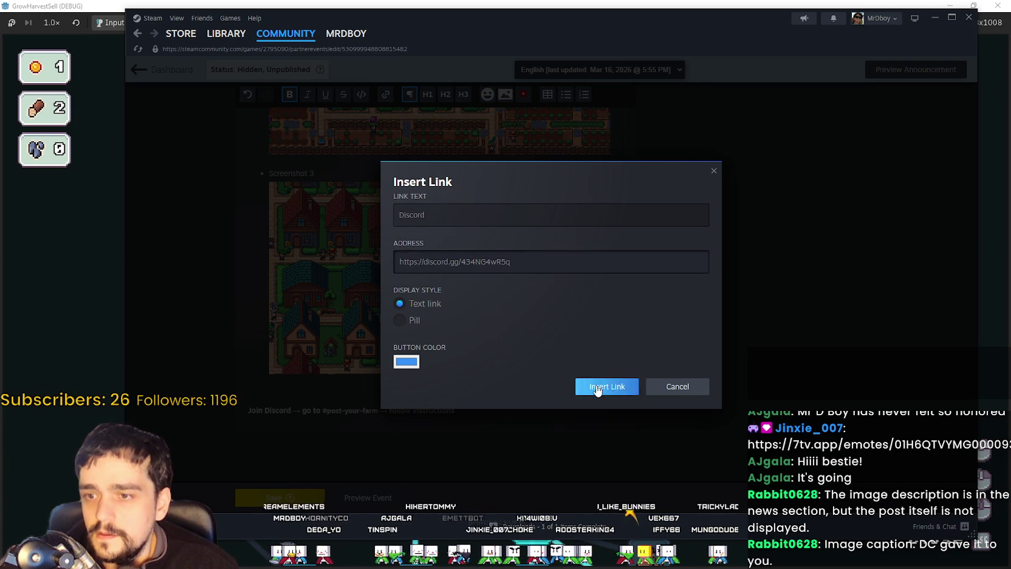
{"action": "left_click", "coordinate": [597, 387]}
Step: Save the event with Ctrl+S and open its preview
{"action": "left_click_drag", "start_coordinate": [319, 402], "coordinate": [373, 402]}
{"action": "left_click", "coordinate": [455, 403]}
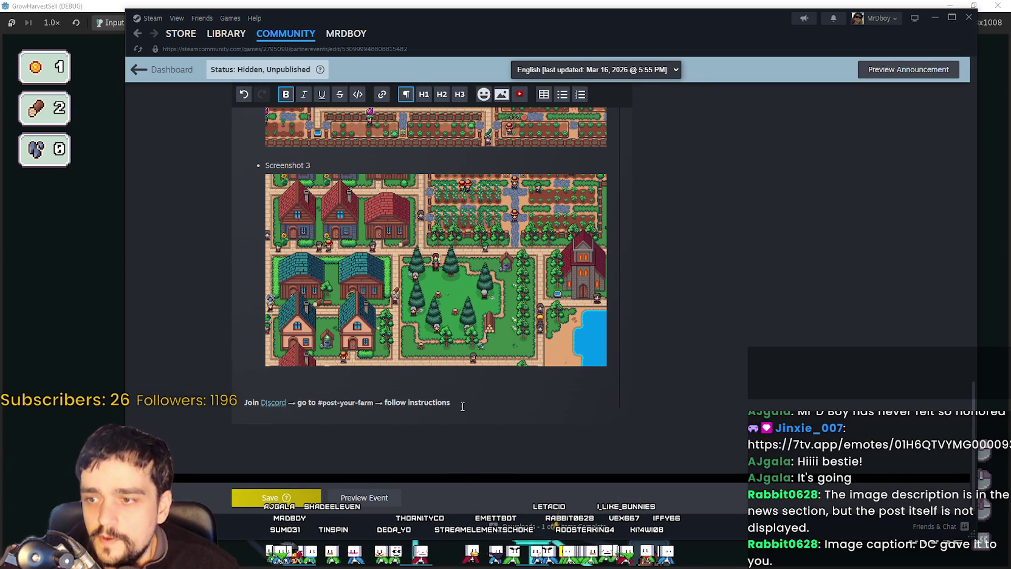
{"action": "key", "text": "ctrl+s"}
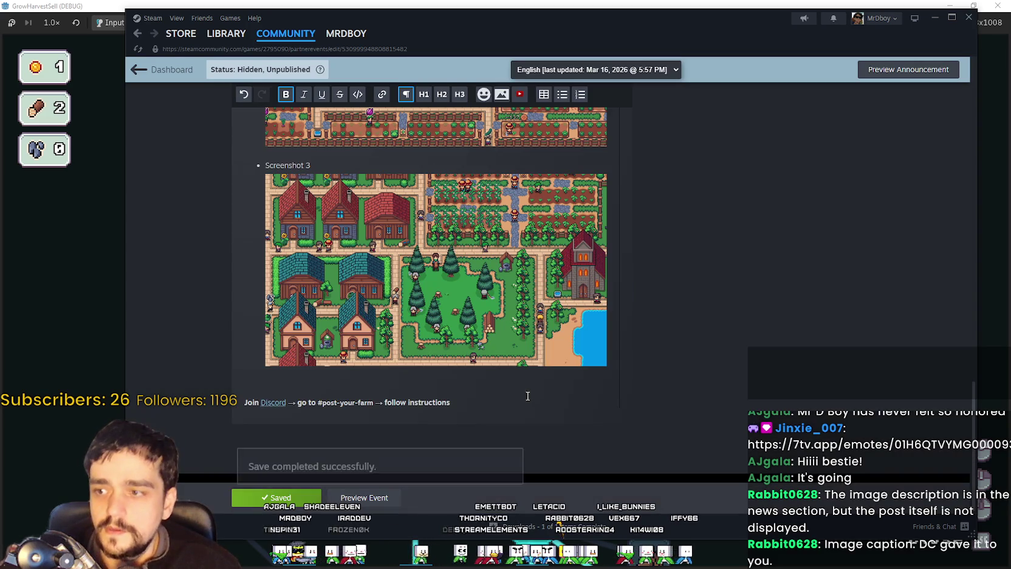
{"action": "left_click", "coordinate": [364, 497]}
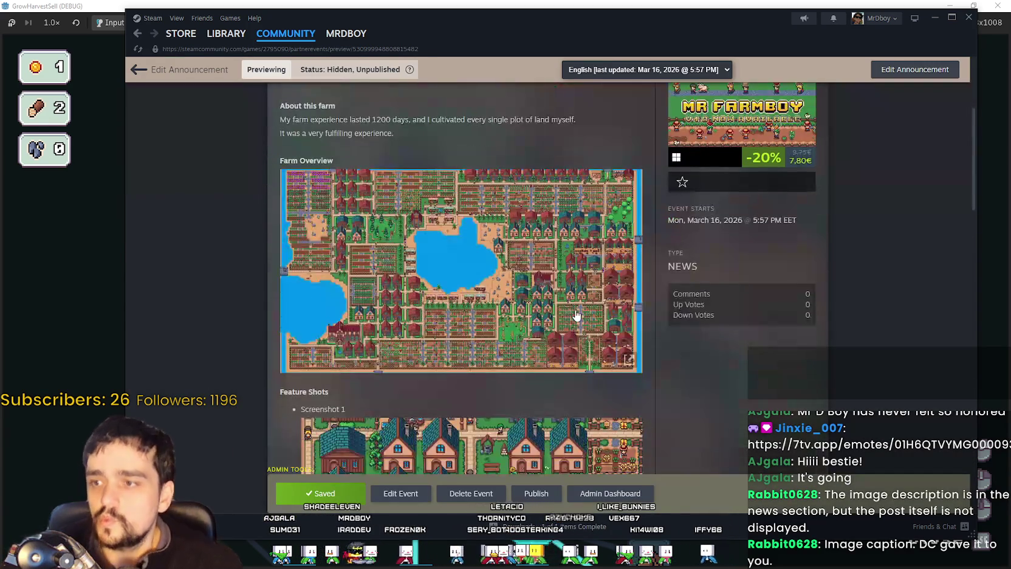
Step: Scroll through the event preview to check the farm overview, feature screenshots and Discord line
{"action": "scroll", "coordinate": [576, 315], "scroll_direction": "up", "scroll_amount": 3}
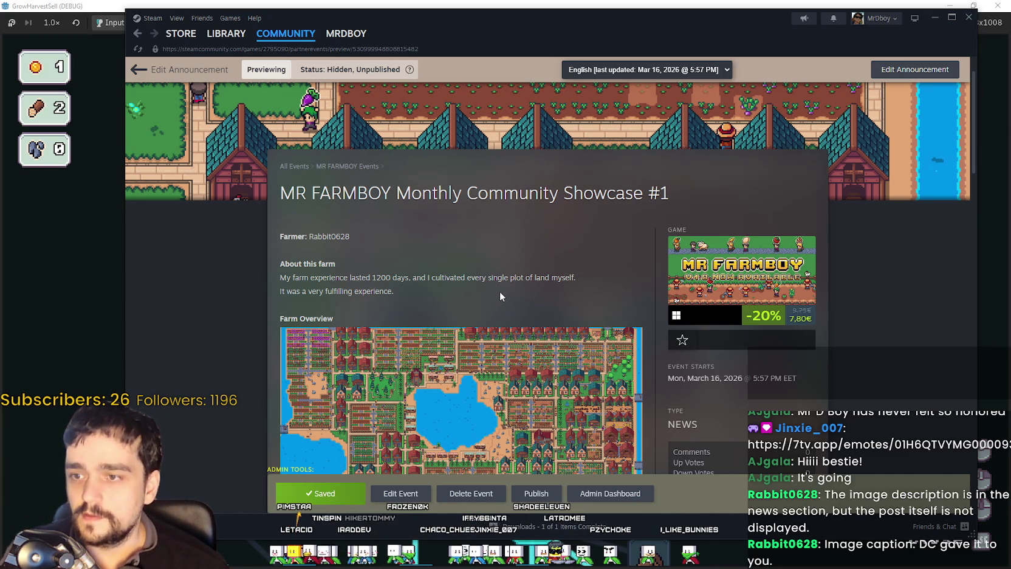
{"action": "scroll", "coordinate": [495, 283], "scroll_direction": "down", "scroll_amount": 1}
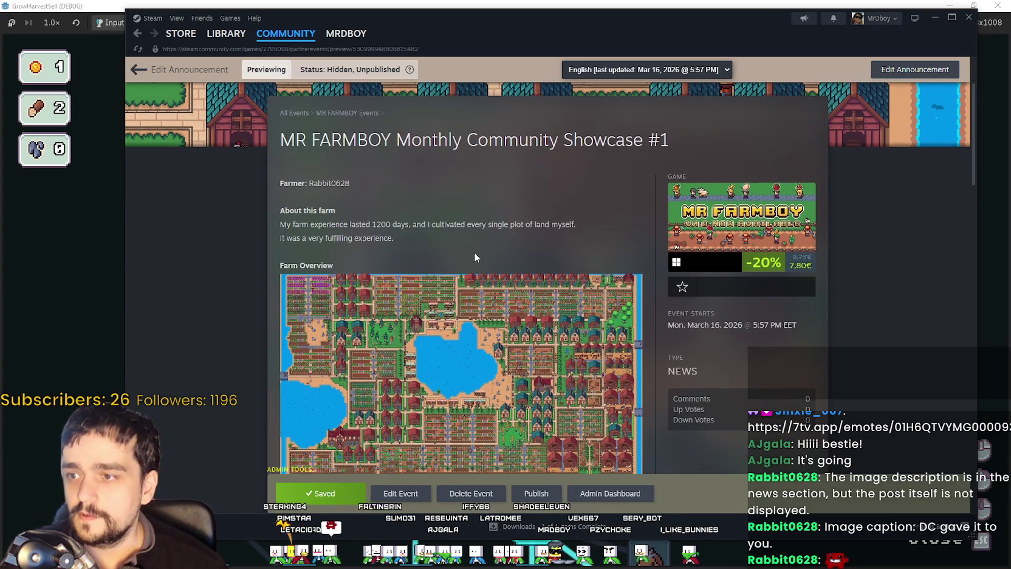
{"action": "scroll", "coordinate": [474, 256], "scroll_direction": "down", "scroll_amount": 2}
{"action": "scroll", "coordinate": [468, 252], "scroll_direction": "down", "scroll_amount": 3}
{"action": "scroll", "coordinate": [453, 243], "scroll_direction": "down", "scroll_amount": 2}
{"action": "scroll", "coordinate": [462, 252], "scroll_direction": "down", "scroll_amount": 1}
{"action": "scroll", "coordinate": [492, 280], "scroll_direction": "down", "scroll_amount": 2}
{"action": "scroll", "coordinate": [534, 316], "scroll_direction": "down", "scroll_amount": 3}
{"action": "scroll", "coordinate": [577, 355], "scroll_direction": "down", "scroll_amount": 2}
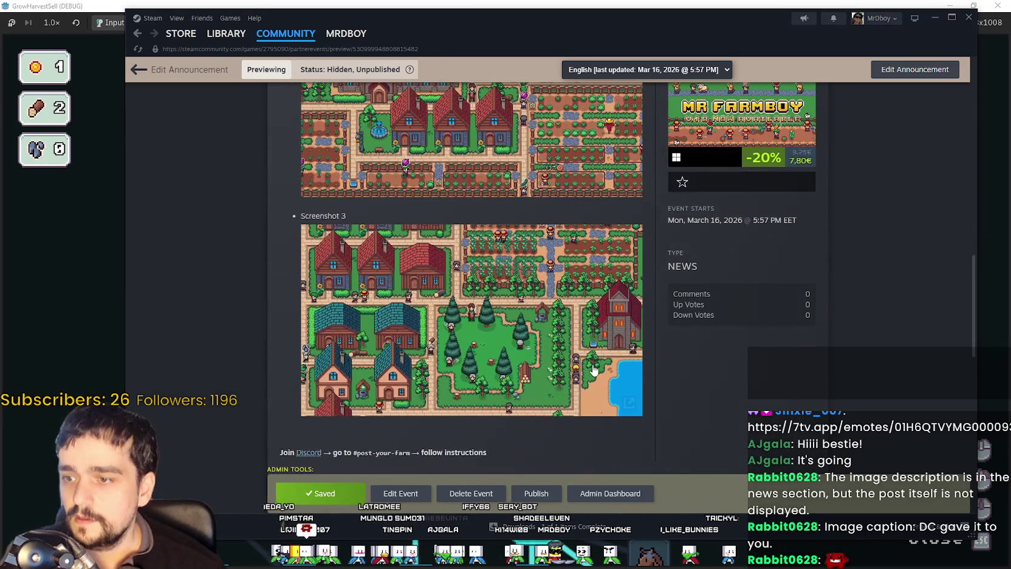
{"action": "scroll", "coordinate": [592, 366], "scroll_direction": "down", "scroll_amount": 2}
{"action": "scroll", "coordinate": [590, 365], "scroll_direction": "up", "scroll_amount": 5}
{"action": "scroll", "coordinate": [588, 367], "scroll_direction": "up", "scroll_amount": 3}
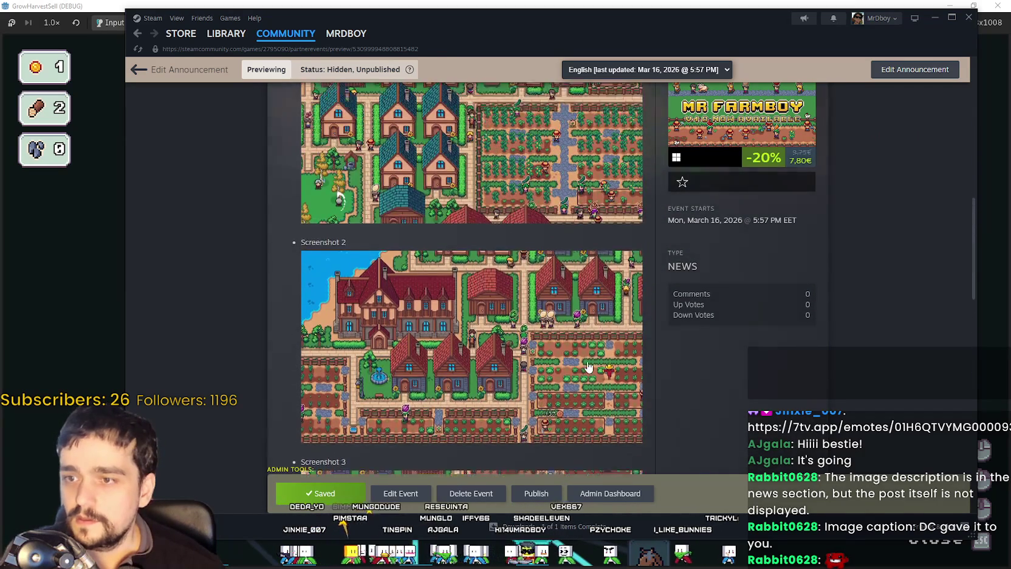
{"action": "scroll", "coordinate": [588, 366], "scroll_direction": "up", "scroll_amount": 3}
{"action": "scroll", "coordinate": [584, 363], "scroll_direction": "up", "scroll_amount": 3}
{"action": "scroll", "coordinate": [581, 358], "scroll_direction": "up", "scroll_amount": 2}
{"action": "scroll", "coordinate": [577, 355], "scroll_direction": "up", "scroll_amount": 3}
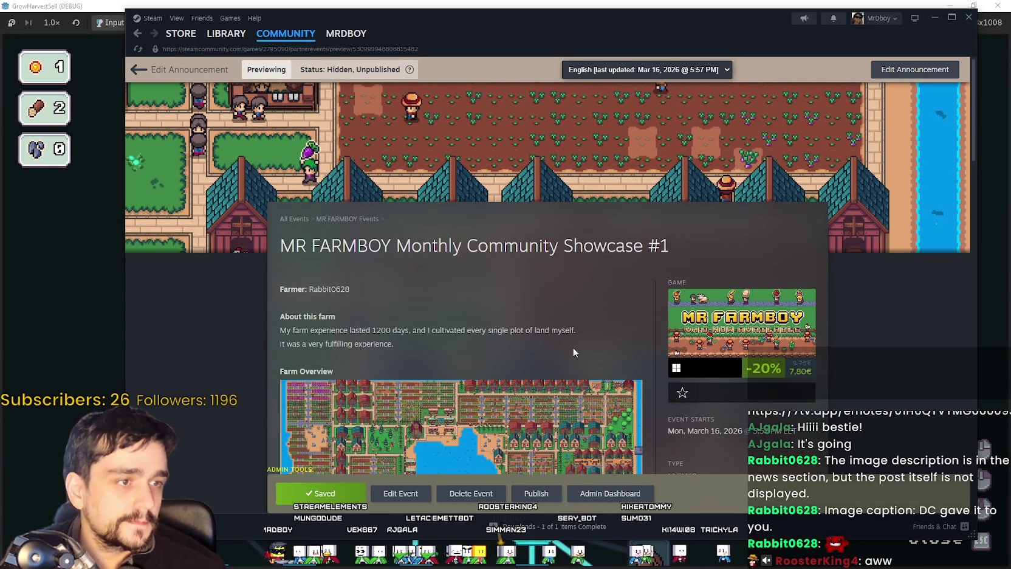
{"action": "scroll", "coordinate": [573, 352], "scroll_direction": "down", "scroll_amount": 1}
{"action": "scroll", "coordinate": [575, 351], "scroll_direction": "up", "scroll_amount": 1}
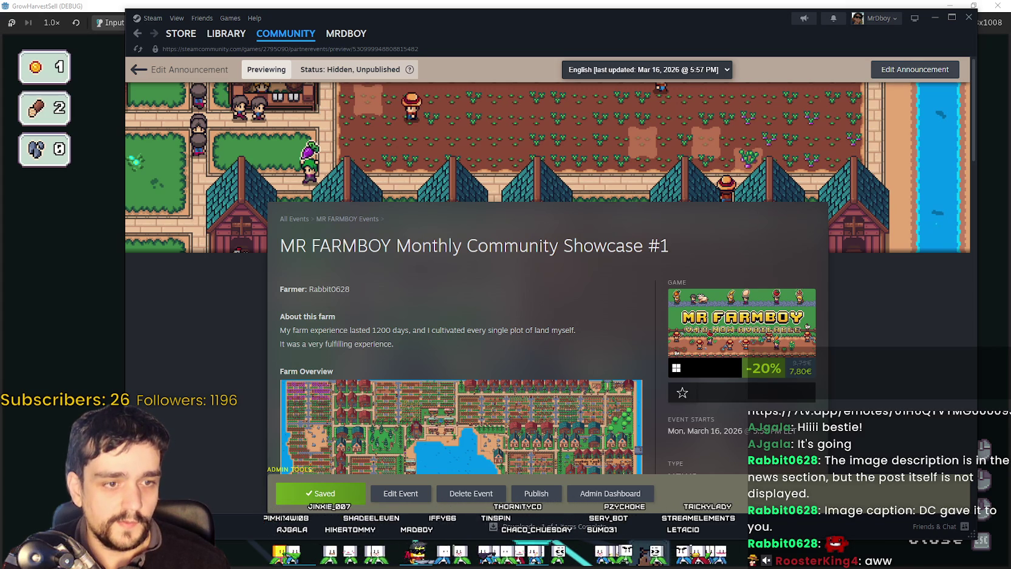
{"action": "scroll", "coordinate": [427, 296], "scroll_direction": "down", "scroll_amount": 2}
{"action": "scroll", "coordinate": [427, 296], "scroll_direction": "down", "scroll_amount": 4}
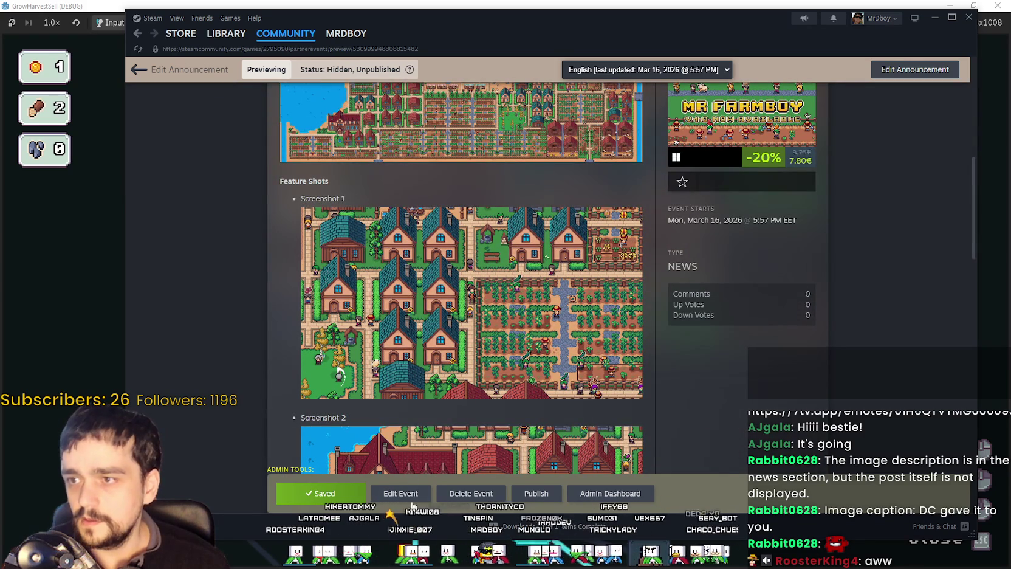
{"action": "left_click", "coordinate": [400, 493]}
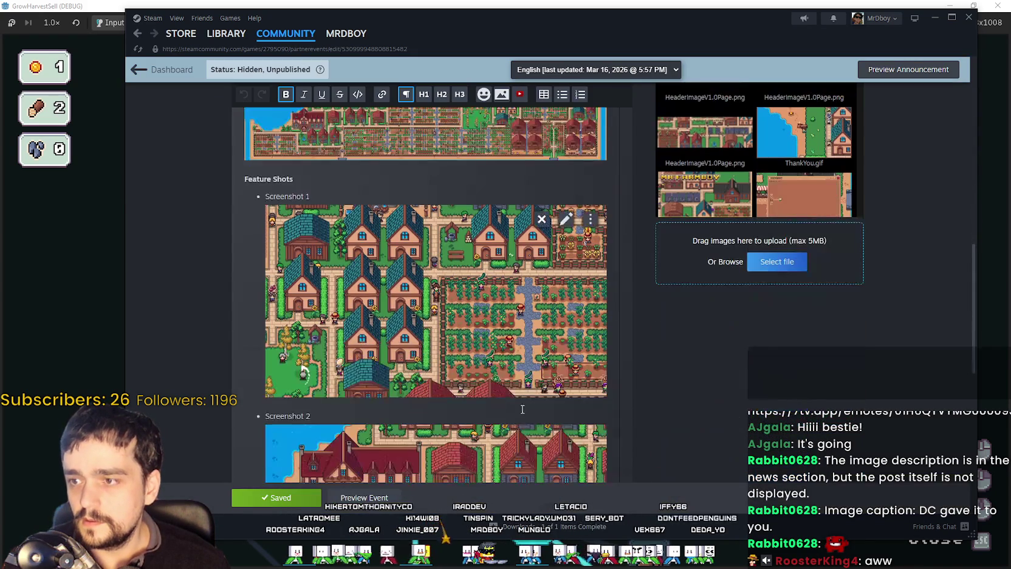
Step: Replace the Screenshot 1 heading with its caption and make it bold
{"action": "left_click", "coordinate": [522, 408]}
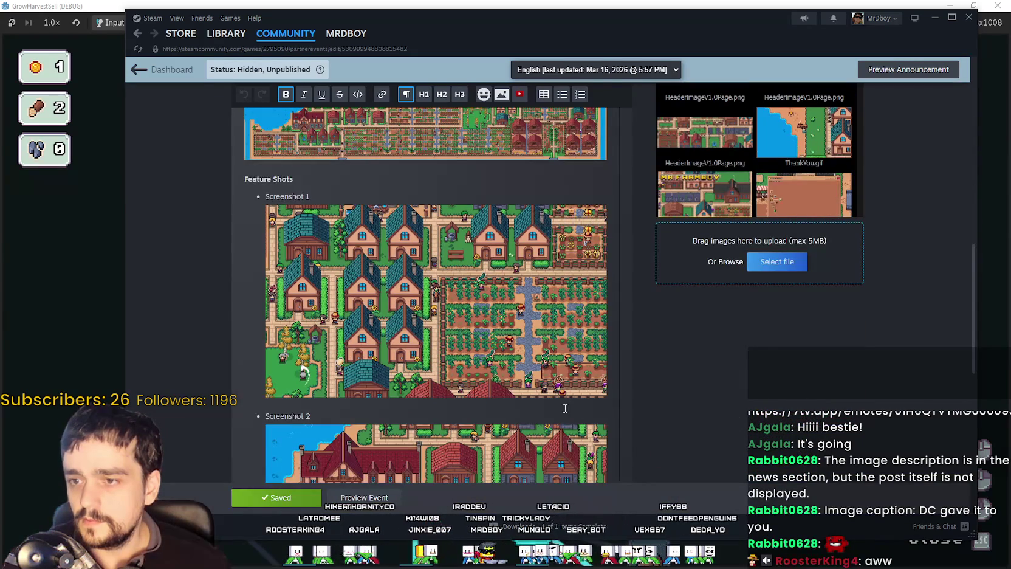
{"action": "type", "text": "Efforts to produce food for animals"}
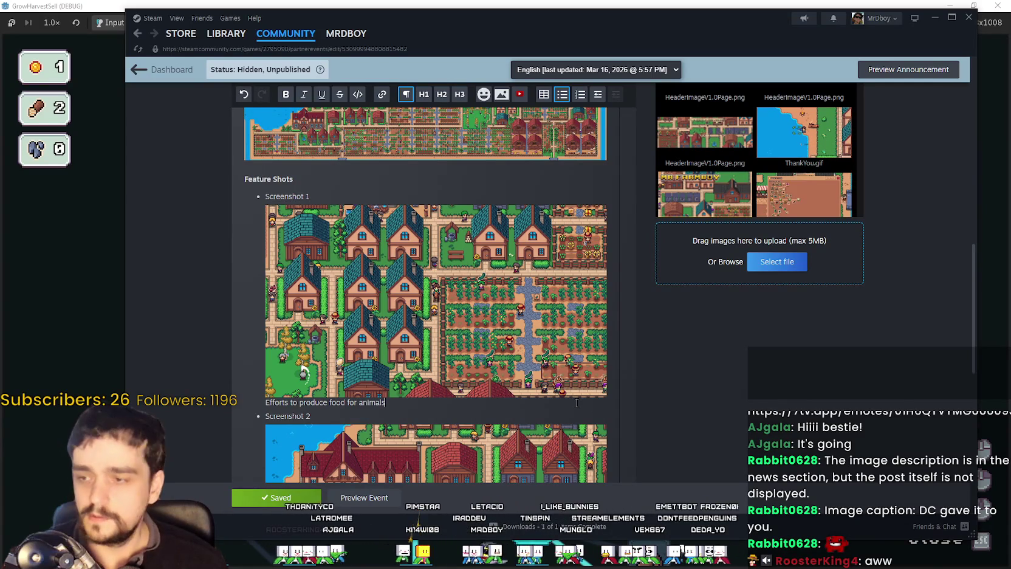
{"action": "scroll", "coordinate": [400, 389], "scroll_direction": "down", "scroll_amount": 3}
{"action": "scroll", "coordinate": [399, 388], "scroll_direction": "up", "scroll_amount": 2}
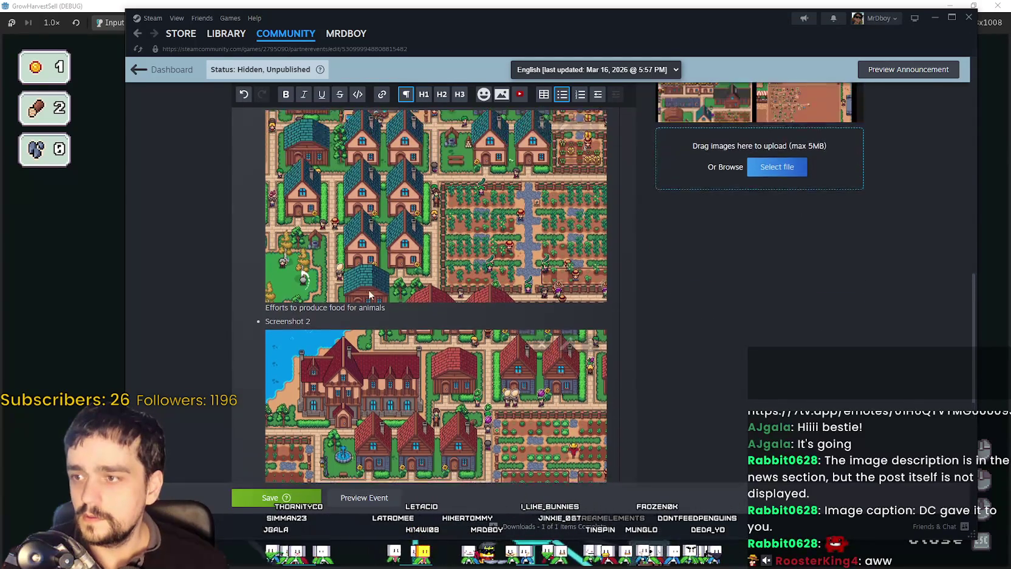
{"action": "left_click_drag", "start_coordinate": [385, 350], "coordinate": [264, 349]}
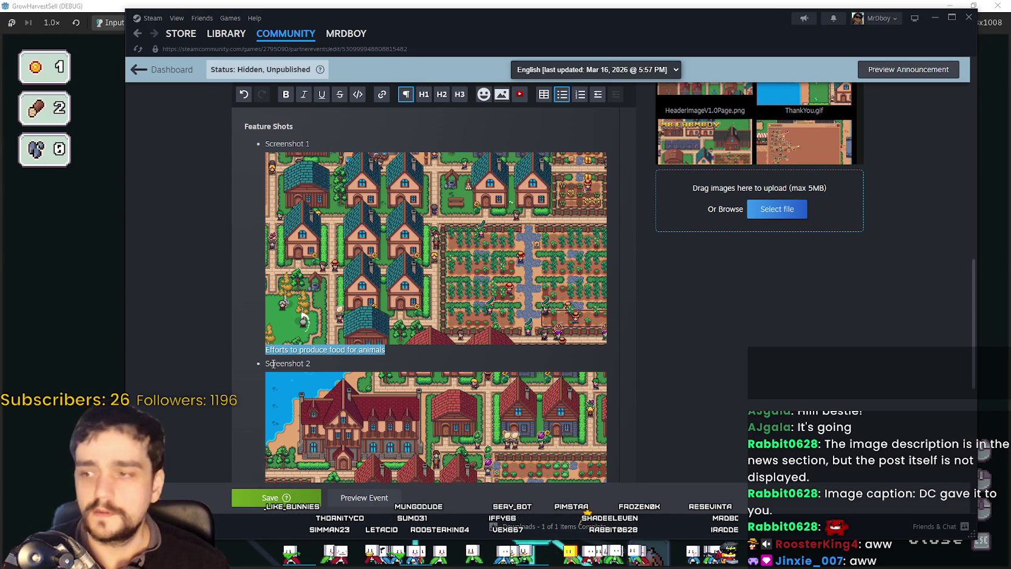
{"action": "left_click_drag", "start_coordinate": [385, 349], "coordinate": [235, 347]}
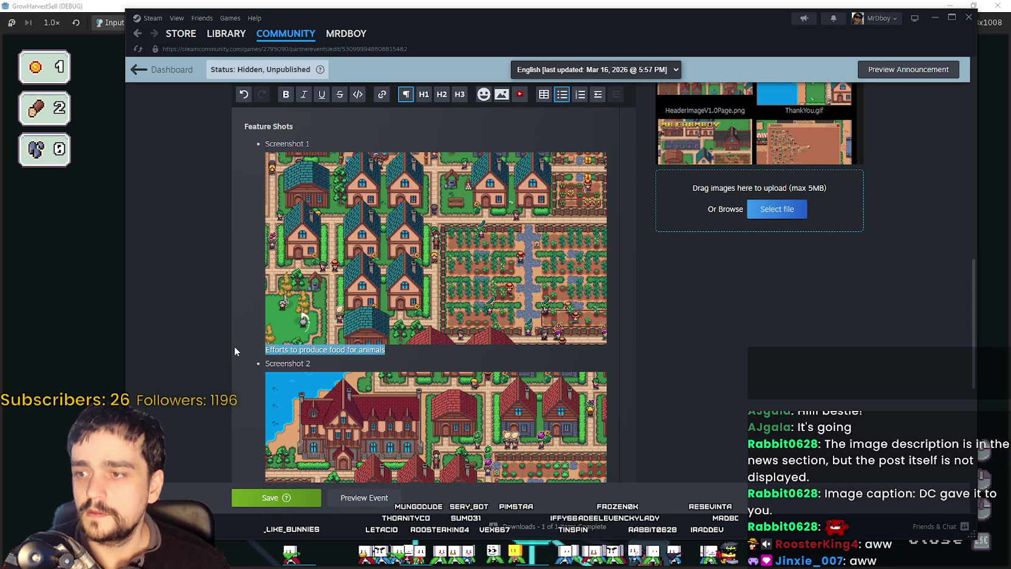
{"action": "key", "text": "BackSpace"}
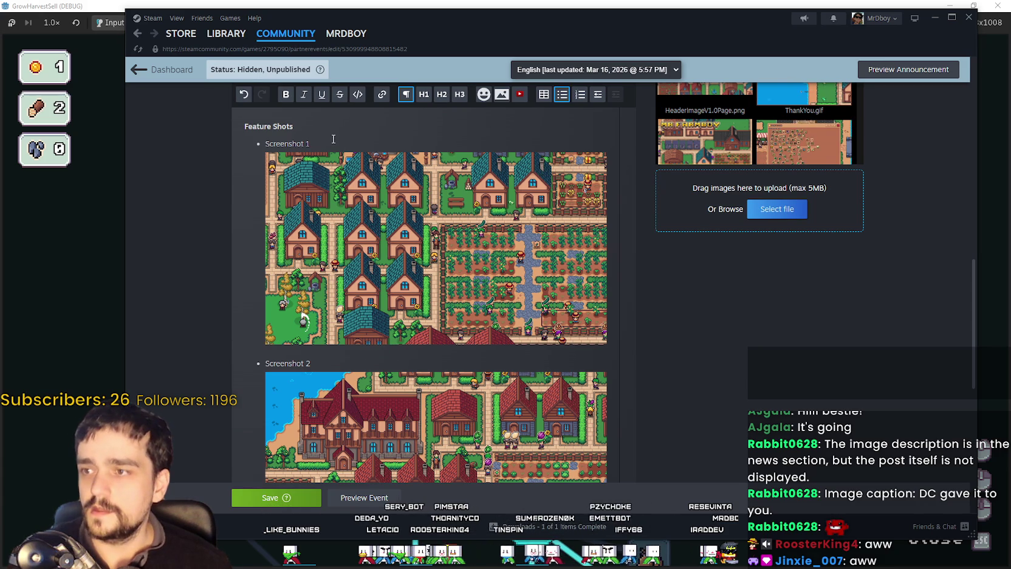
{"action": "left_click_drag", "start_coordinate": [310, 144], "coordinate": [260, 145]}
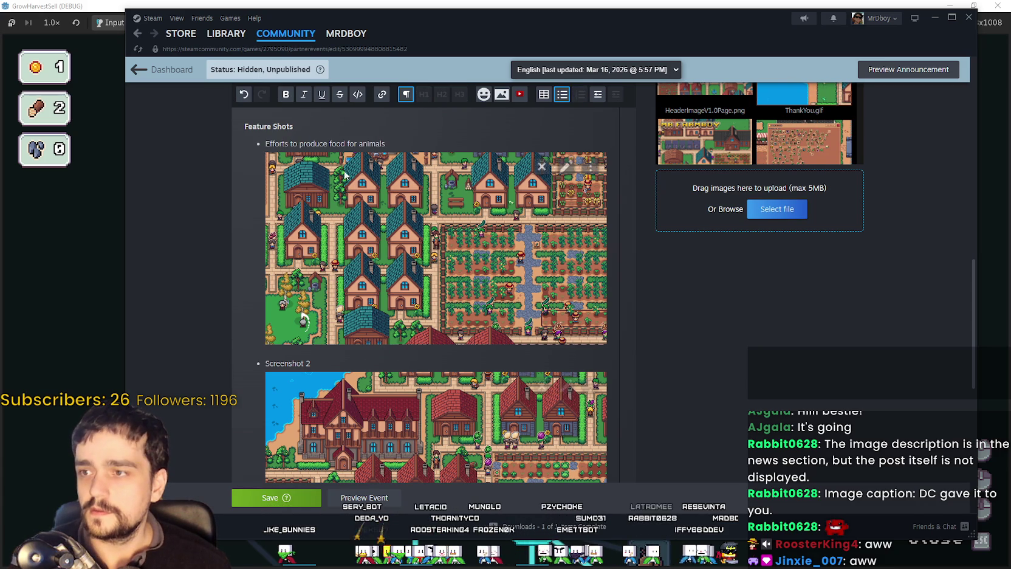
{"action": "left_click_drag", "start_coordinate": [385, 144], "coordinate": [268, 144]}
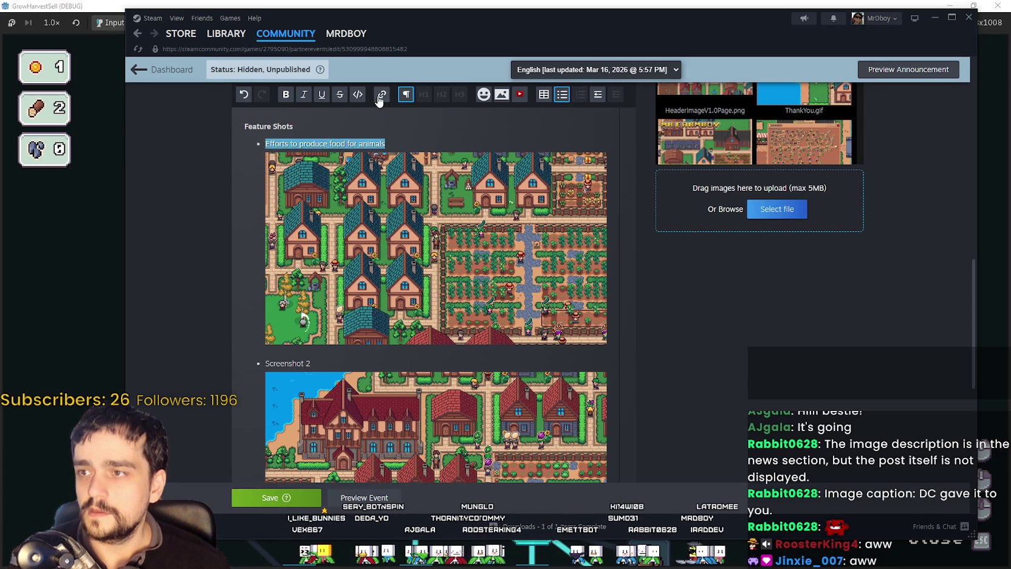
{"action": "left_click", "coordinate": [284, 96]}
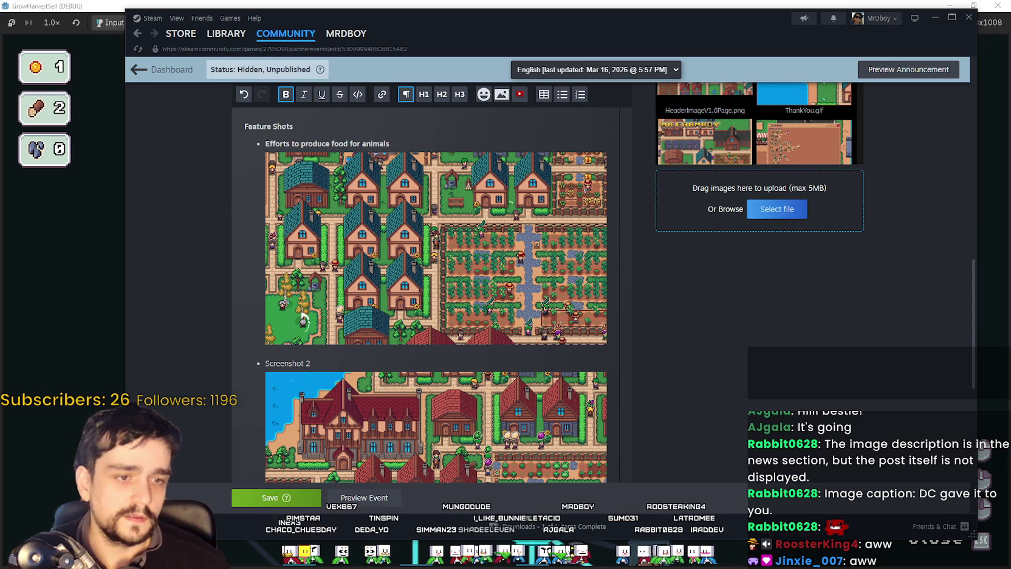
Step: Retitle Screenshot 2 'Rest restaurant after work', bold the pasted Screenshot 3 caption, and save
{"action": "scroll", "coordinate": [478, 343], "scroll_direction": "down", "scroll_amount": 3}
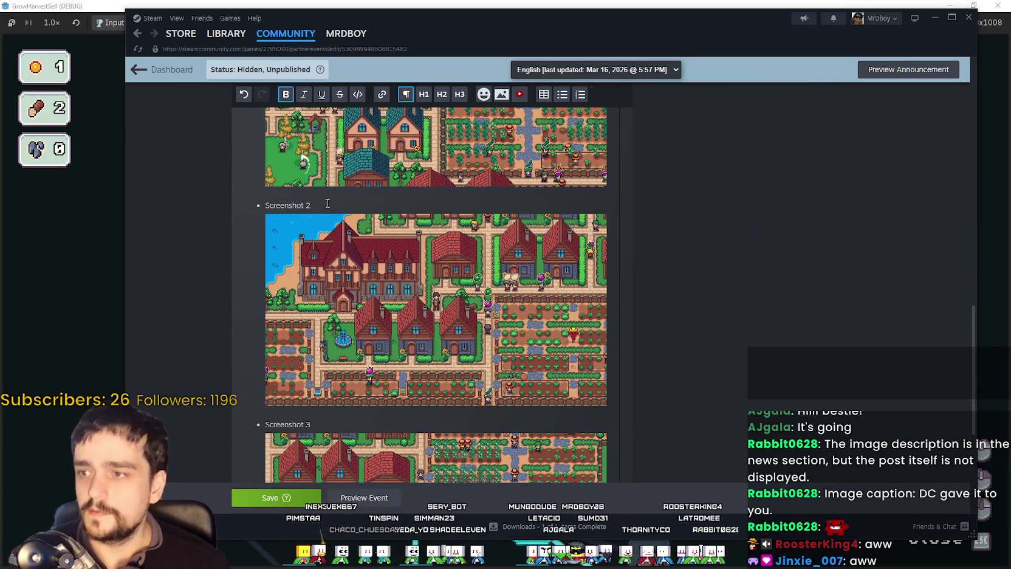
{"action": "triple_click", "coordinate": [287, 206]}
{"action": "type", "text": "Rest restaurant after work"}
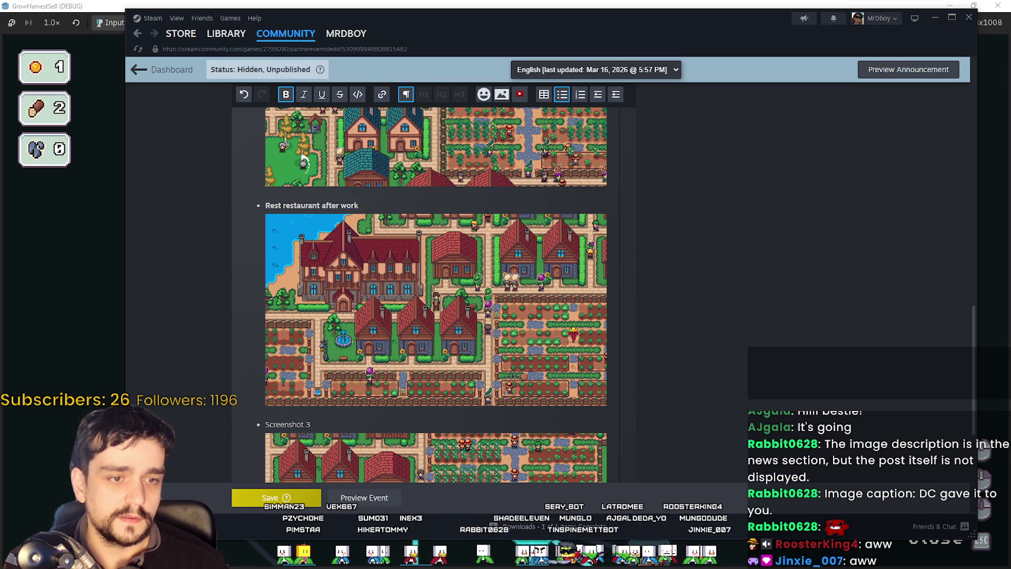
{"action": "scroll", "coordinate": [195, 344], "scroll_direction": "down", "scroll_amount": 3}
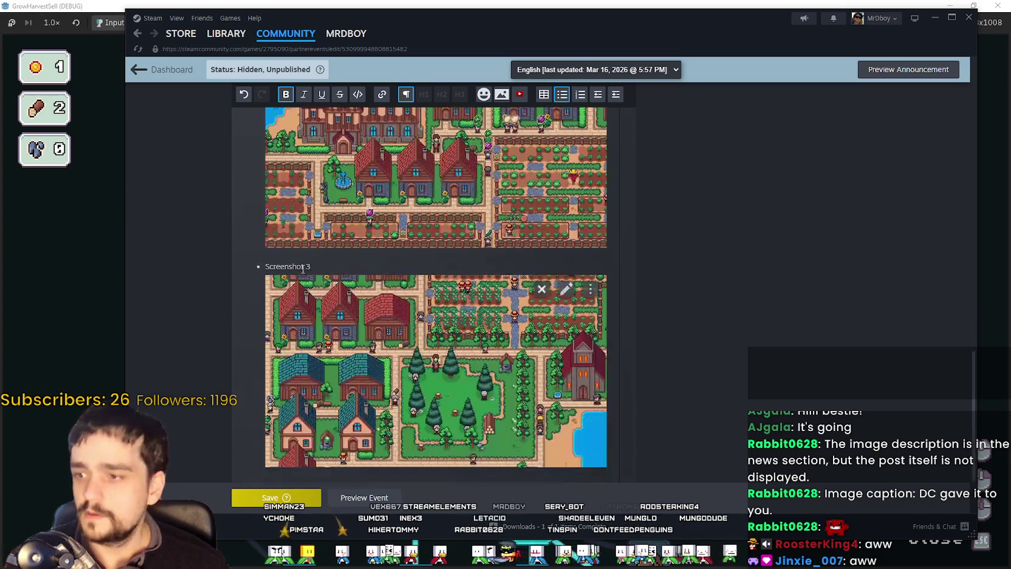
{"action": "triple_click", "coordinate": [286, 266]}
{"action": "type", "text": "Diligent logging and blessed churches"}
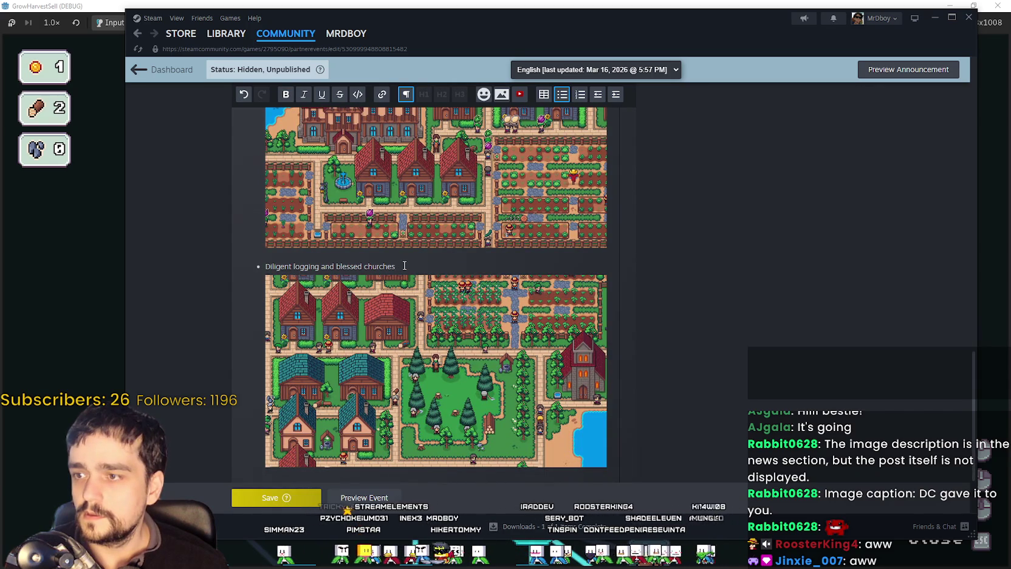
{"action": "left_click_drag", "start_coordinate": [395, 266], "coordinate": [276, 267]}
{"action": "key", "text": "ctrl+b"}
{"action": "left_click", "coordinate": [435, 266]}
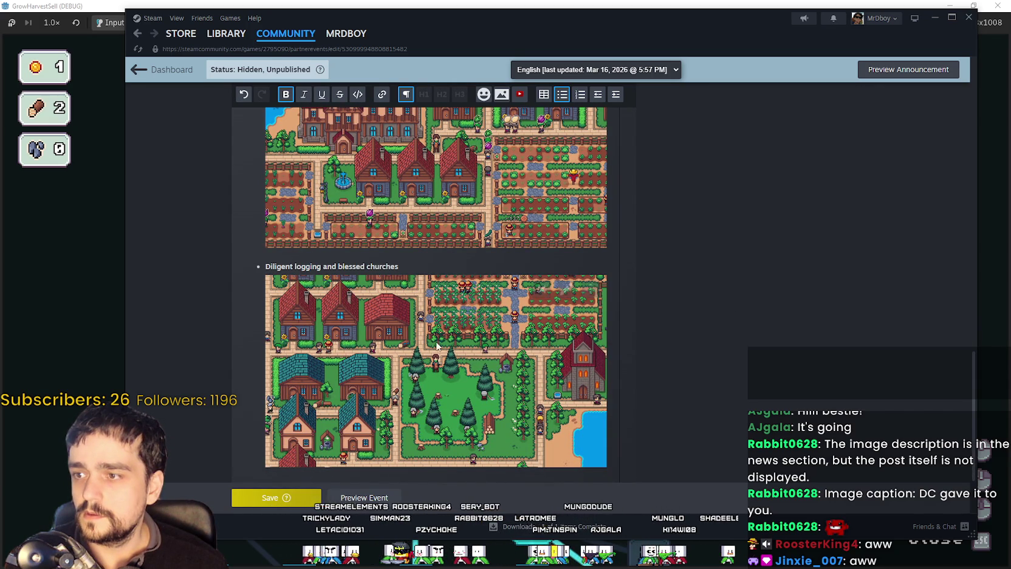
{"action": "left_click", "coordinate": [273, 497]}
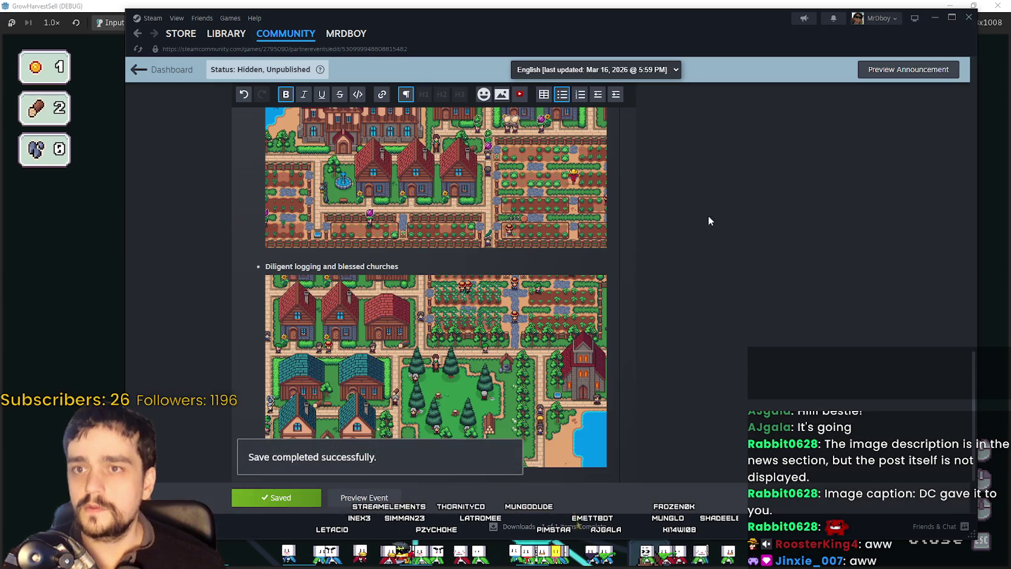
{"action": "left_click", "coordinate": [370, 497]}
Step: Review the announcement preview, then return MR FARMBOY Monthly Community Showcase #1 to its editor
{"action": "scroll", "coordinate": [534, 280], "scroll_direction": "down", "scroll_amount": 2}
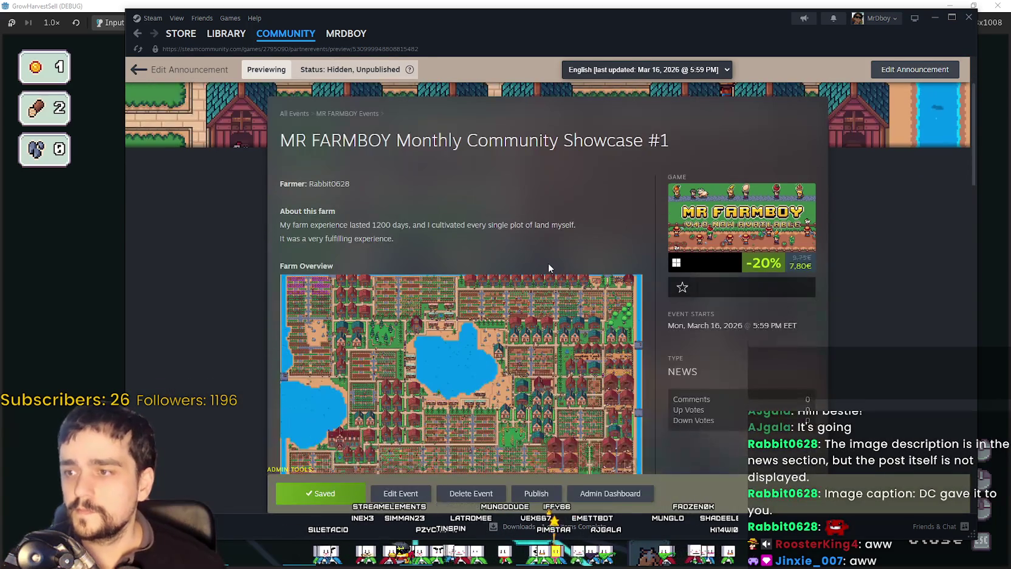
{"action": "scroll", "coordinate": [882, 367], "scroll_direction": "down", "scroll_amount": 2}
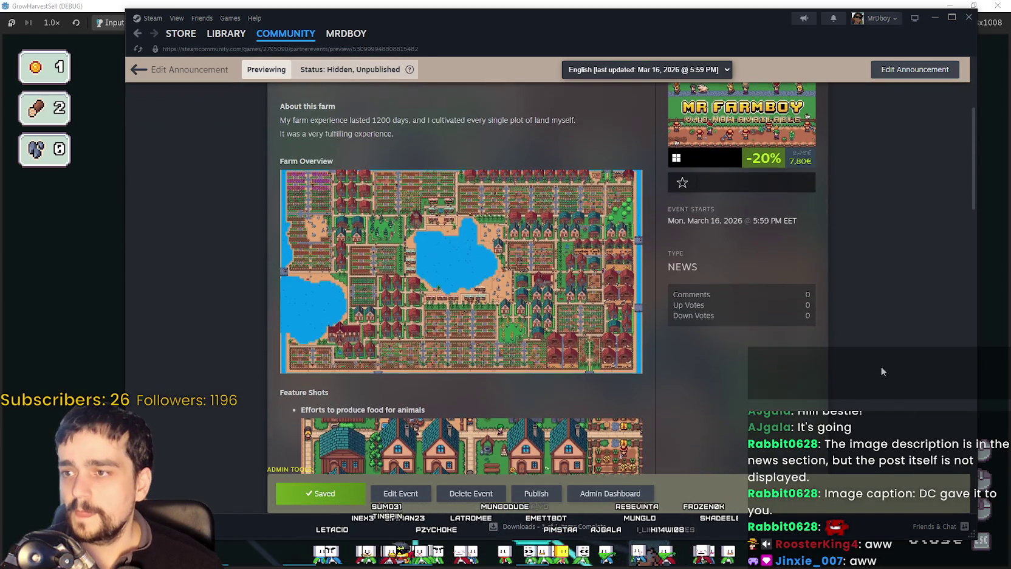
{"action": "scroll", "coordinate": [882, 367], "scroll_direction": "down", "scroll_amount": 2}
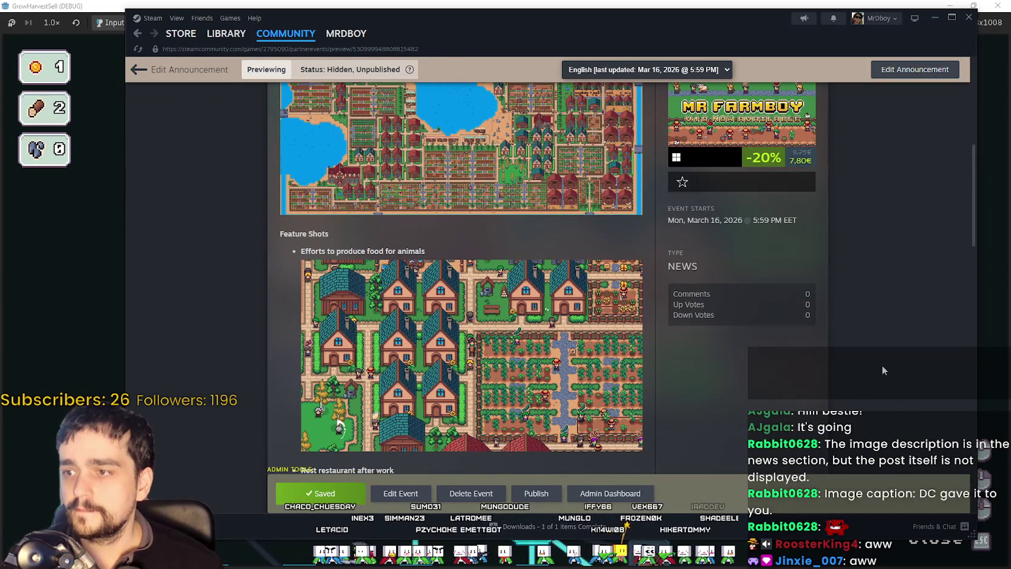
{"action": "scroll", "coordinate": [882, 370], "scroll_direction": "down", "scroll_amount": 1}
{"action": "scroll", "coordinate": [882, 370], "scroll_direction": "down", "scroll_amount": 2}
{"action": "scroll", "coordinate": [881, 365], "scroll_direction": "down", "scroll_amount": 2}
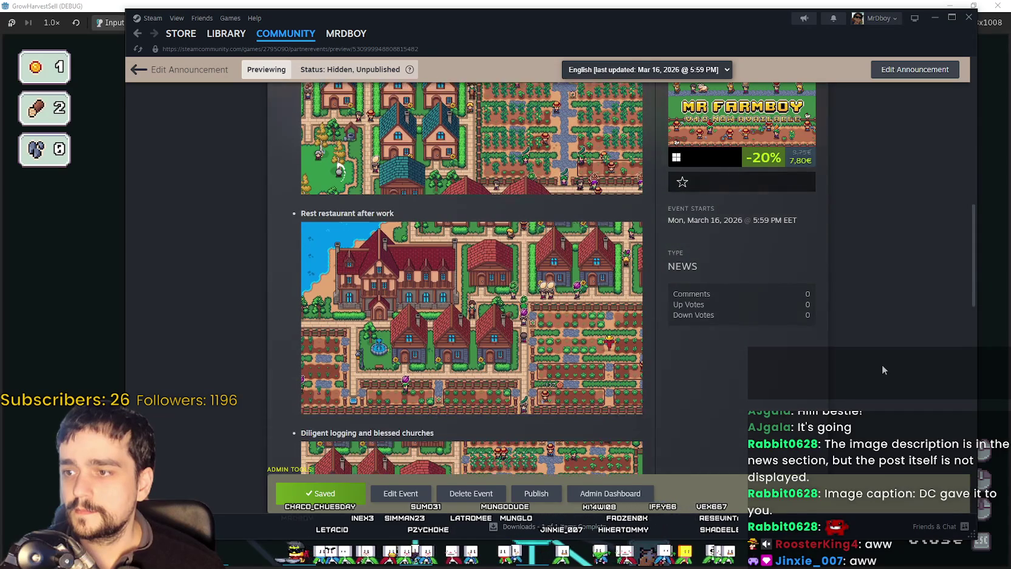
{"action": "scroll", "coordinate": [880, 364], "scroll_direction": "down", "scroll_amount": 1}
{"action": "scroll", "coordinate": [879, 364], "scroll_direction": "down", "scroll_amount": 2}
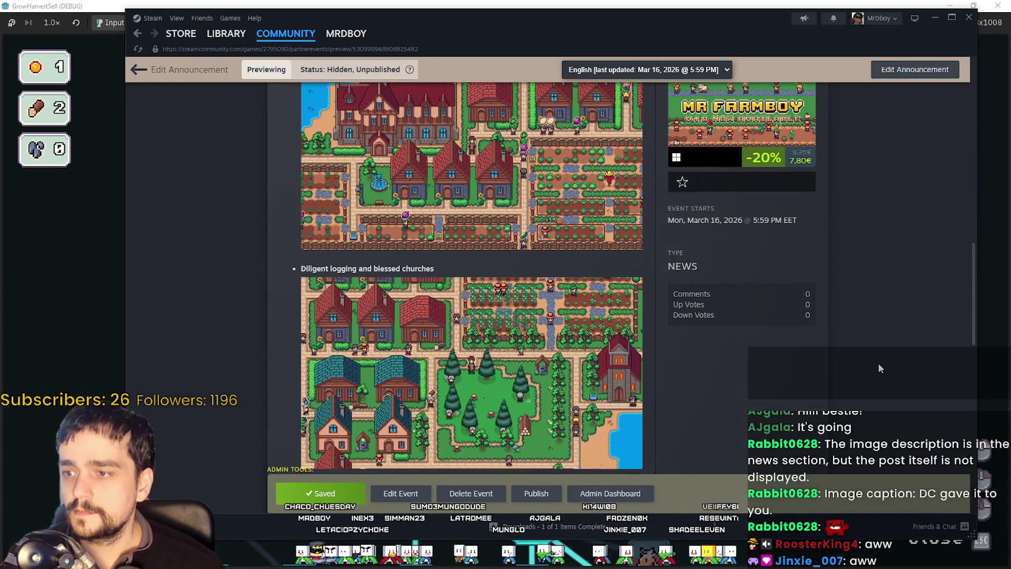
{"action": "scroll", "coordinate": [752, 327], "scroll_direction": "down", "scroll_amount": 2}
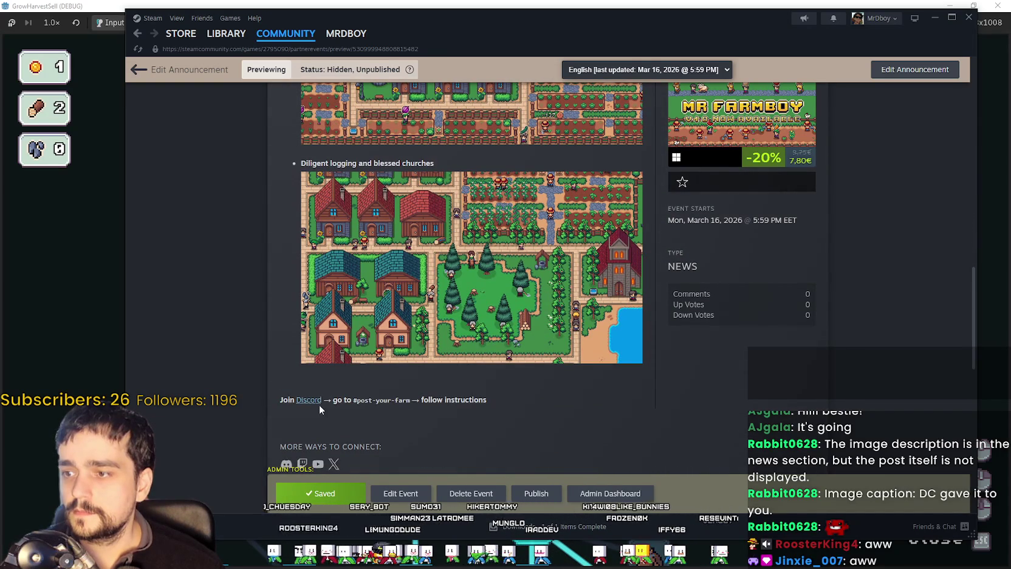
{"action": "scroll", "coordinate": [770, 429], "scroll_direction": "down", "scroll_amount": 2}
{"action": "scroll", "coordinate": [770, 429], "scroll_direction": "up", "scroll_amount": 4}
{"action": "scroll", "coordinate": [769, 425], "scroll_direction": "up", "scroll_amount": 2}
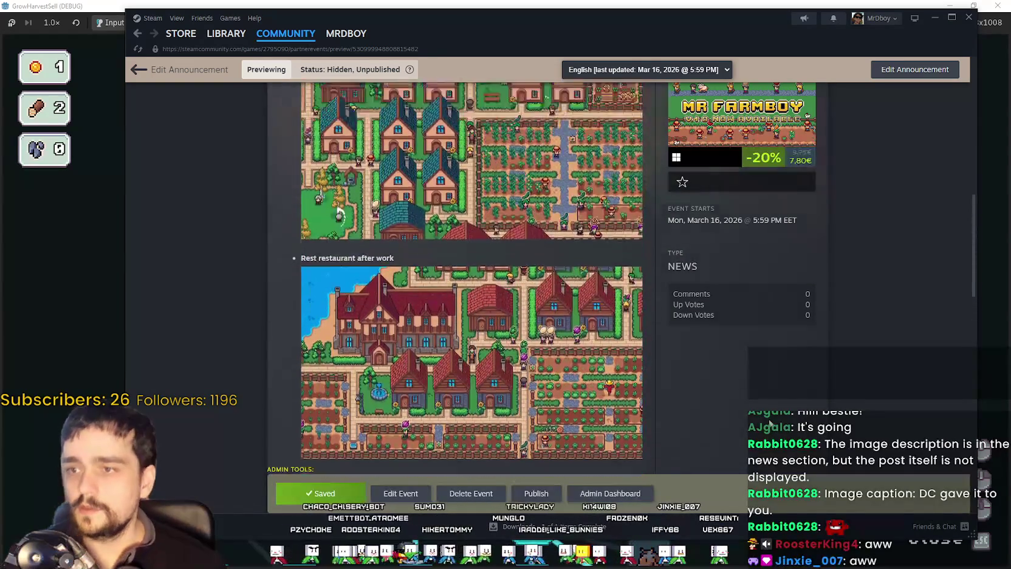
{"action": "scroll", "coordinate": [762, 416], "scroll_direction": "up", "scroll_amount": 5}
{"action": "scroll", "coordinate": [757, 408], "scroll_direction": "up", "scroll_amount": 2}
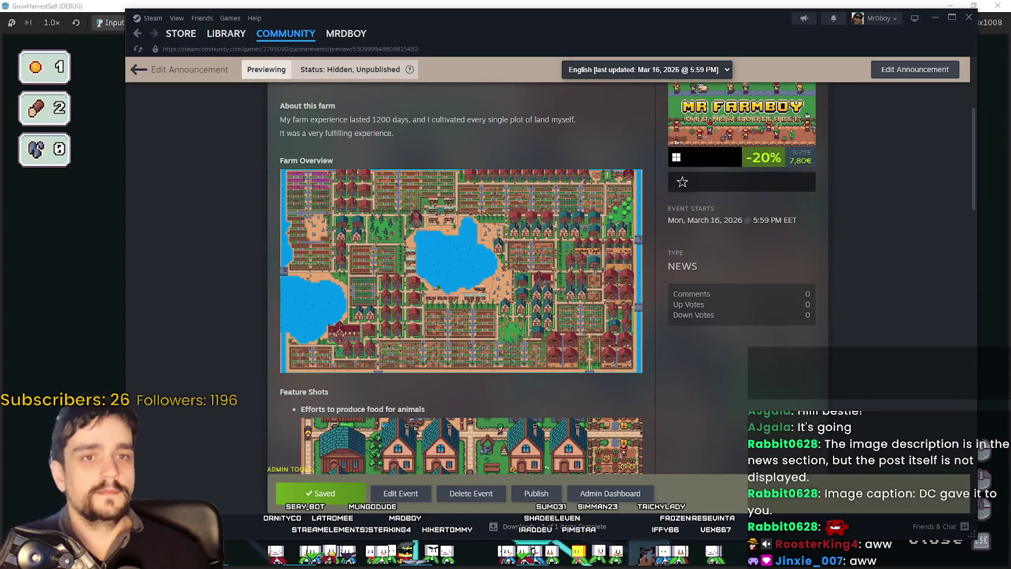
{"action": "scroll", "coordinate": [543, 296], "scroll_direction": "up", "scroll_amount": 2}
{"action": "scroll", "coordinate": [543, 295], "scroll_direction": "up", "scroll_amount": 2}
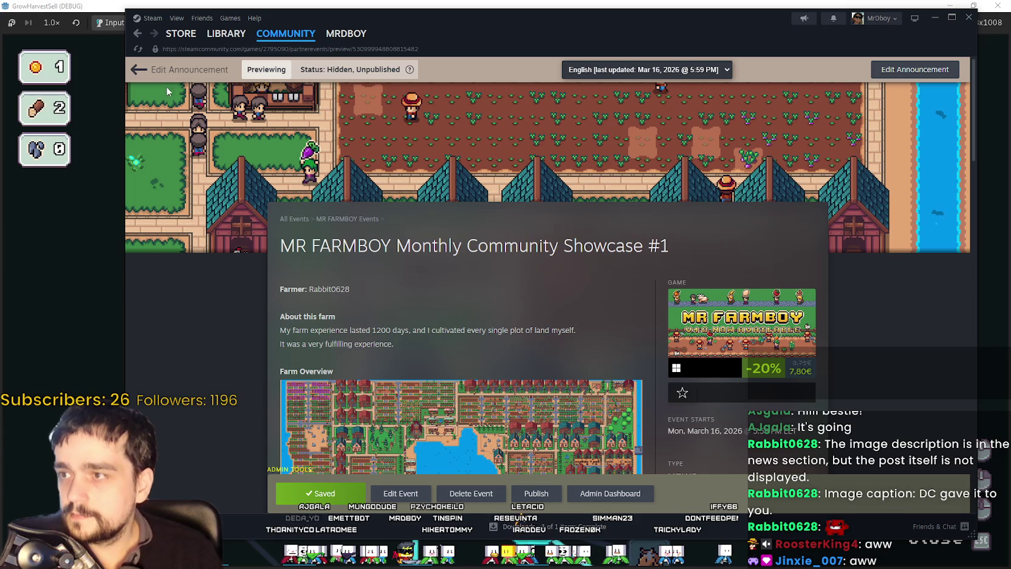
{"action": "scroll", "coordinate": [424, 329], "scroll_direction": "down", "scroll_amount": 3}
{"action": "scroll", "coordinate": [437, 409], "scroll_direction": "down", "scroll_amount": 3}
{"action": "scroll", "coordinate": [436, 408], "scroll_direction": "down", "scroll_amount": 2}
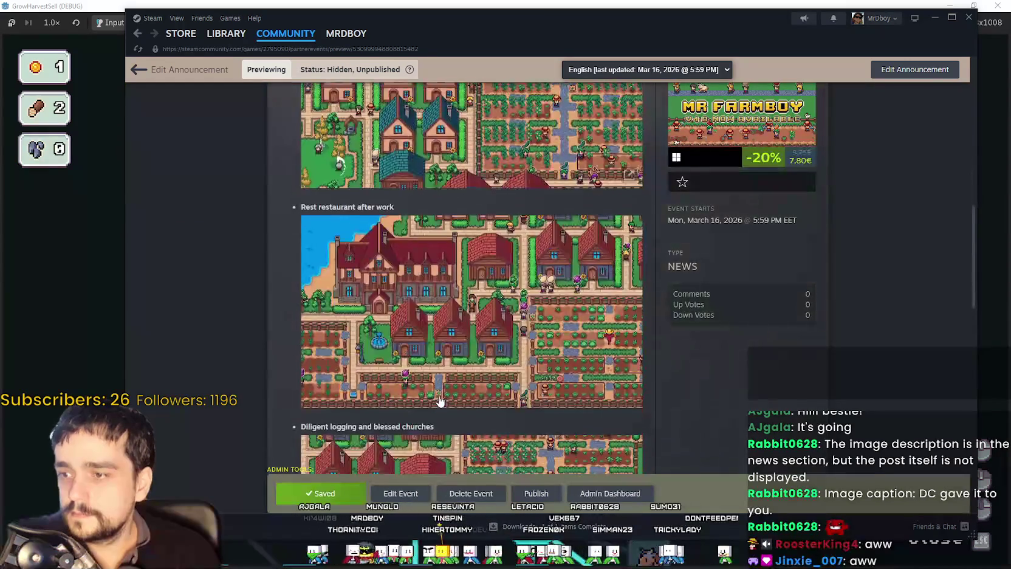
{"action": "scroll", "coordinate": [440, 398], "scroll_direction": "down", "scroll_amount": 2}
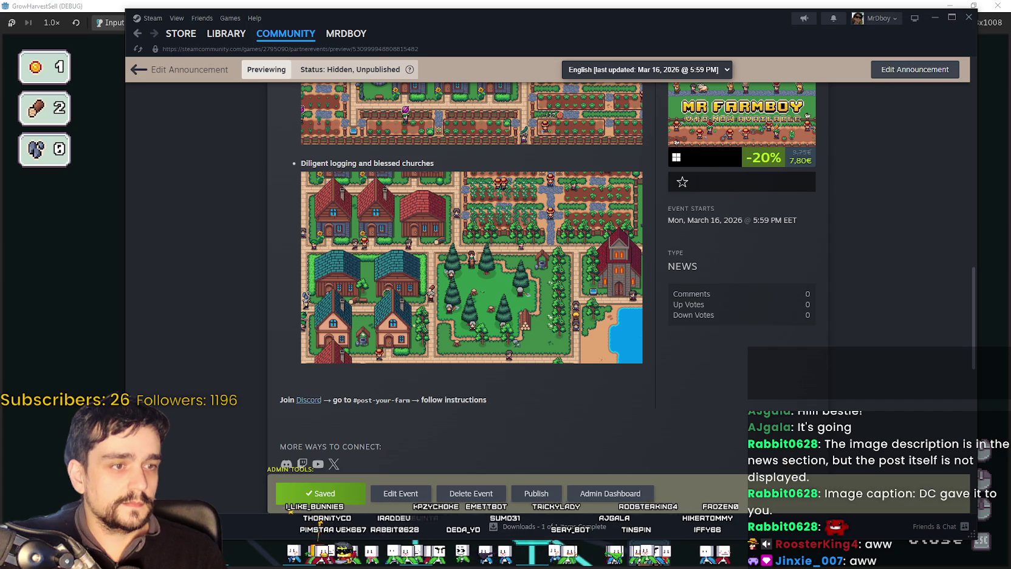
{"action": "scroll", "coordinate": [576, 403], "scroll_direction": "down", "scroll_amount": 2}
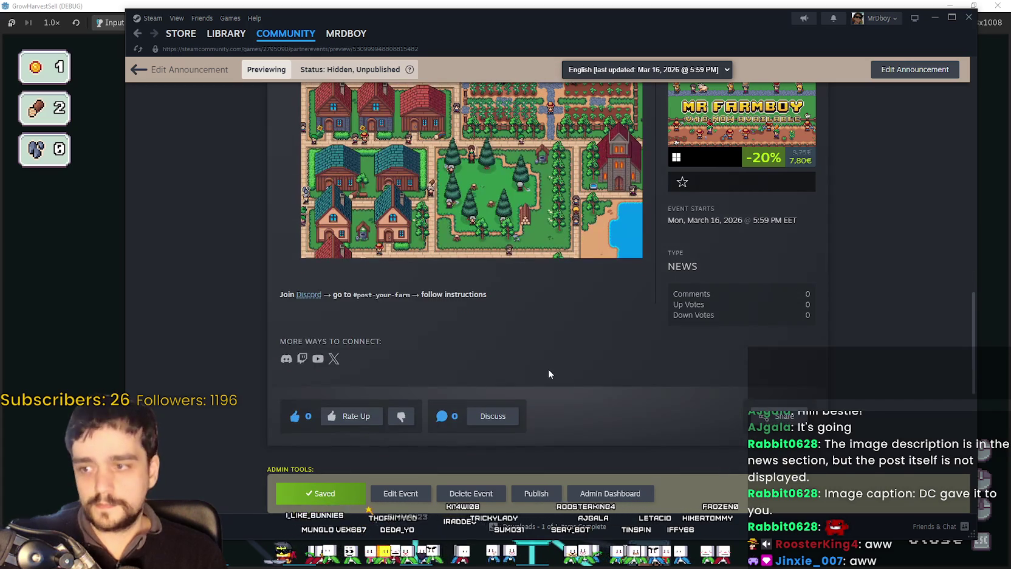
{"action": "scroll", "coordinate": [532, 368], "scroll_direction": "up", "scroll_amount": 3}
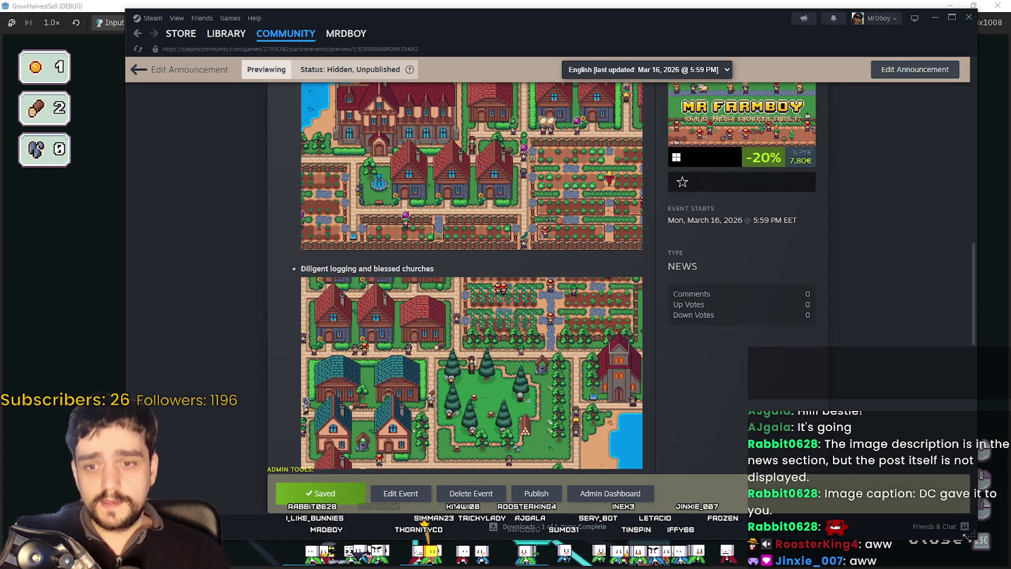
{"action": "scroll", "coordinate": [727, 480], "scroll_direction": "up", "scroll_amount": 3}
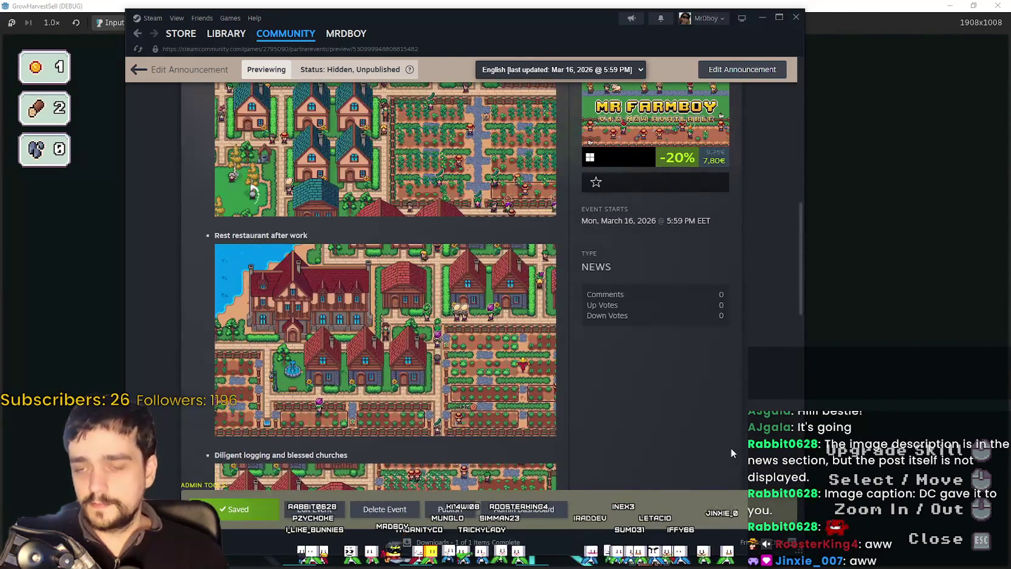
{"action": "scroll", "coordinate": [730, 447], "scroll_direction": "up", "scroll_amount": 3}
{"action": "scroll", "coordinate": [730, 447], "scroll_direction": "up", "scroll_amount": 3}
{"action": "scroll", "coordinate": [729, 448], "scroll_direction": "up", "scroll_amount": 3}
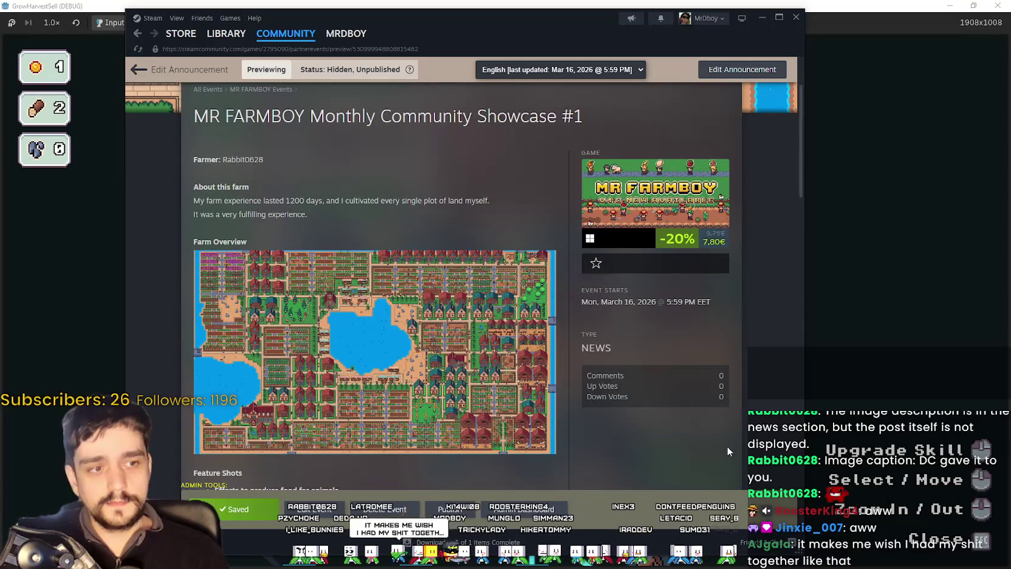
{"action": "scroll", "coordinate": [726, 446], "scroll_direction": "up", "scroll_amount": 3}
{"action": "scroll", "coordinate": [726, 442], "scroll_direction": "down", "scroll_amount": 5}
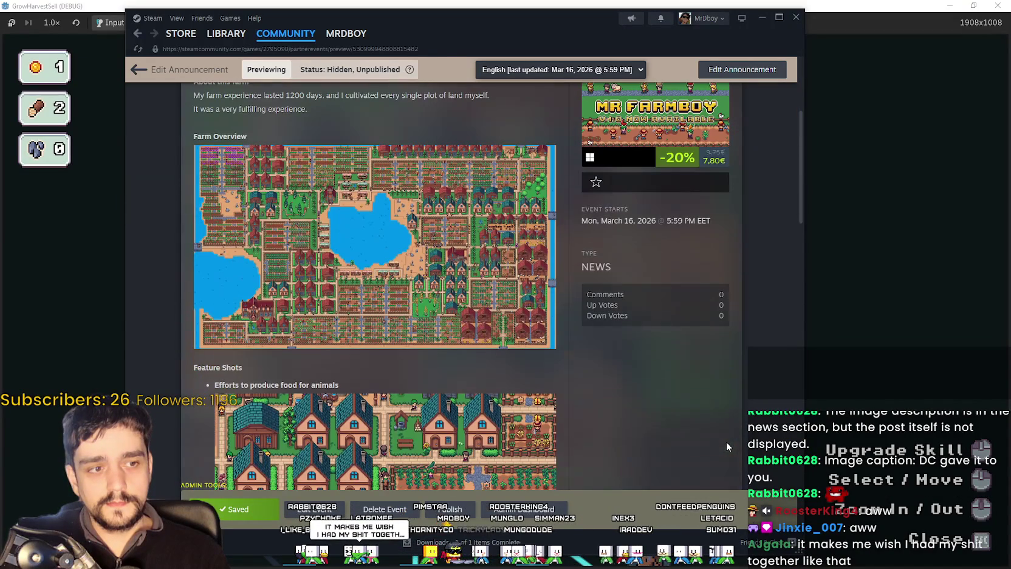
{"action": "scroll", "coordinate": [661, 392], "scroll_direction": "down", "scroll_amount": 3}
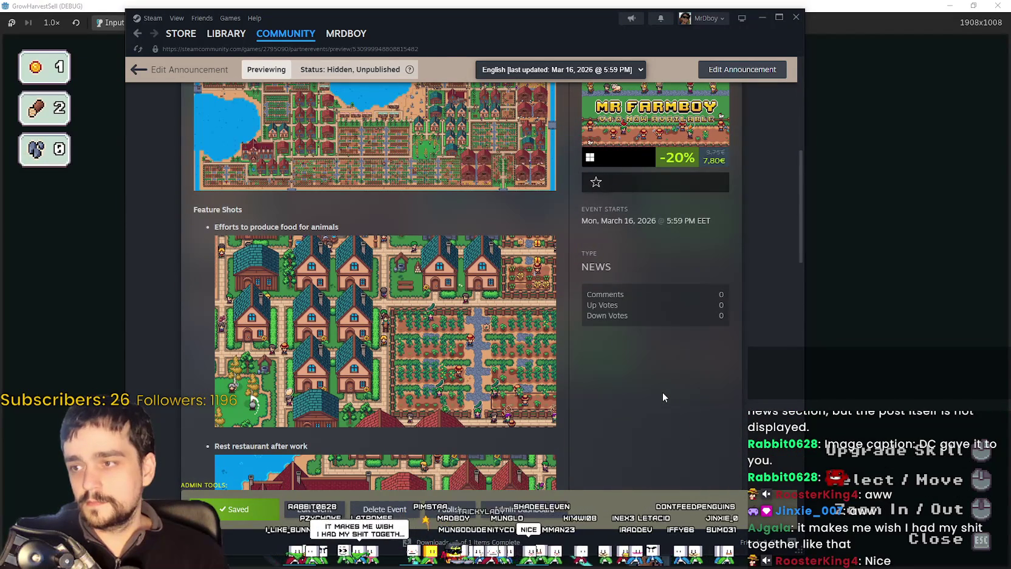
{"action": "scroll", "coordinate": [662, 392], "scroll_direction": "down", "scroll_amount": 1}
{"action": "scroll", "coordinate": [661, 392], "scroll_direction": "down", "scroll_amount": 1}
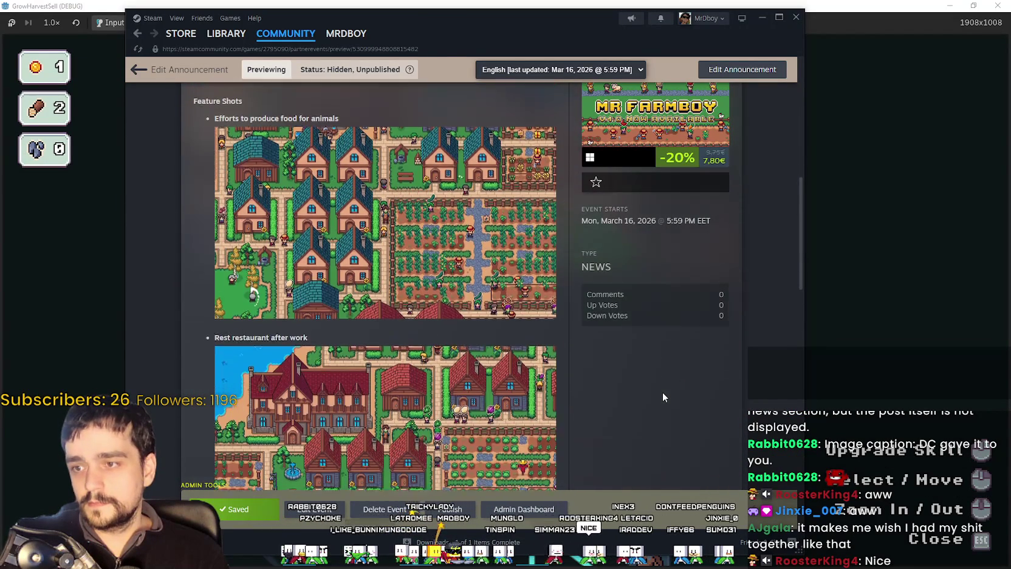
{"action": "scroll", "coordinate": [662, 391], "scroll_direction": "down", "scroll_amount": 3}
{"action": "scroll", "coordinate": [662, 391], "scroll_direction": "down", "scroll_amount": 2}
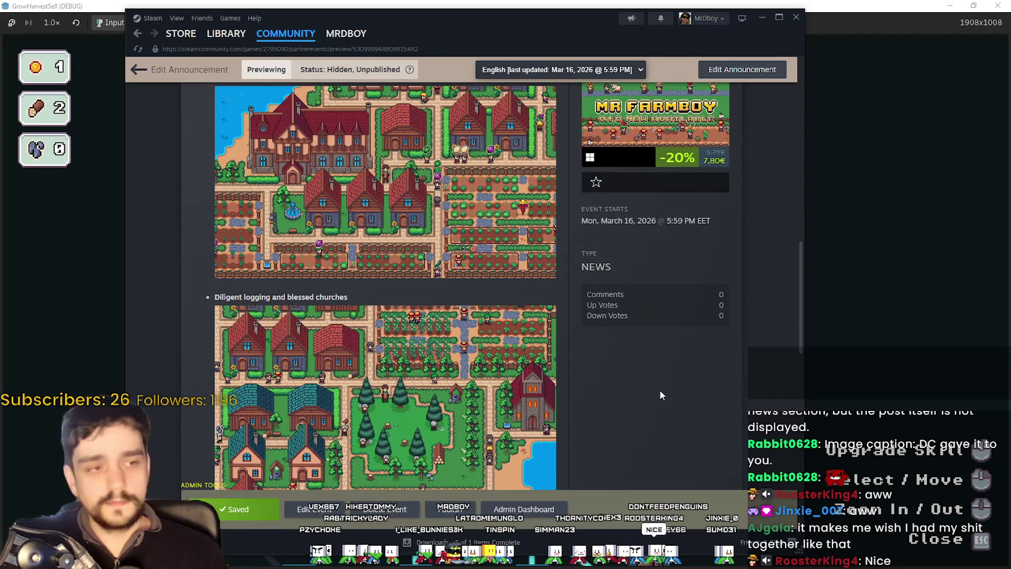
{"action": "scroll", "coordinate": [659, 390], "scroll_direction": "down", "scroll_amount": 2}
{"action": "scroll", "coordinate": [656, 387], "scroll_direction": "up", "scroll_amount": 3}
{"action": "scroll", "coordinate": [652, 383], "scroll_direction": "up", "scroll_amount": 6}
{"action": "scroll", "coordinate": [654, 384], "scroll_direction": "up", "scroll_amount": 10}
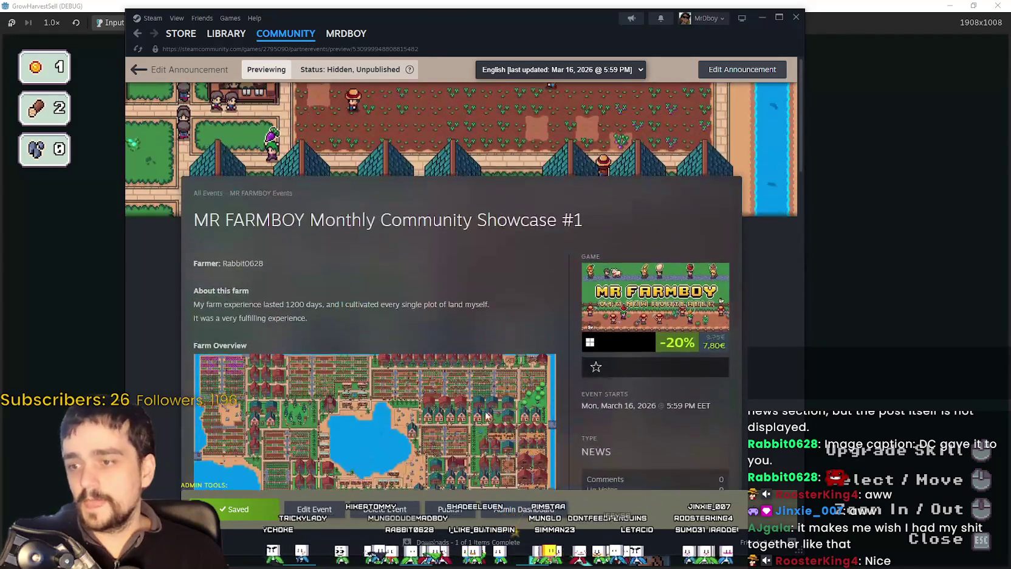
{"action": "left_click", "coordinate": [314, 509]}
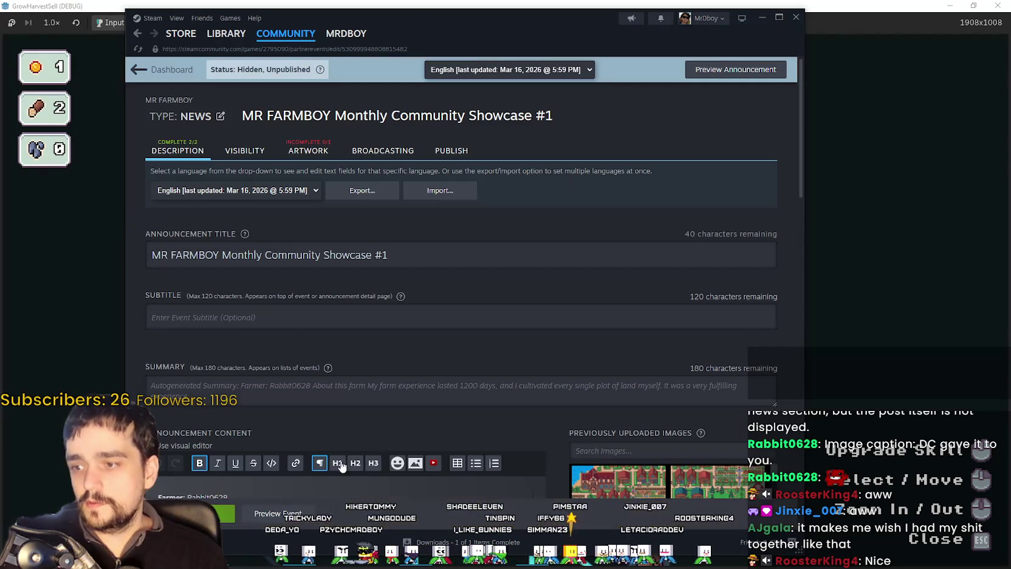
Step: Show the announcement's Artwork uploads, where the 800 x 450 cover image is still missing
{"action": "left_click", "coordinate": [244, 150]}
{"action": "left_click", "coordinate": [308, 150]}
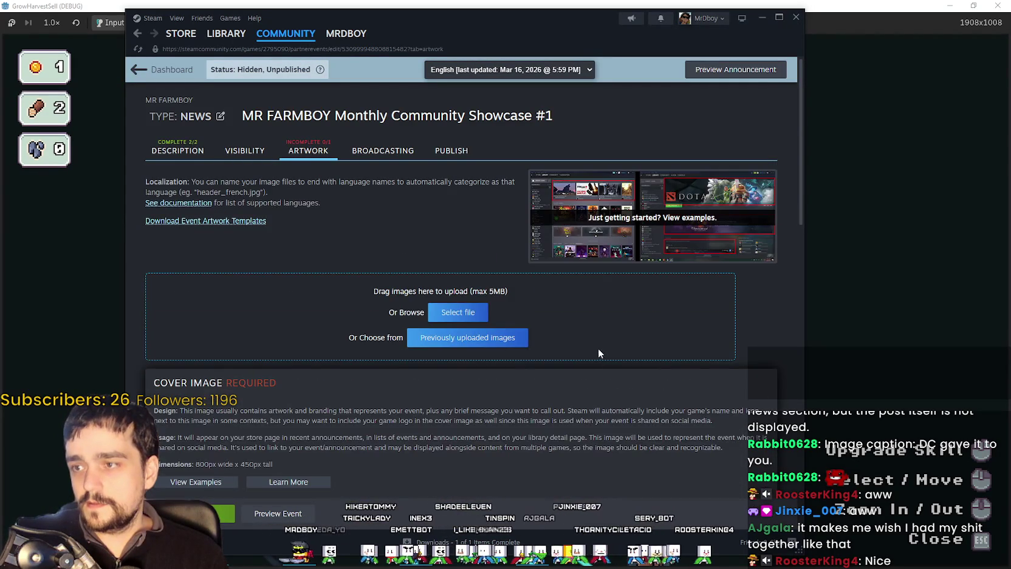
{"action": "scroll", "coordinate": [595, 349], "scroll_direction": "down", "scroll_amount": 4}
{"action": "scroll", "coordinate": [586, 341], "scroll_direction": "down", "scroll_amount": 4}
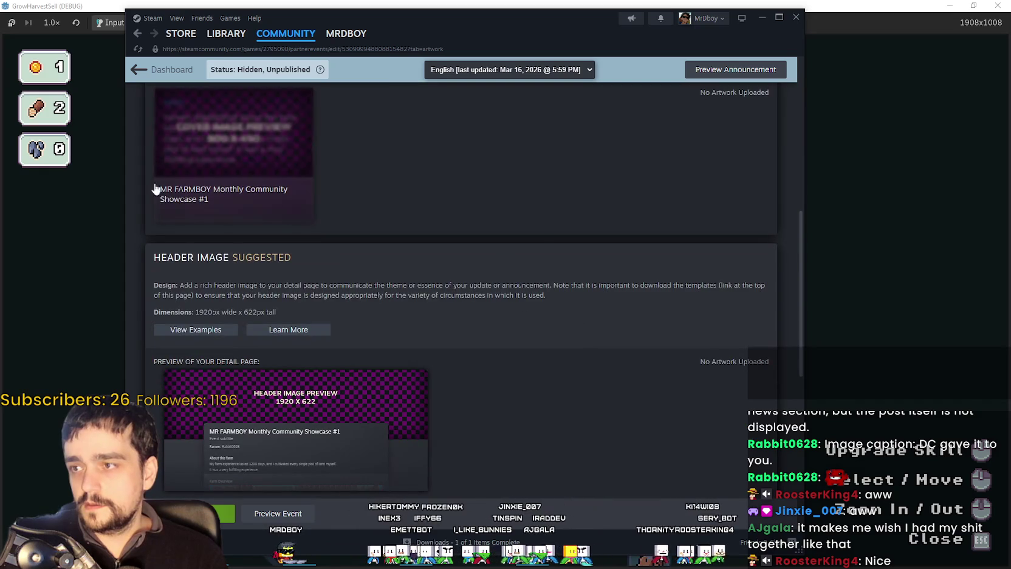
{"action": "scroll", "coordinate": [476, 328], "scroll_direction": "up", "scroll_amount": 3}
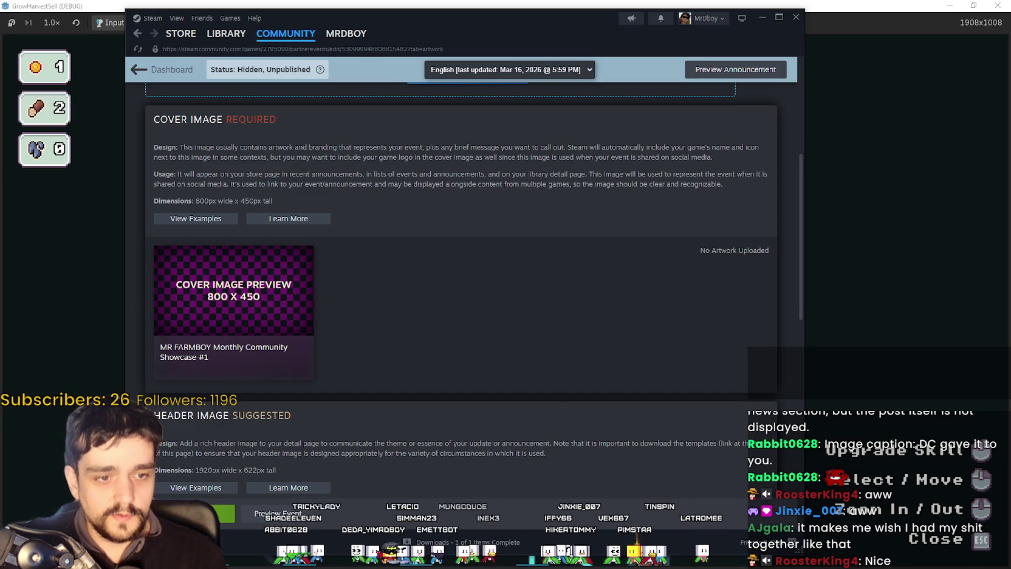
{"action": "key", "text": "alt+Tab"}
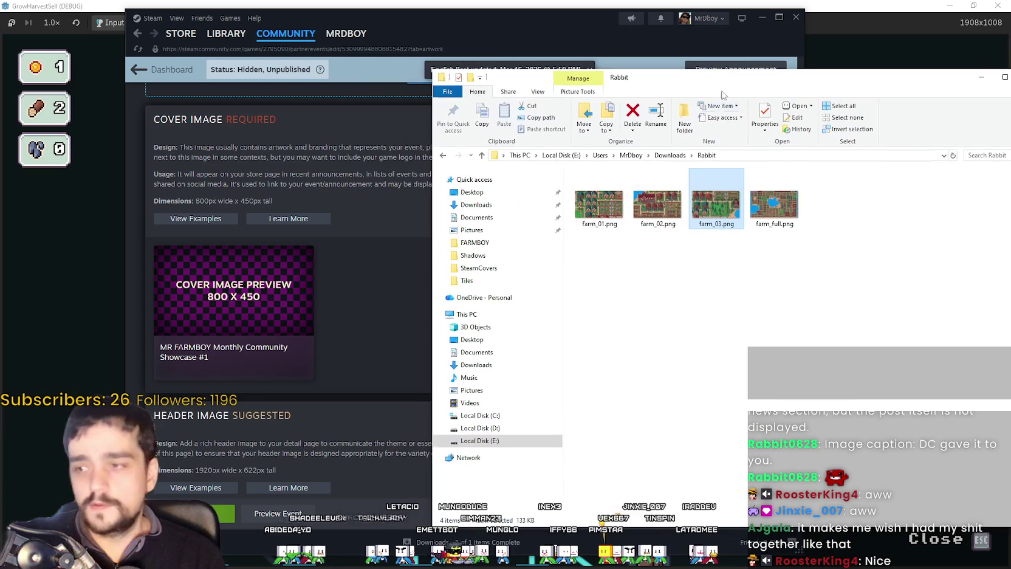
Step: Open farm_03.png from the Rabbit folder in Aseprite, look it over, and close Aseprite
{"action": "left_click", "coordinate": [657, 204]}
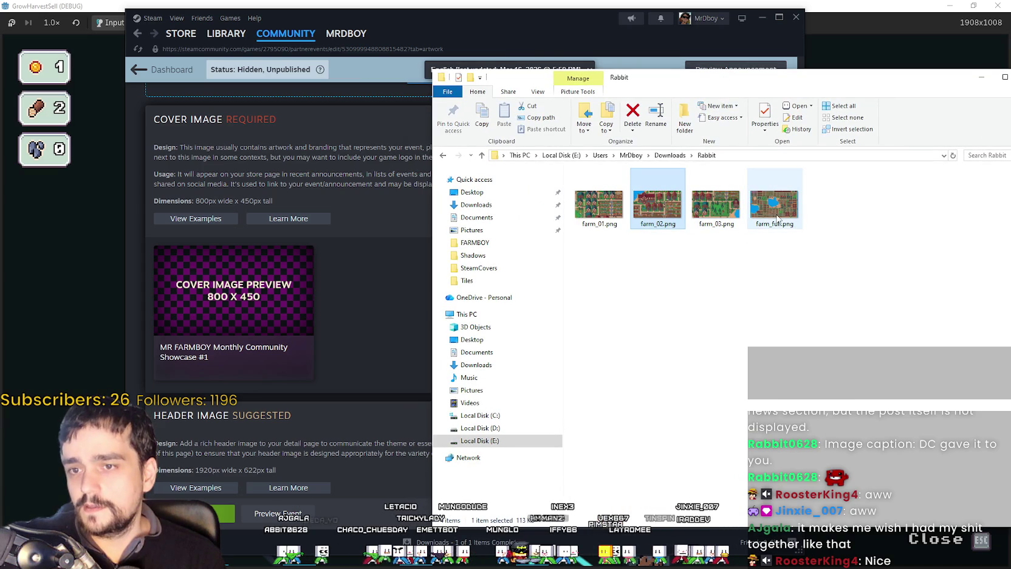
{"action": "left_click", "coordinate": [667, 215]}
{"action": "key", "text": "Left"}
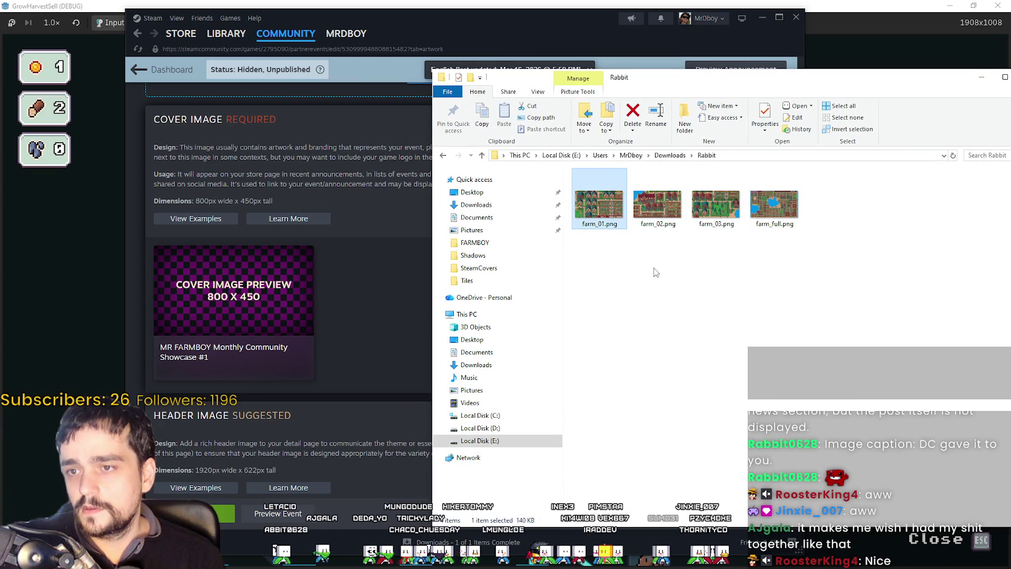
{"action": "double_click", "coordinate": [716, 210]}
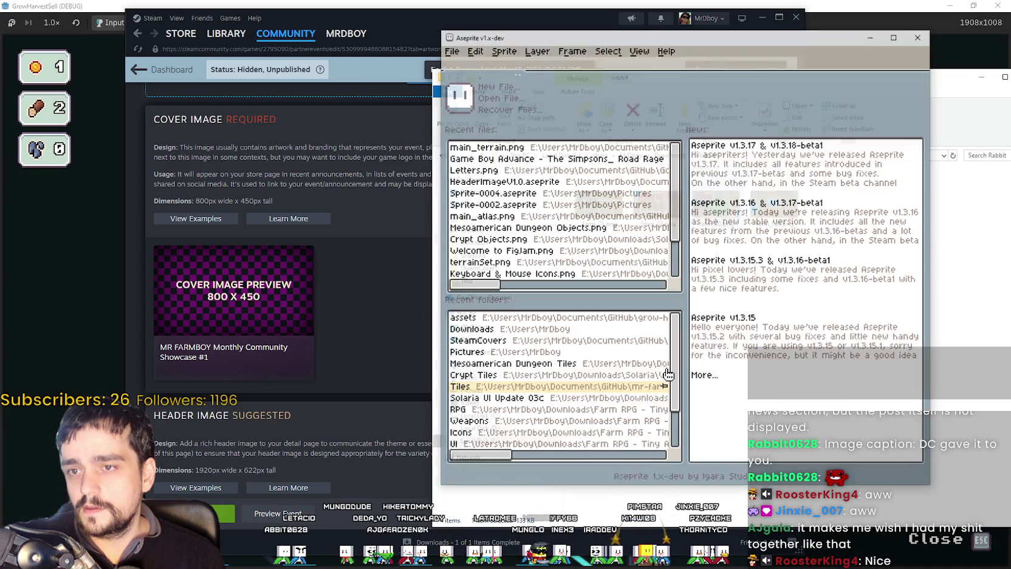
{"action": "scroll", "coordinate": [635, 227], "scroll_direction": "up", "scroll_amount": 1}
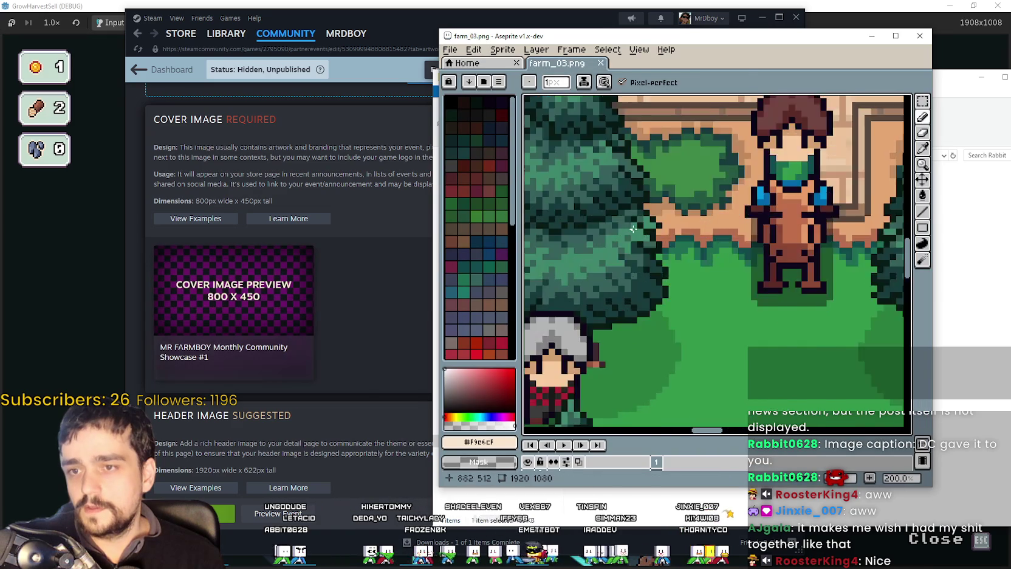
{"action": "scroll", "coordinate": [635, 227], "scroll_direction": "down", "scroll_amount": 2}
{"action": "scroll", "coordinate": [635, 228], "scroll_direction": "down", "scroll_amount": 1}
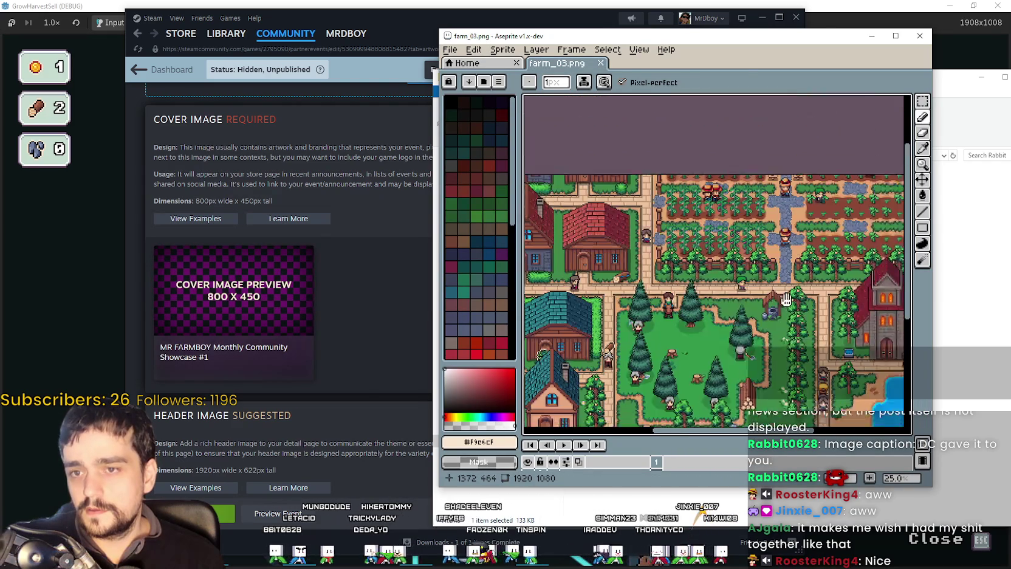
{"action": "scroll", "coordinate": [673, 255], "scroll_direction": "up", "scroll_amount": 1}
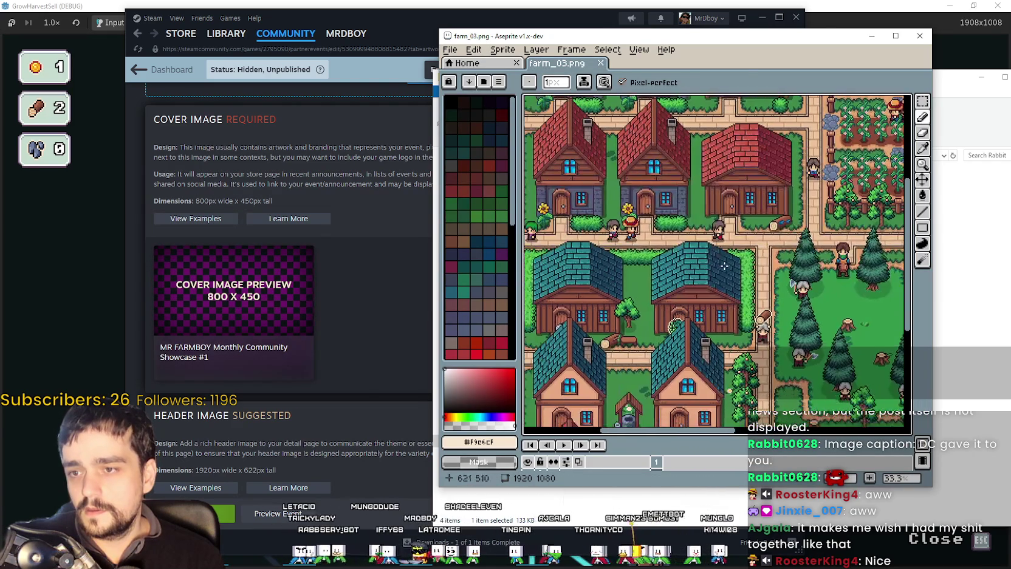
{"action": "scroll", "coordinate": [794, 276], "scroll_direction": "right", "scroll_amount": 2}
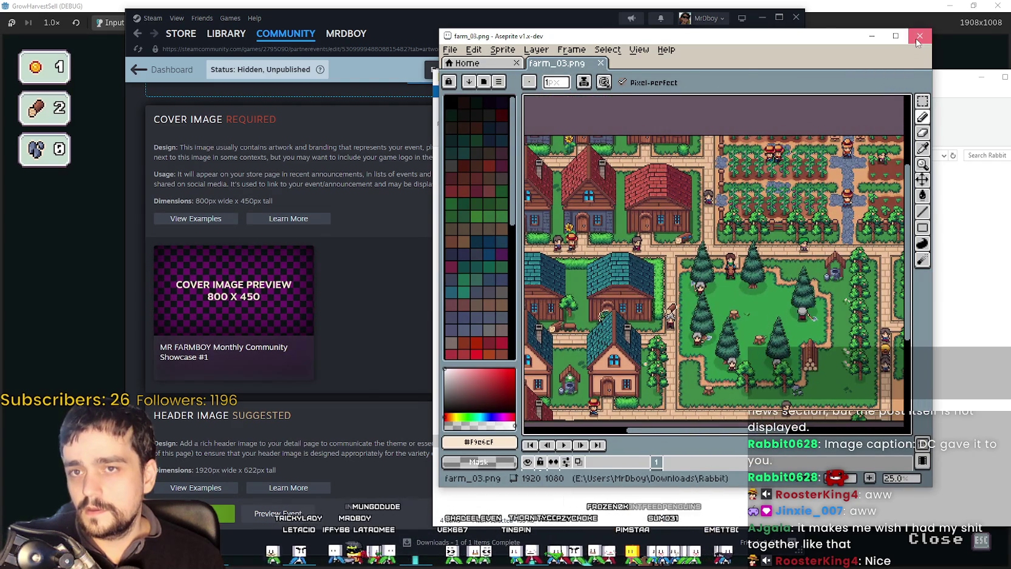
{"action": "left_click", "coordinate": [918, 37]}
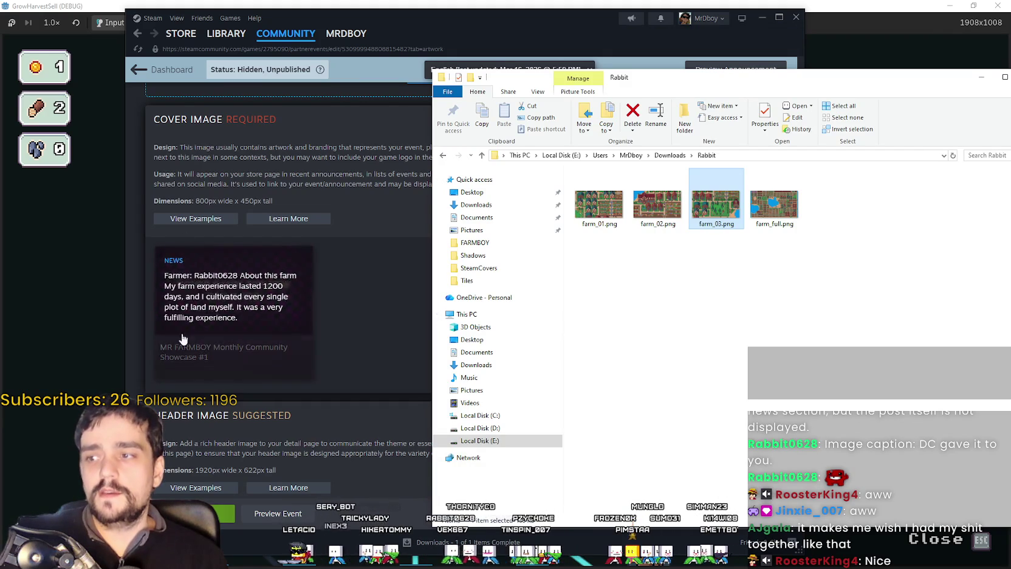
Step: Open farm_01.png from the Rabbit folder in Aseprite
{"action": "scroll", "coordinate": [335, 383], "scroll_direction": "down", "scroll_amount": 4}
{"action": "scroll", "coordinate": [338, 364], "scroll_direction": "down", "scroll_amount": 1}
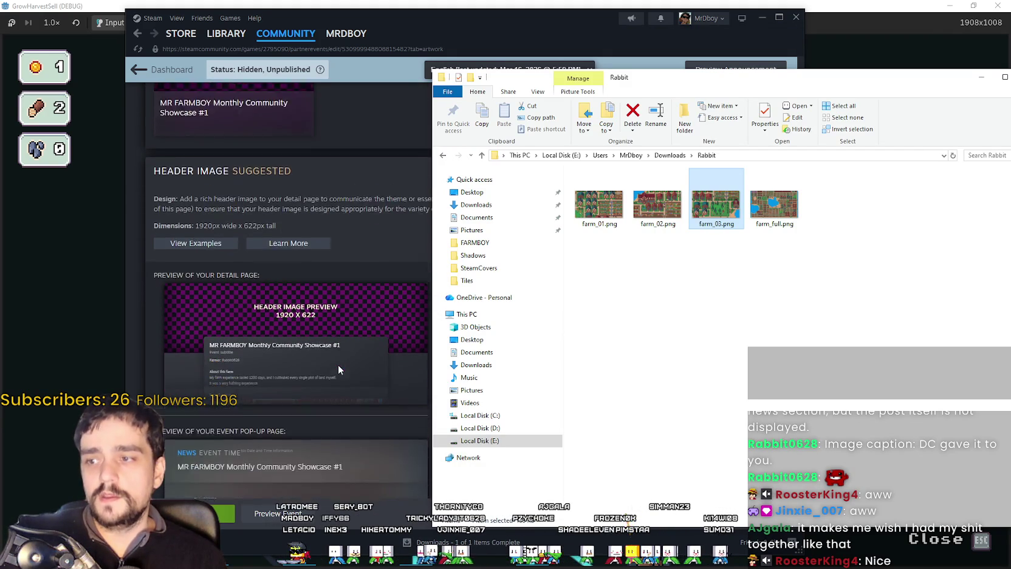
{"action": "scroll", "coordinate": [338, 363], "scroll_direction": "up", "scroll_amount": 1}
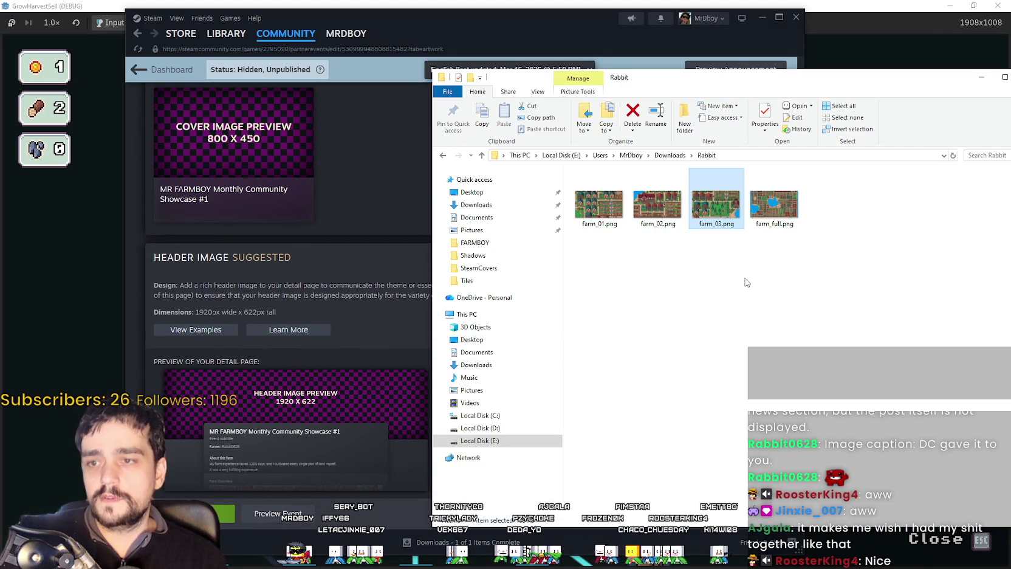
{"action": "left_click", "coordinate": [774, 204]}
{"action": "left_click", "coordinate": [666, 209]}
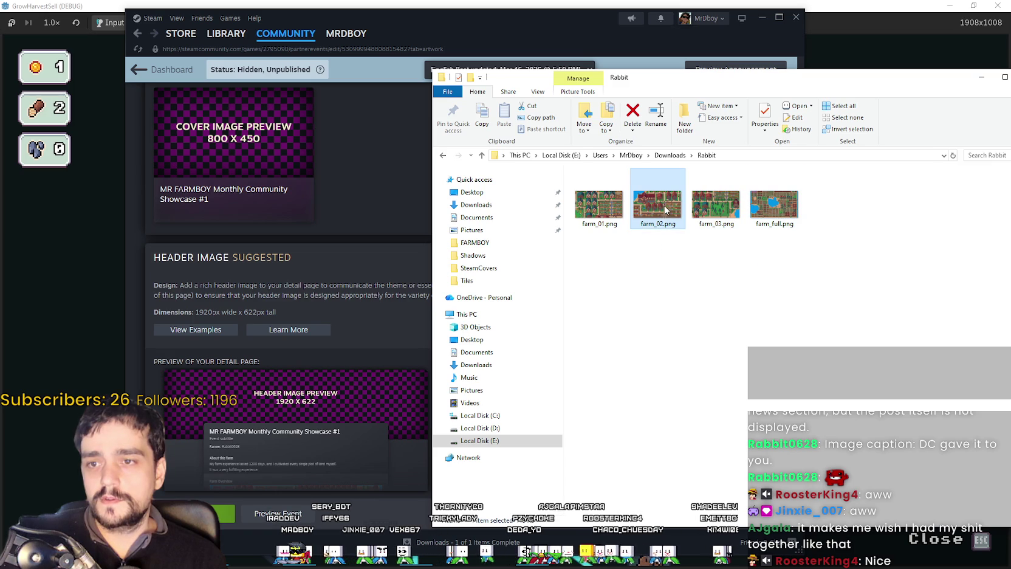
{"action": "left_click", "coordinate": [599, 203]}
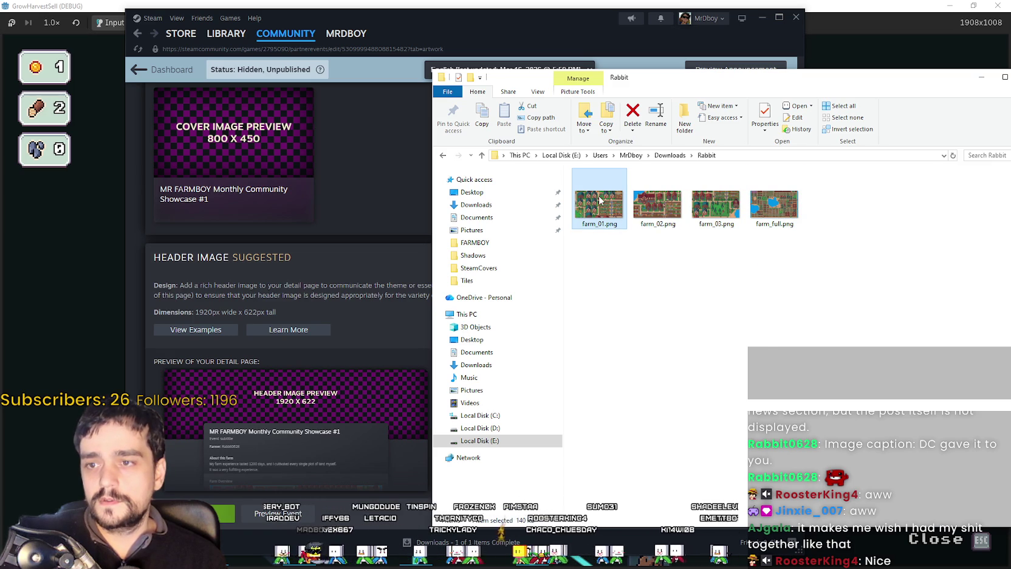
{"action": "left_click", "coordinate": [812, 179]}
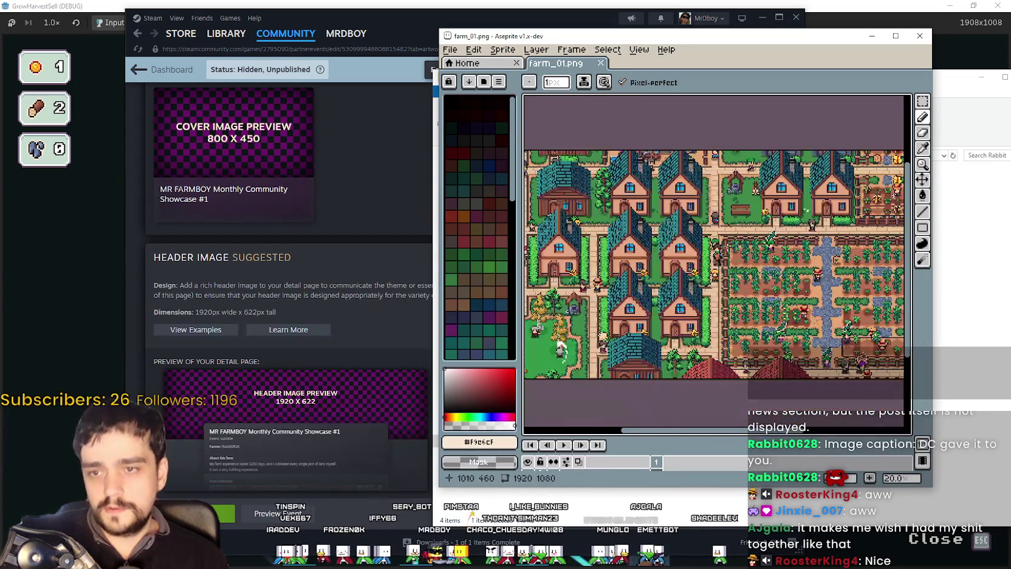
Step: Pan around the 1920 x 1080 farm map and bring up its Canvas Size dialog
{"action": "left_click_drag", "start_coordinate": [559, 346], "coordinate": [530, 341]}
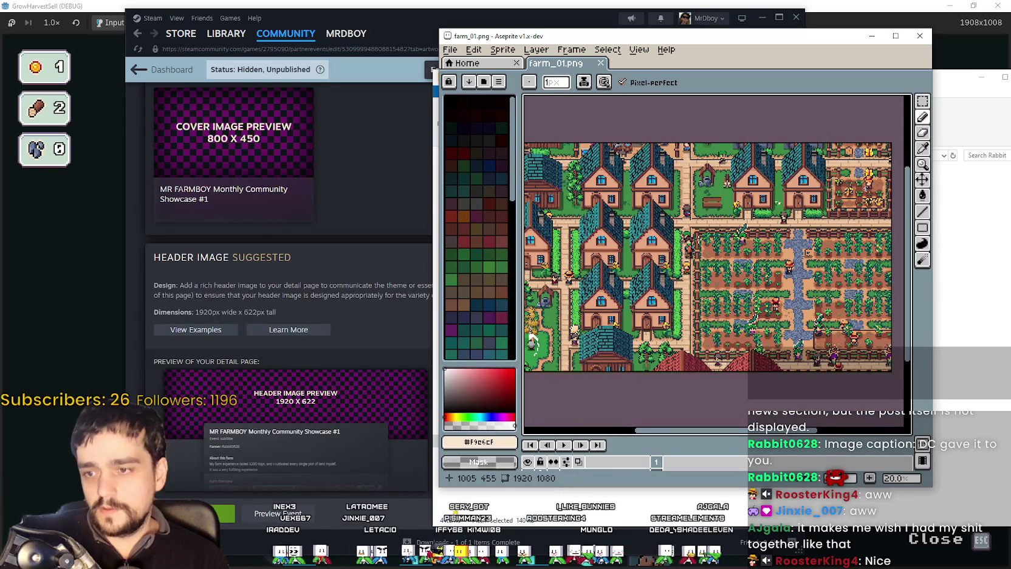
{"action": "mouse_move", "coordinate": [673, 226]}
{"action": "left_mouse_down"}
{"action": "mouse_move", "coordinate": [716, 190]}
{"action": "mouse_move", "coordinate": [721, 158]}
{"action": "mouse_move", "coordinate": [714, 219]}
{"action": "left_mouse_up"}
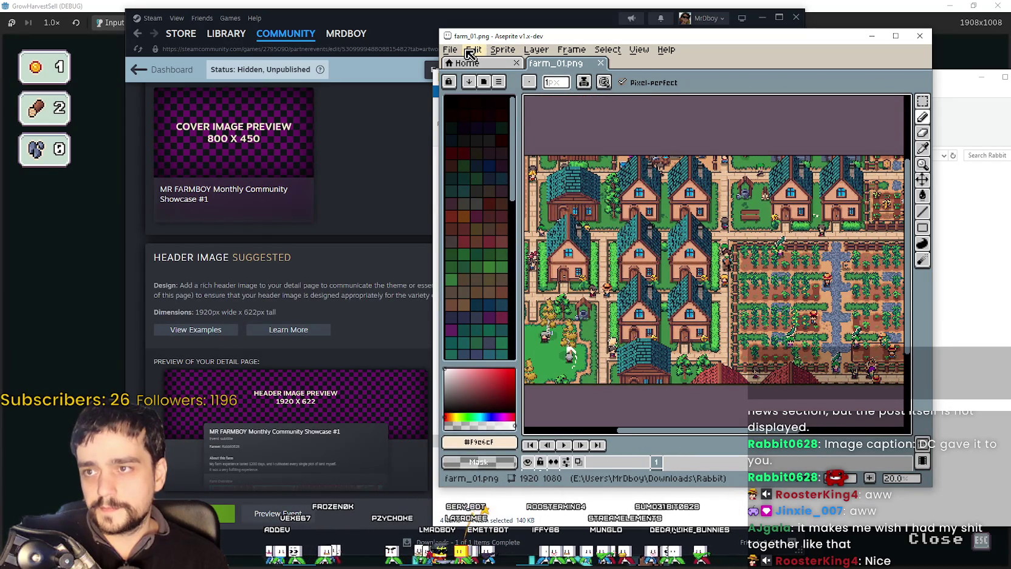
{"action": "left_click", "coordinate": [472, 51]}
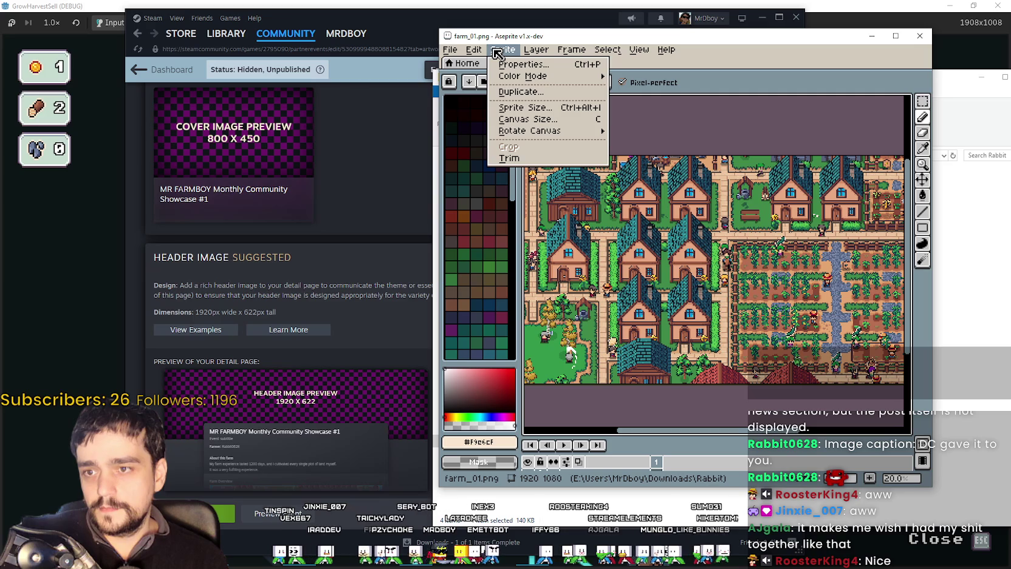
{"action": "left_click", "coordinate": [530, 120]}
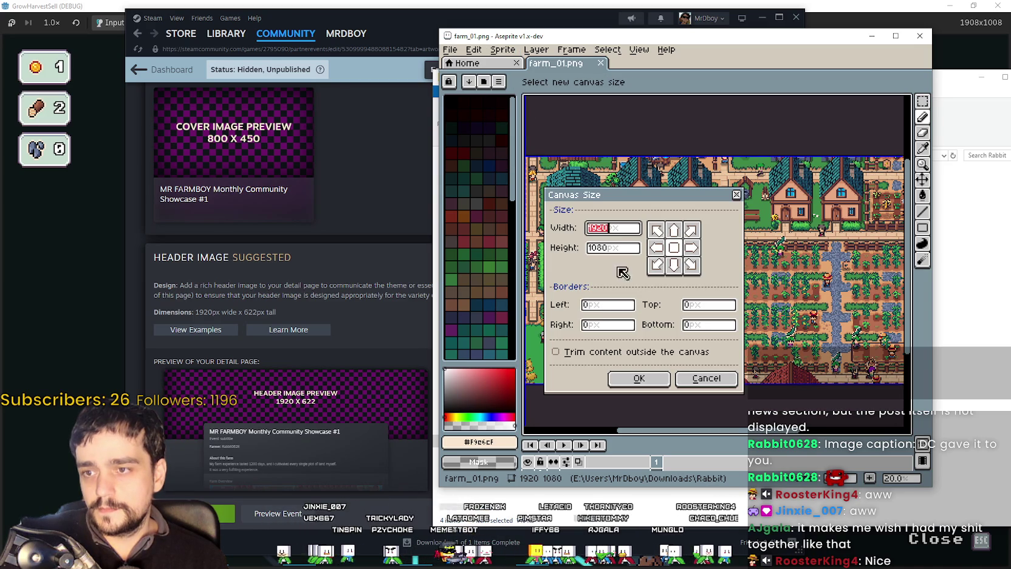
{"action": "left_click", "coordinate": [625, 249]}
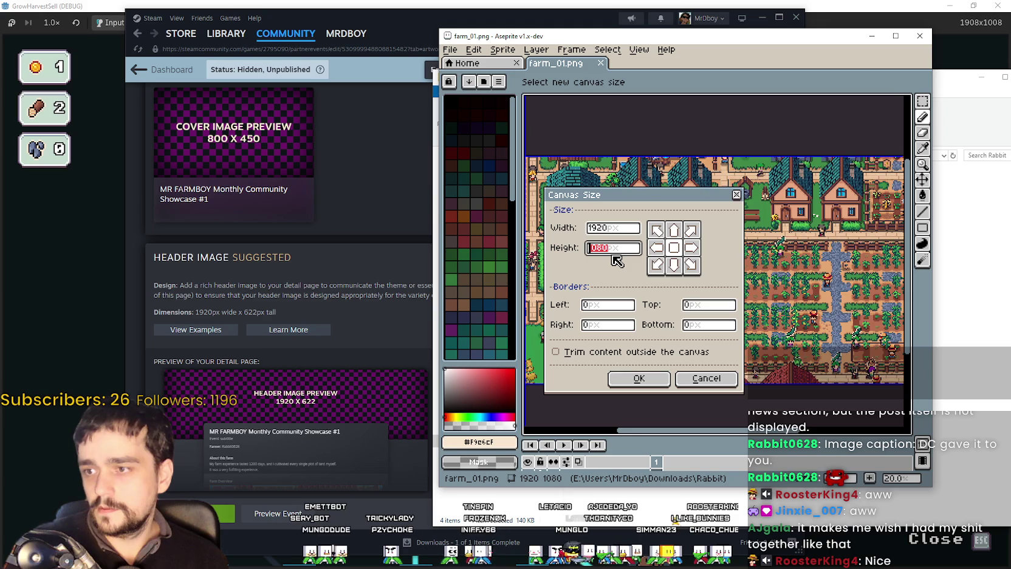
{"action": "type", "text": "622"}
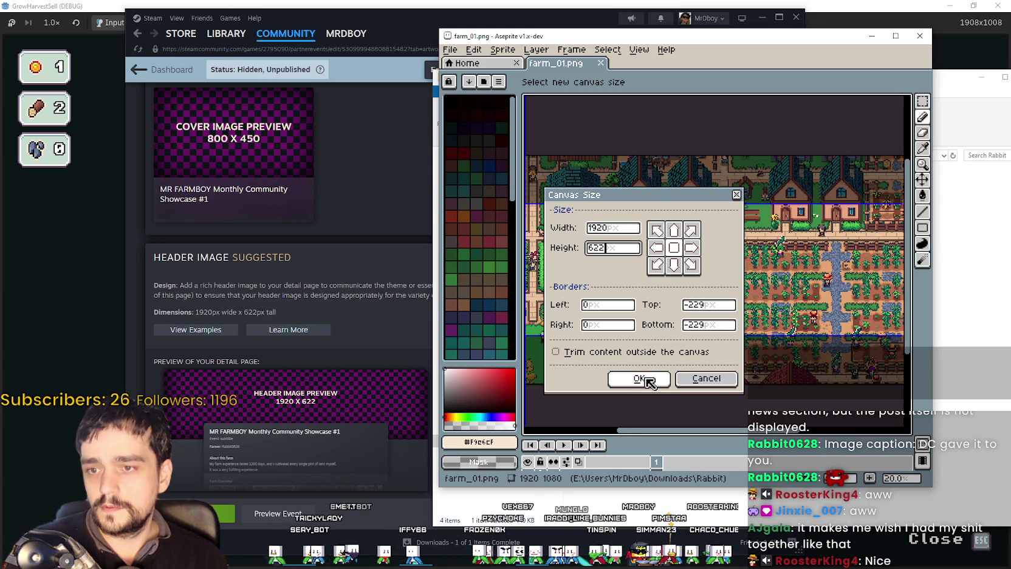
{"action": "left_click_drag", "start_coordinate": [653, 195], "coordinate": [511, 78]}
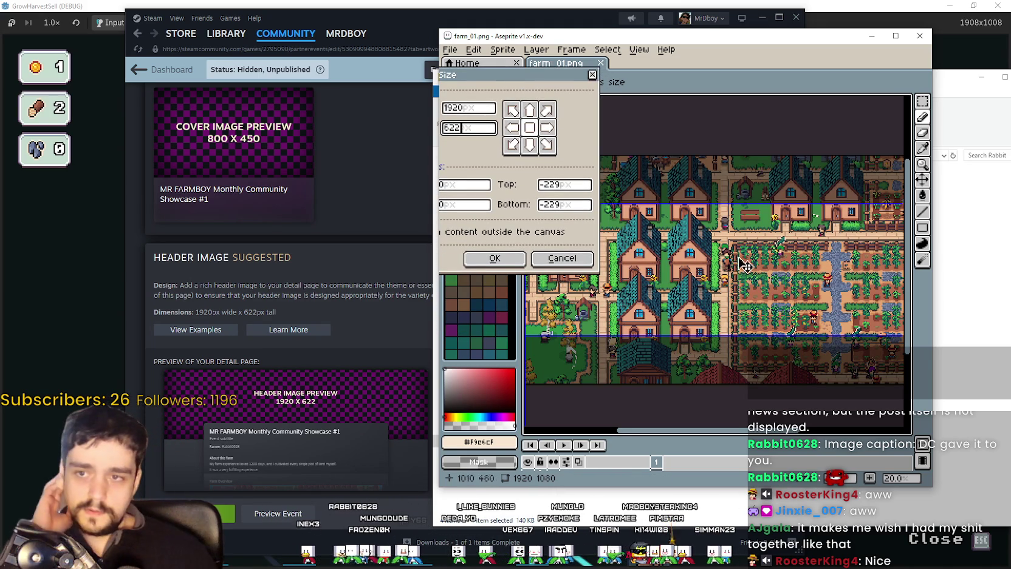
{"action": "left_click_drag", "start_coordinate": [788, 282], "coordinate": [748, 233]}
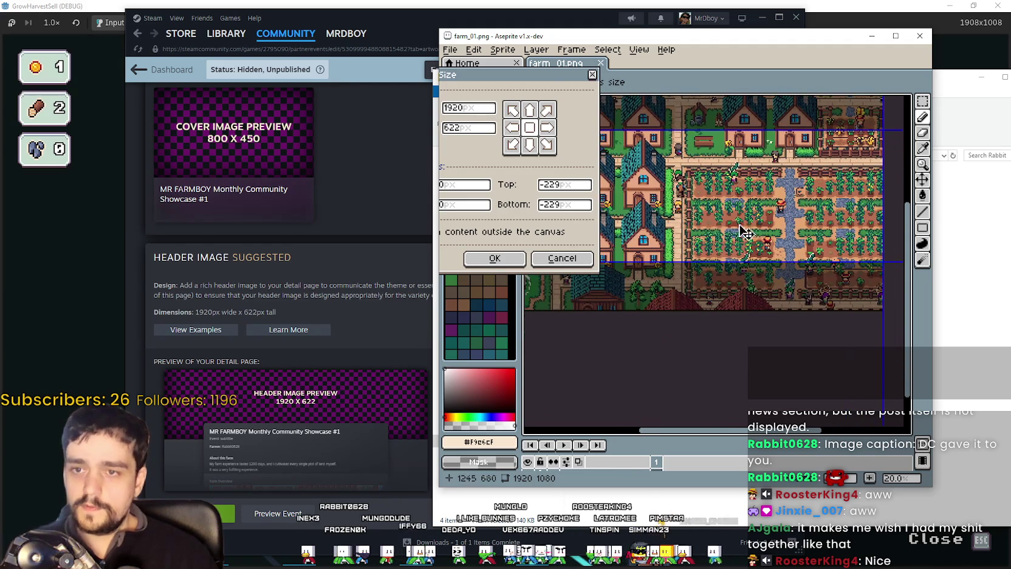
{"action": "left_click_drag", "start_coordinate": [688, 182], "coordinate": [690, 235]}
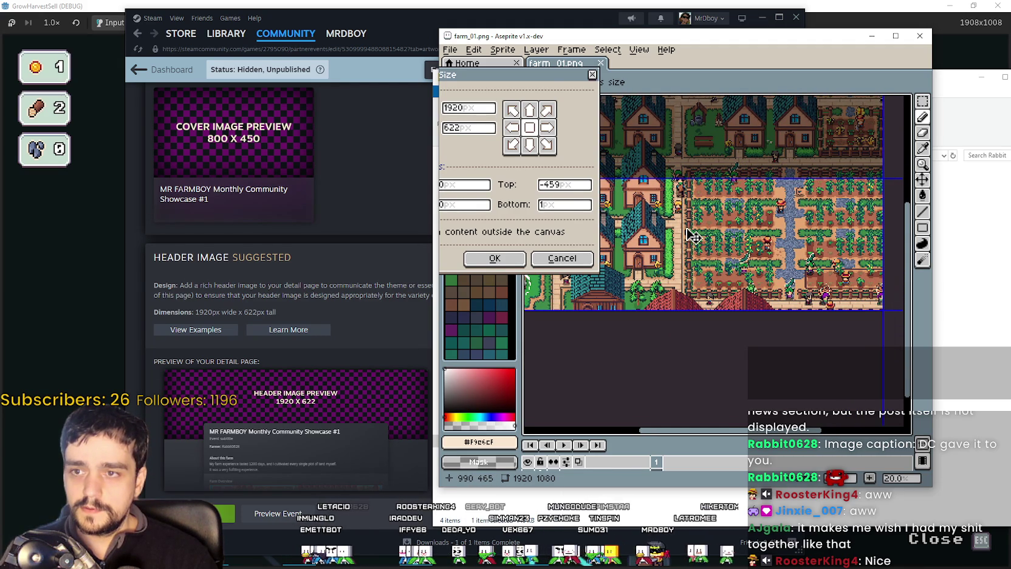
{"action": "scroll", "coordinate": [696, 223], "scroll_direction": "up", "scroll_amount": 2}
{"action": "scroll", "coordinate": [695, 224], "scroll_direction": "up", "scroll_amount": 1}
{"action": "scroll", "coordinate": [698, 216], "scroll_direction": "down", "scroll_amount": 1}
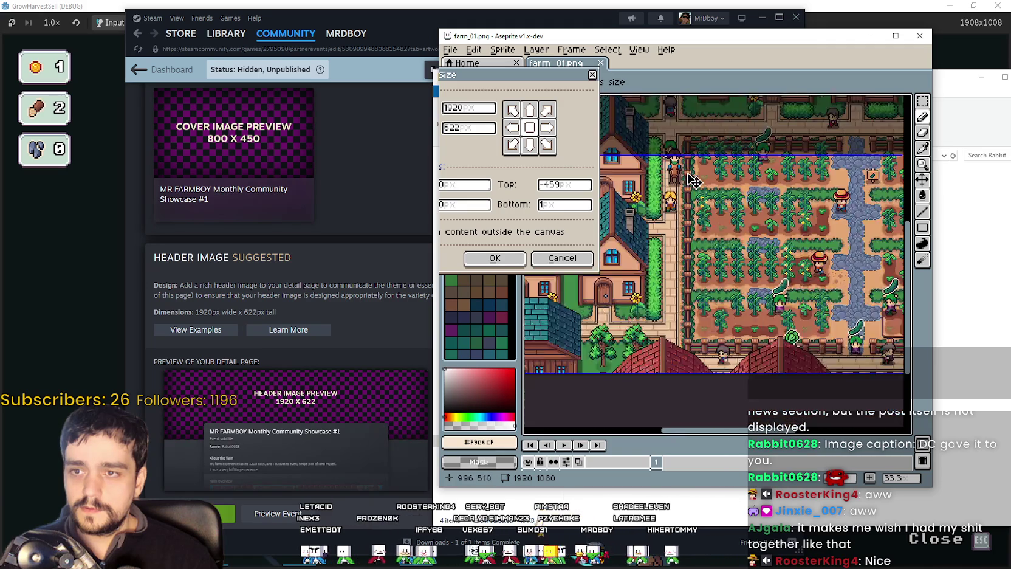
{"action": "scroll", "coordinate": [701, 208], "scroll_direction": "down", "scroll_amount": 1}
{"action": "left_click_drag", "start_coordinate": [703, 239], "coordinate": [702, 234]}
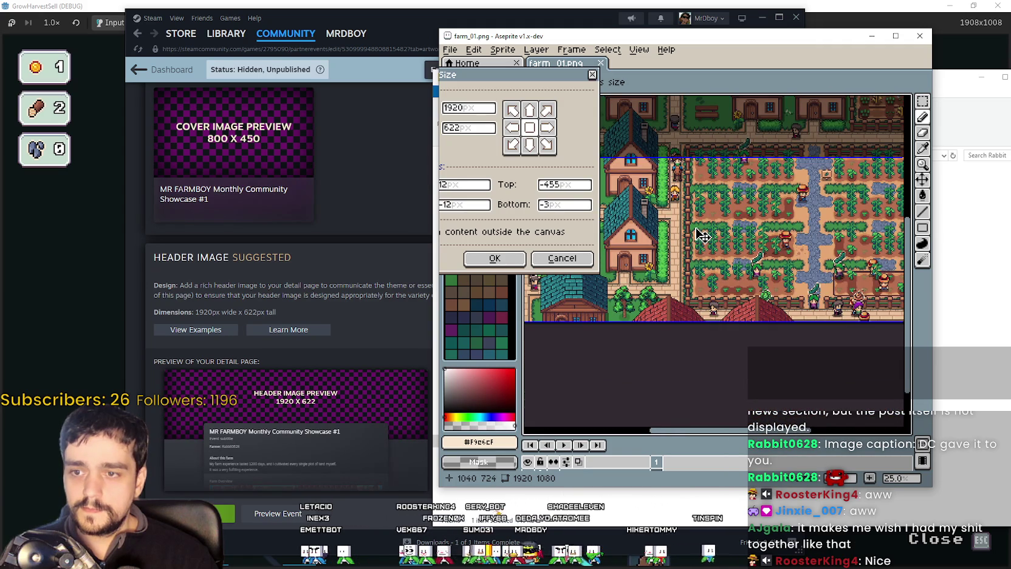
{"action": "scroll", "coordinate": [701, 234], "scroll_direction": "down", "scroll_amount": 1}
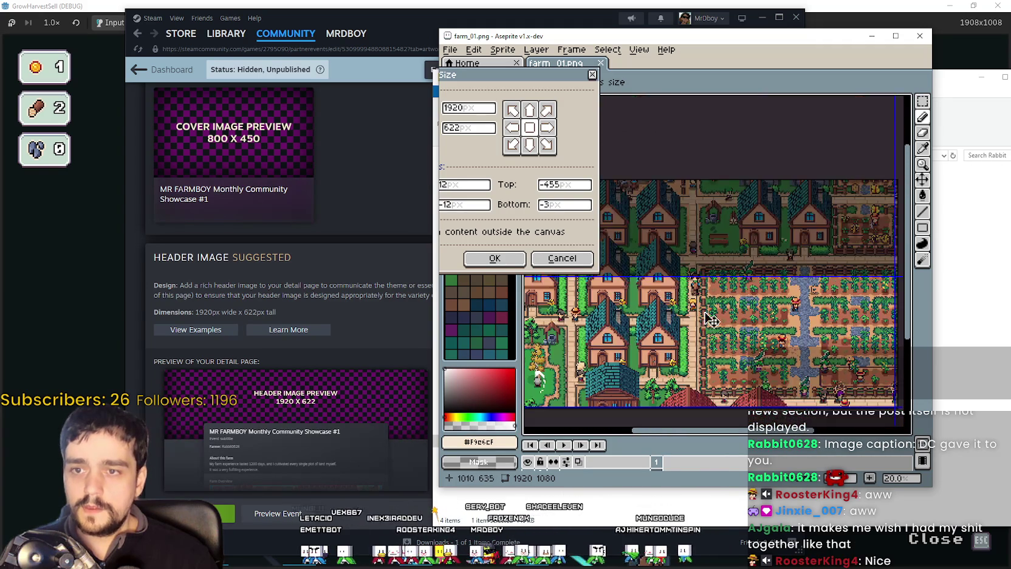
{"action": "left_click", "coordinate": [548, 259]}
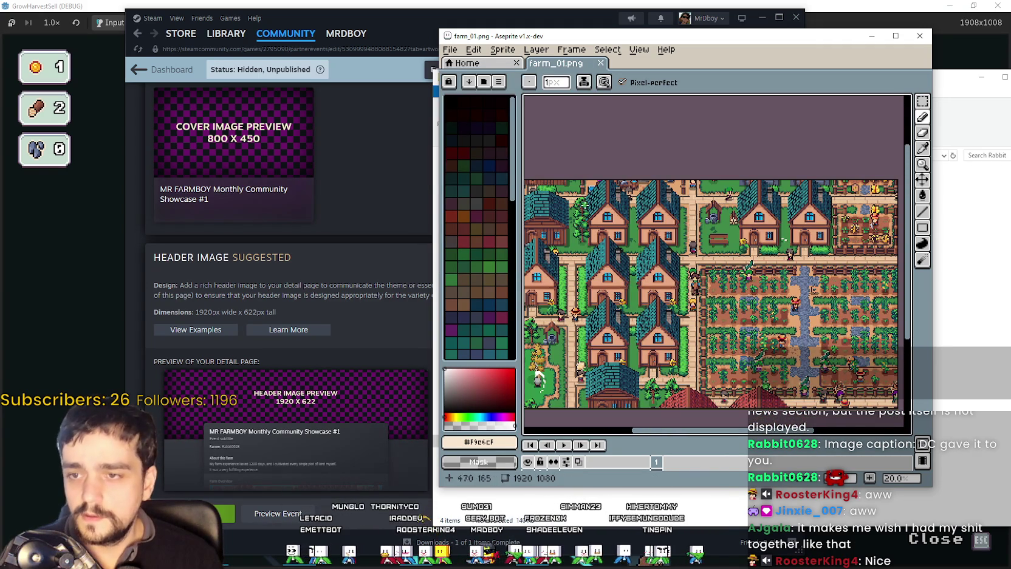
{"action": "left_click", "coordinate": [467, 62]}
Step: Bring up farm_01.png's Canvas Size dialog from the Sprite menu
{"action": "left_click", "coordinate": [517, 63]}
{"action": "left_click", "coordinate": [473, 49]}
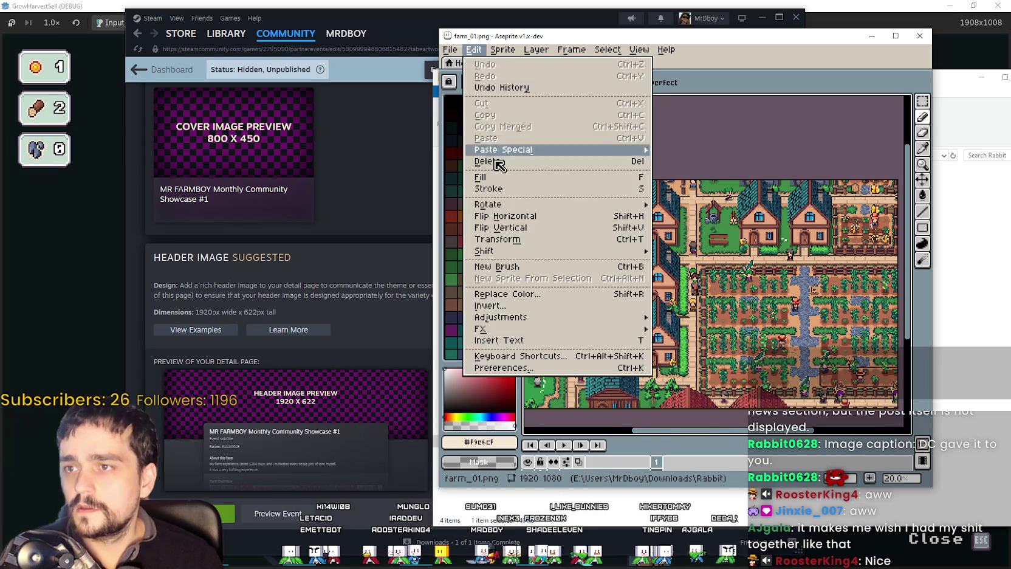
{"action": "left_click", "coordinate": [502, 49]}
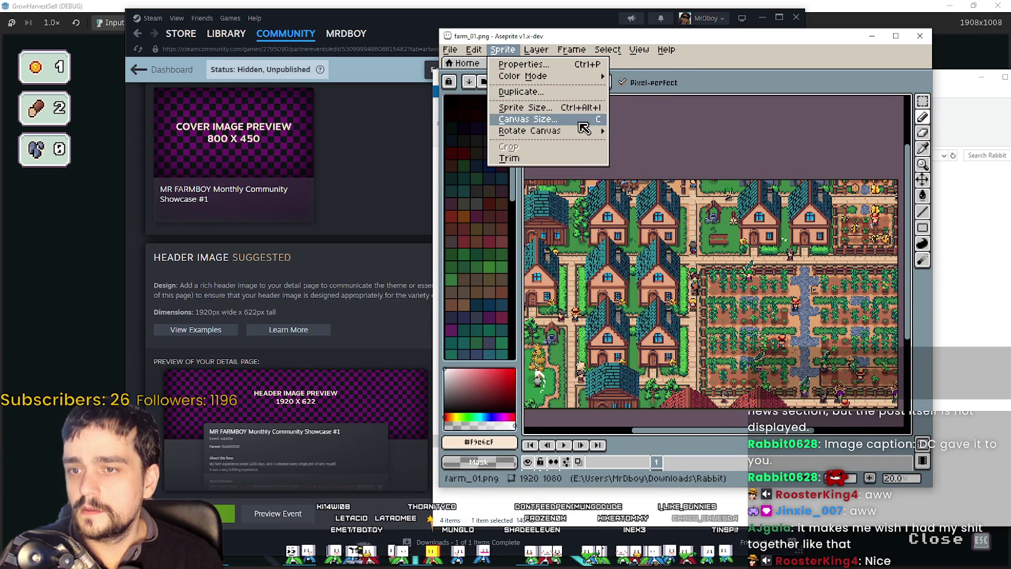
{"action": "left_click", "coordinate": [541, 119]}
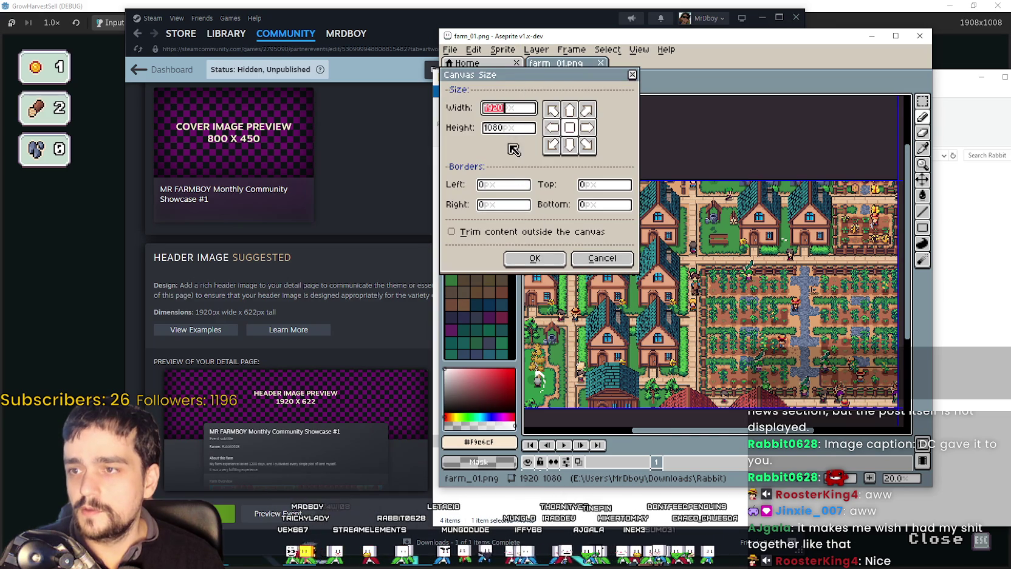
{"action": "left_click", "coordinate": [601, 258]}
{"action": "left_click", "coordinate": [503, 49]}
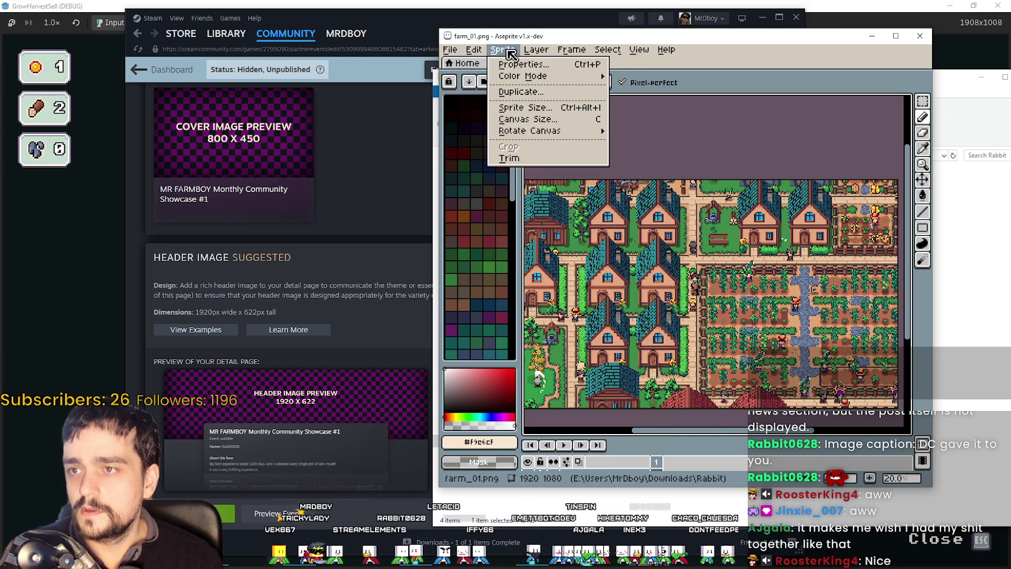
{"action": "left_click", "coordinate": [531, 120]}
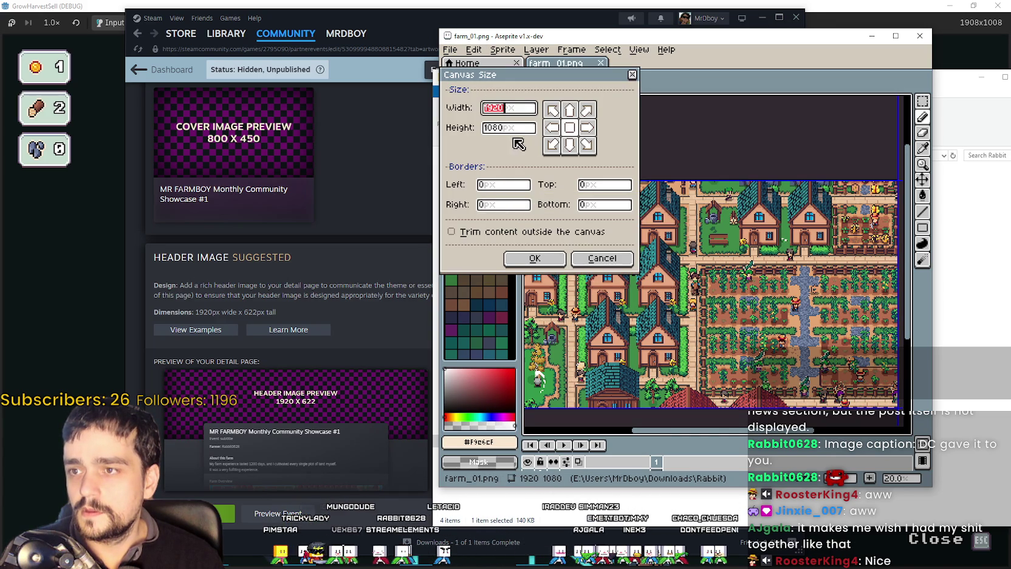
Step: Set the canvas height to 622, move the crop over the upper houses, and apply
{"action": "type", "text": "622"}
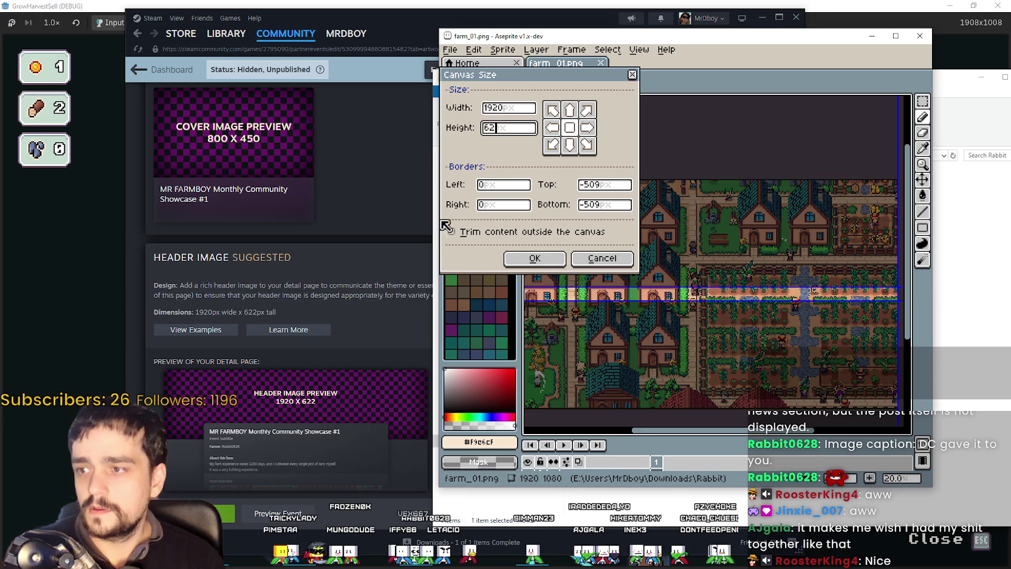
{"action": "mouse_move", "coordinate": [759, 293]}
{"action": "left_mouse_down"}
{"action": "mouse_move", "coordinate": [770, 240]}
{"action": "mouse_move", "coordinate": [761, 233]}
{"action": "left_mouse_up"}
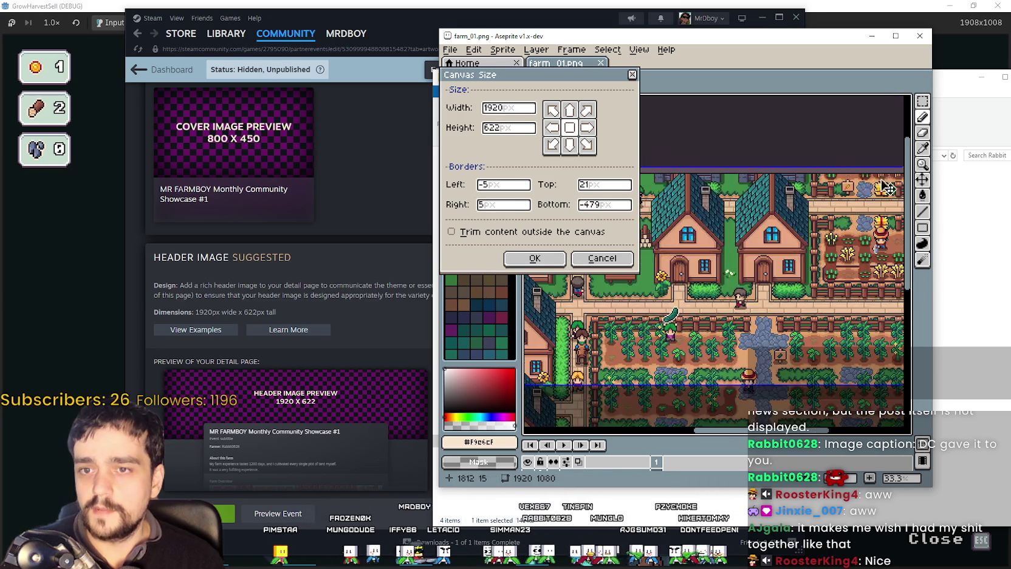
{"action": "scroll", "coordinate": [760, 228], "scroll_direction": "up", "scroll_amount": 4}
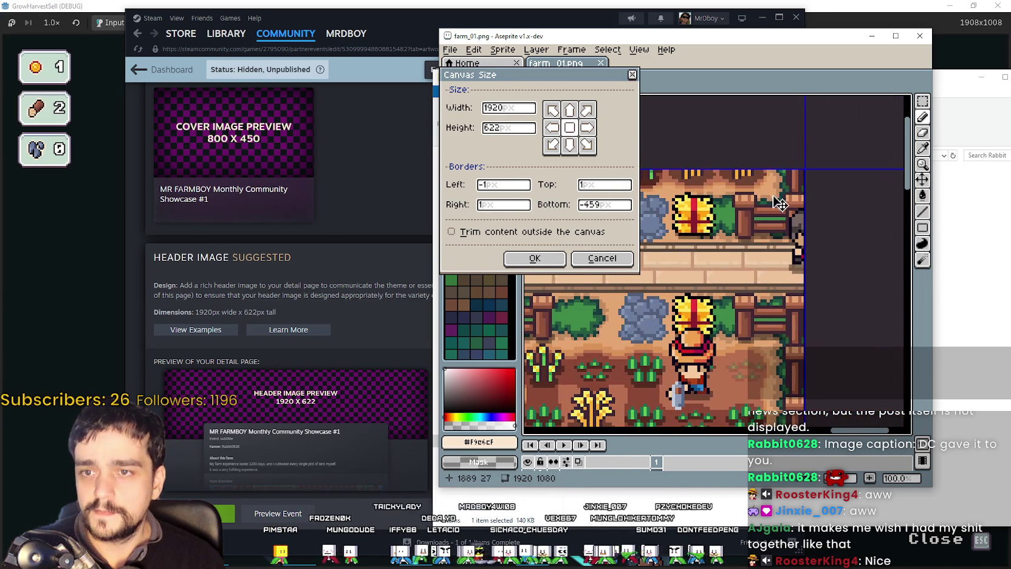
{"action": "scroll", "coordinate": [768, 213], "scroll_direction": "up", "scroll_amount": 5}
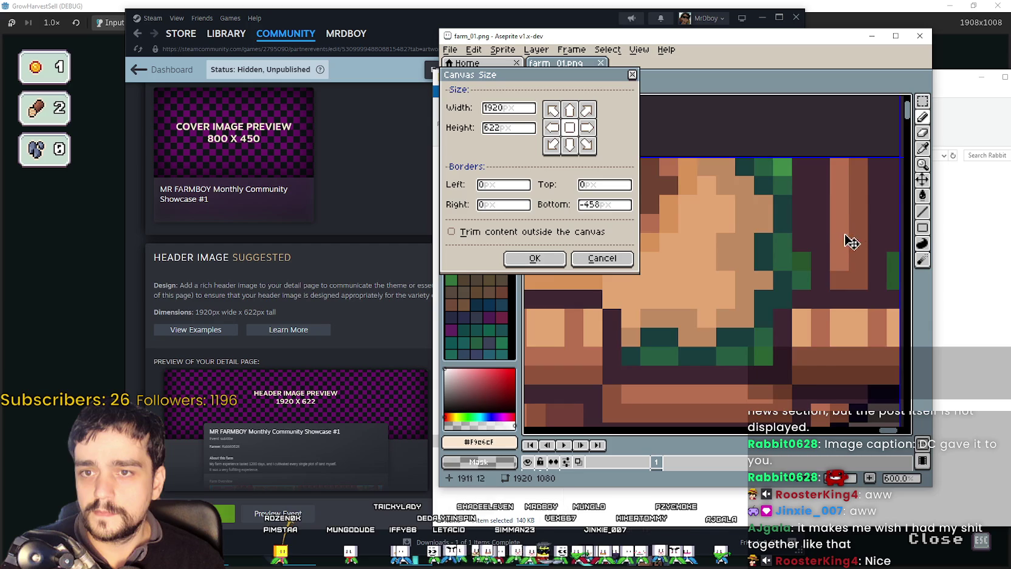
{"action": "scroll", "coordinate": [854, 237], "scroll_direction": "down", "scroll_amount": 8}
{"action": "mouse_move", "coordinate": [733, 229]}
{"action": "left_mouse_down"}
{"action": "mouse_move", "coordinate": [838, 250]}
{"action": "mouse_move", "coordinate": [644, 262]}
{"action": "left_mouse_up"}
{"action": "left_click", "coordinate": [558, 259]}
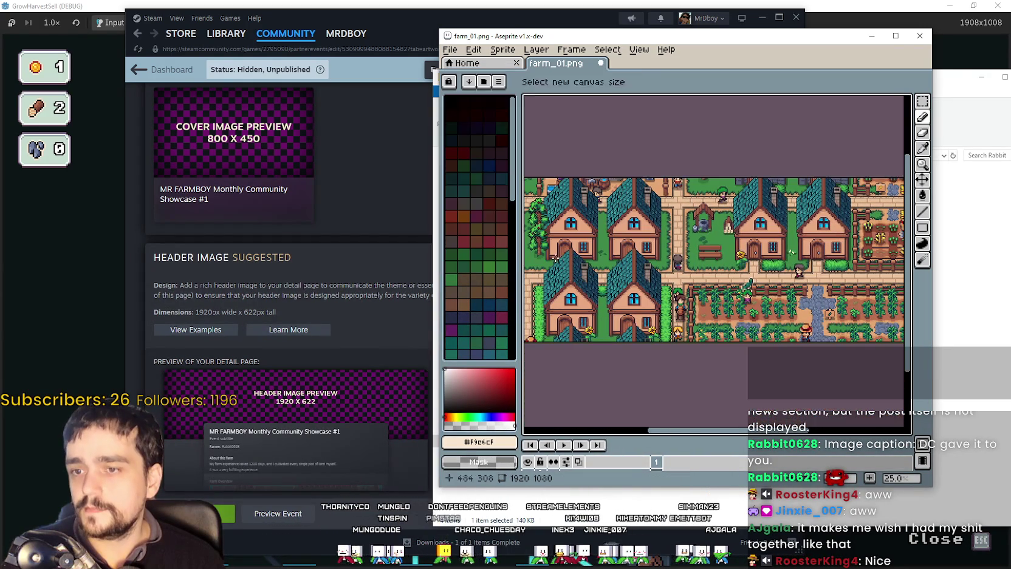
Step: Save the 1920 x 622 crop as HeaderImage.png and minimise Aseprite to show the Rabbit folder
{"action": "left_click", "coordinate": [459, 52]}
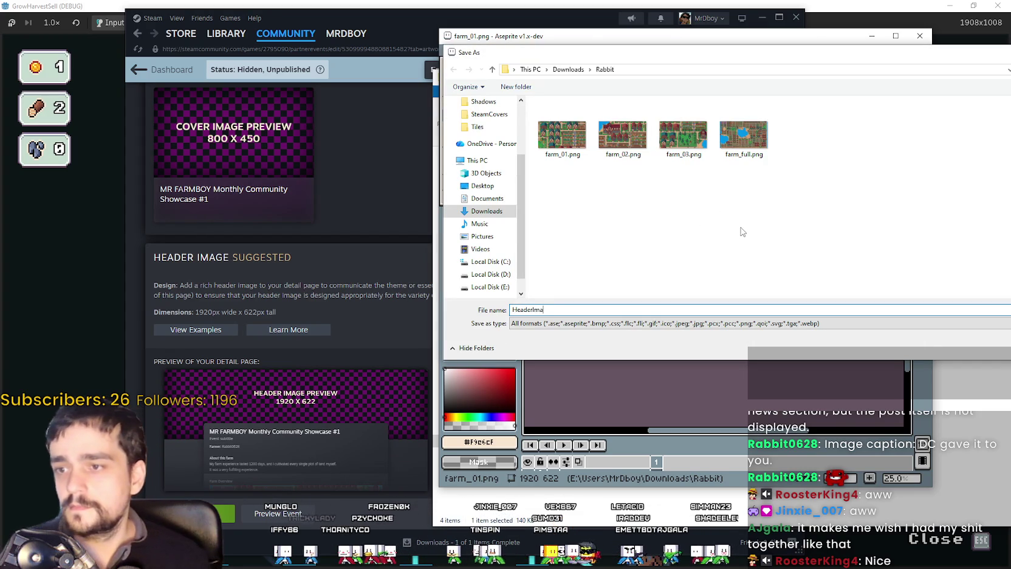
{"action": "type", "text": "ge"}
{"action": "key", "text": "Return"}
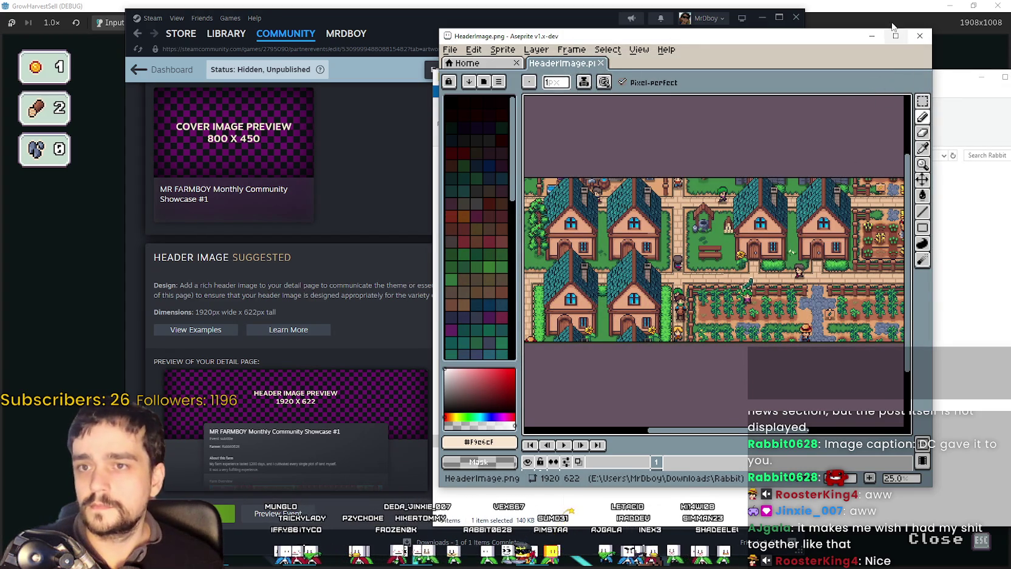
{"action": "left_click", "coordinate": [871, 35]}
{"action": "scroll", "coordinate": [369, 334], "scroll_direction": "up", "scroll_amount": 1}
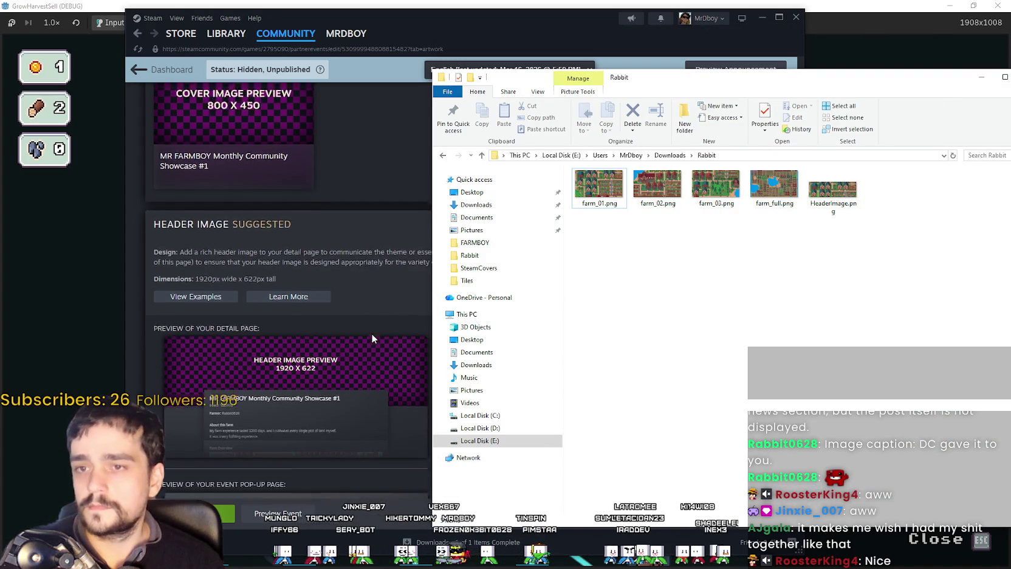
{"action": "scroll", "coordinate": [372, 332], "scroll_direction": "up", "scroll_amount": 2}
{"action": "scroll", "coordinate": [372, 325], "scroll_direction": "up", "scroll_amount": 2}
{"action": "scroll", "coordinate": [367, 316], "scroll_direction": "up", "scroll_amount": 1}
{"action": "scroll", "coordinate": [366, 314], "scroll_direction": "up", "scroll_amount": 1}
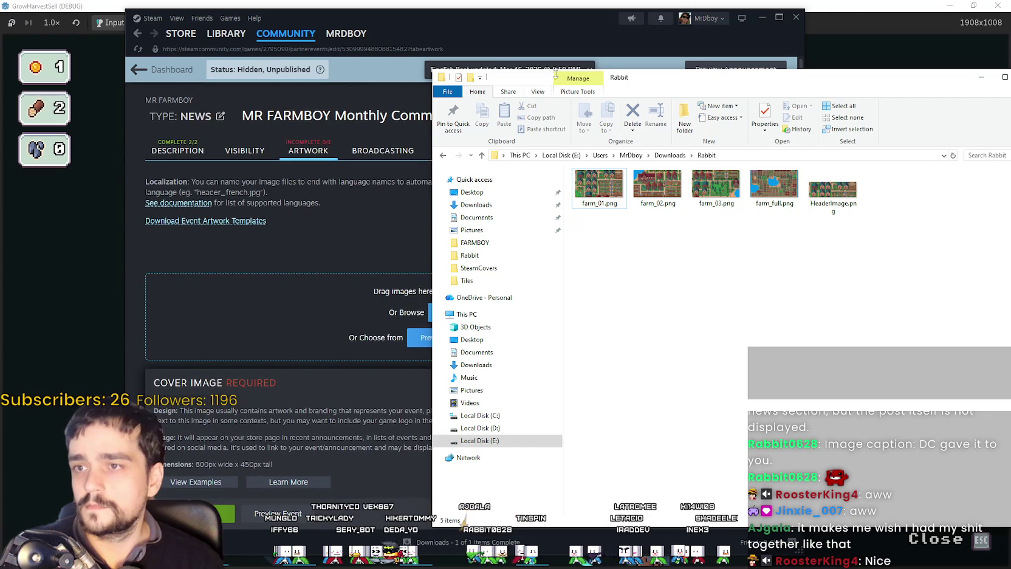
Step: Upload Downloads\Rabbit\HeaderImage.png as the 1920x622 header image and preview the event
{"action": "left_click_drag", "start_coordinate": [729, 78], "coordinate": [887, 98]}
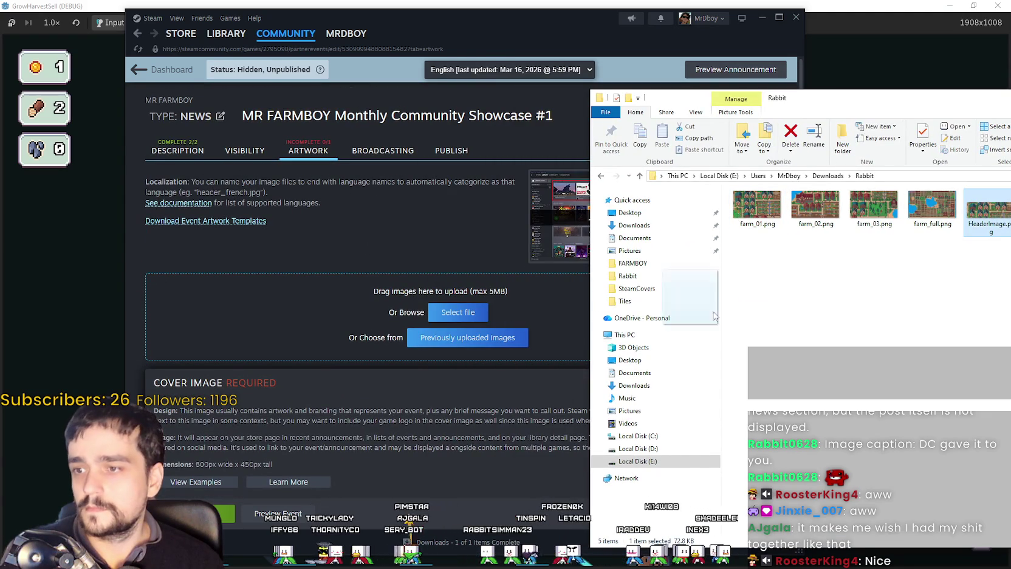
{"action": "left_click", "coordinate": [457, 312]}
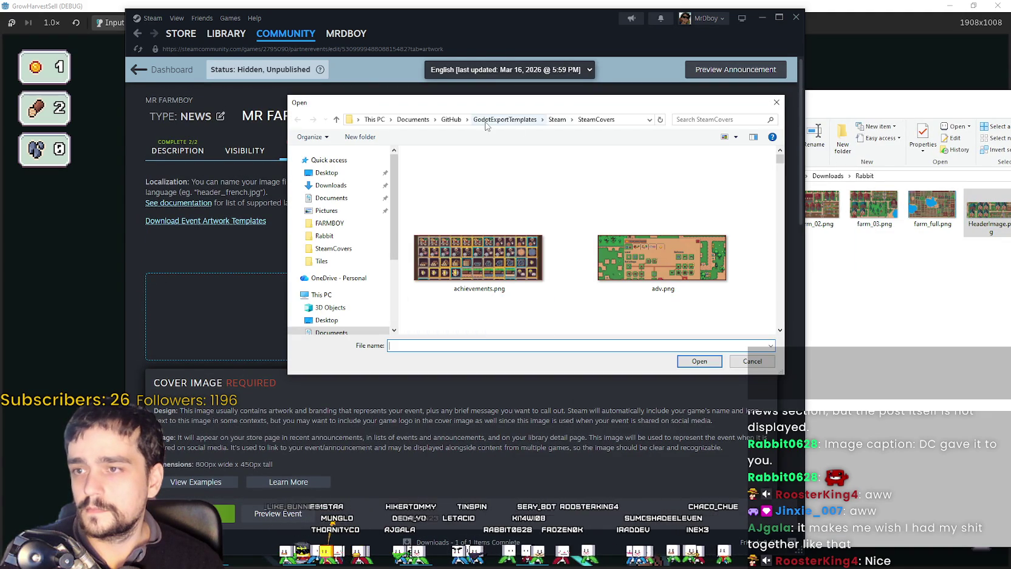
{"action": "left_click", "coordinate": [330, 185]}
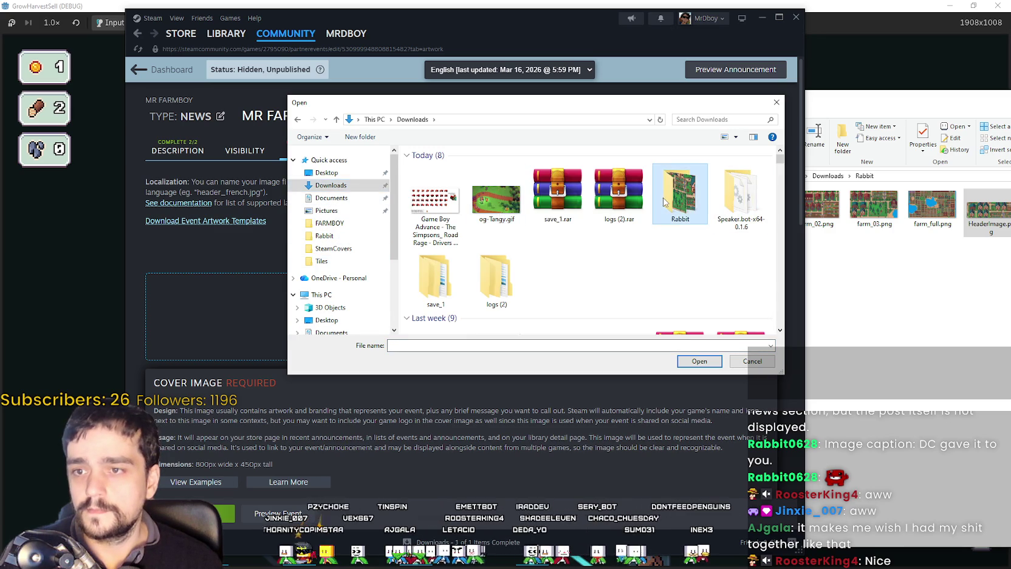
{"action": "double_click", "coordinate": [680, 186]}
{"action": "left_click", "coordinate": [685, 190]}
{"action": "left_click", "coordinate": [699, 361]}
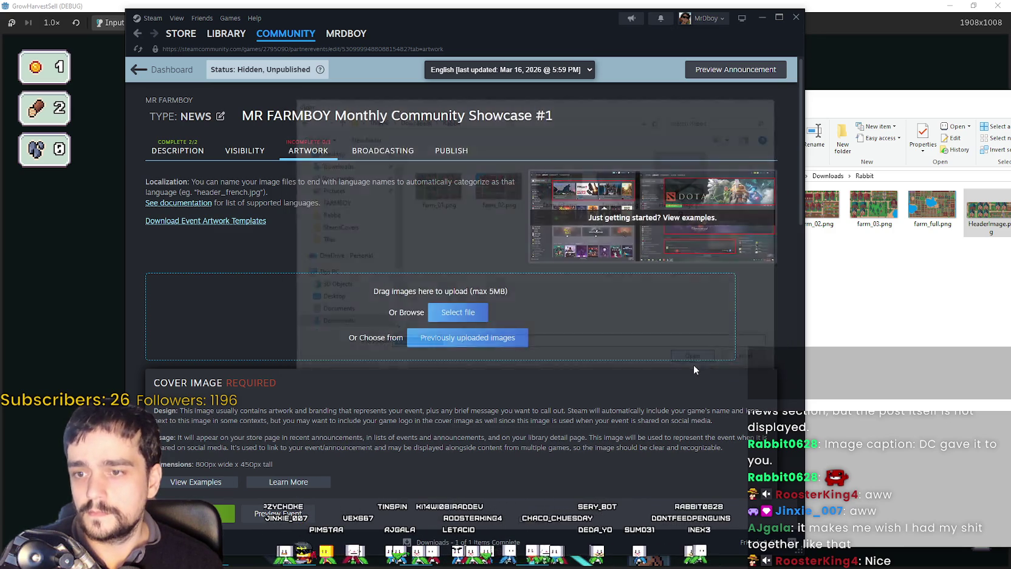
{"action": "scroll", "coordinate": [428, 243], "scroll_direction": "down", "scroll_amount": 3}
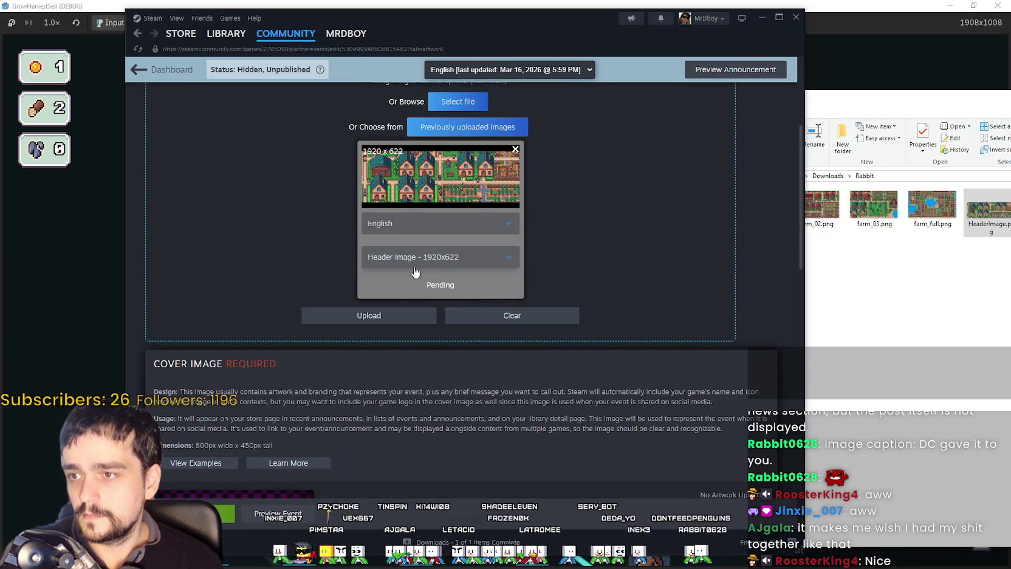
{"action": "left_click", "coordinate": [390, 317]}
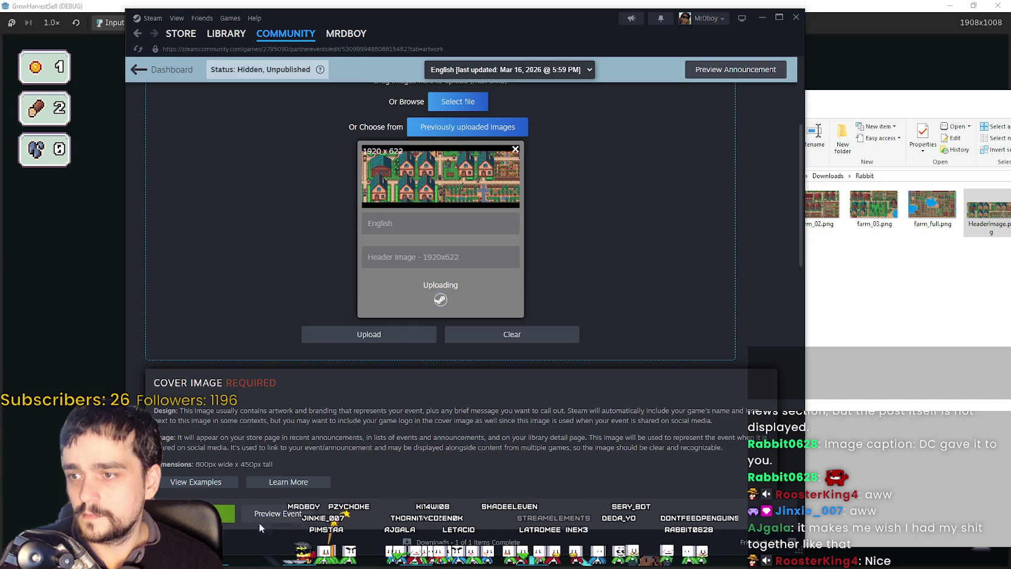
{"action": "scroll", "coordinate": [353, 336], "scroll_direction": "down", "scroll_amount": 3}
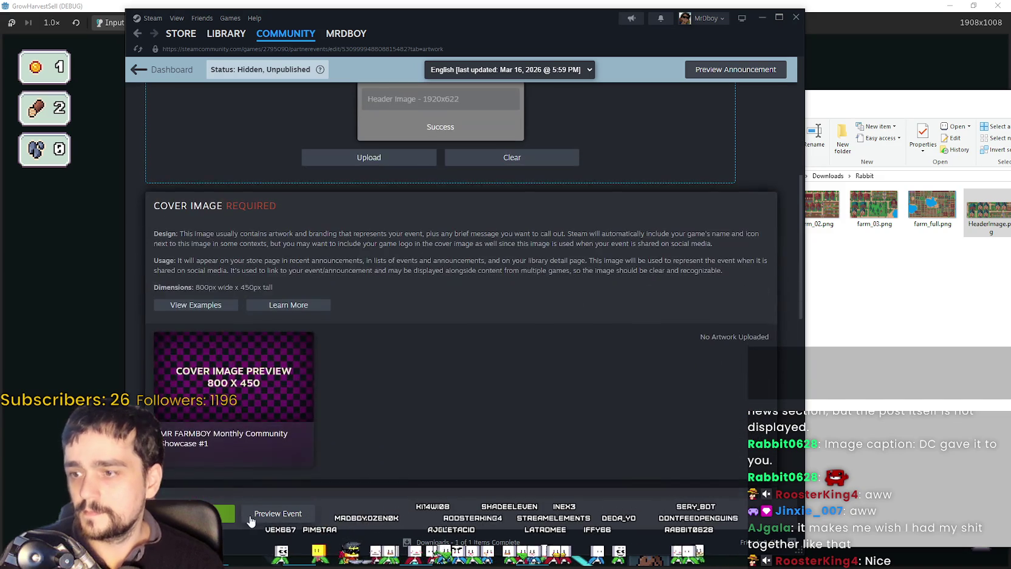
{"action": "left_click", "coordinate": [248, 516]}
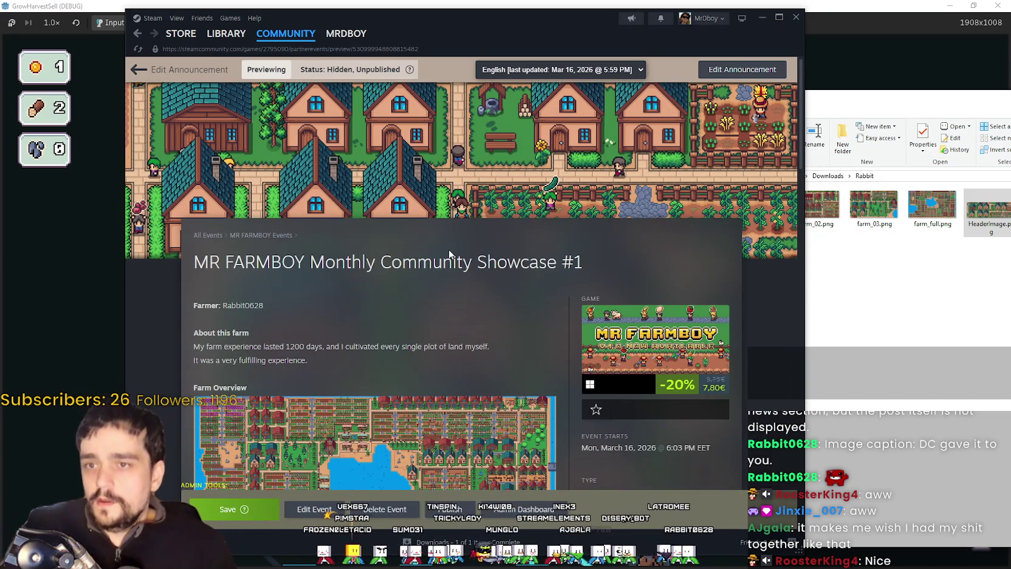
Step: Return the announcement to editing and show its Artwork section, cover image still required
{"action": "left_click", "coordinate": [949, 312]}
{"action": "left_click", "coordinate": [814, 206]}
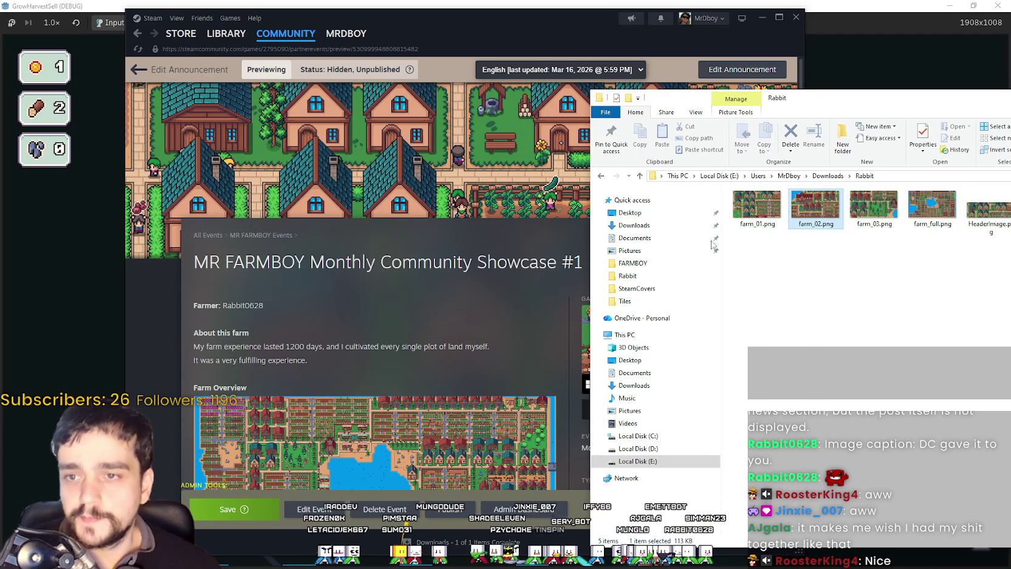
{"action": "left_click", "coordinate": [405, 272]}
{"action": "left_click", "coordinate": [310, 510]}
{"action": "scroll", "coordinate": [408, 321], "scroll_direction": "down", "scroll_amount": 5}
{"action": "scroll", "coordinate": [311, 321], "scroll_direction": "up", "scroll_amount": 5}
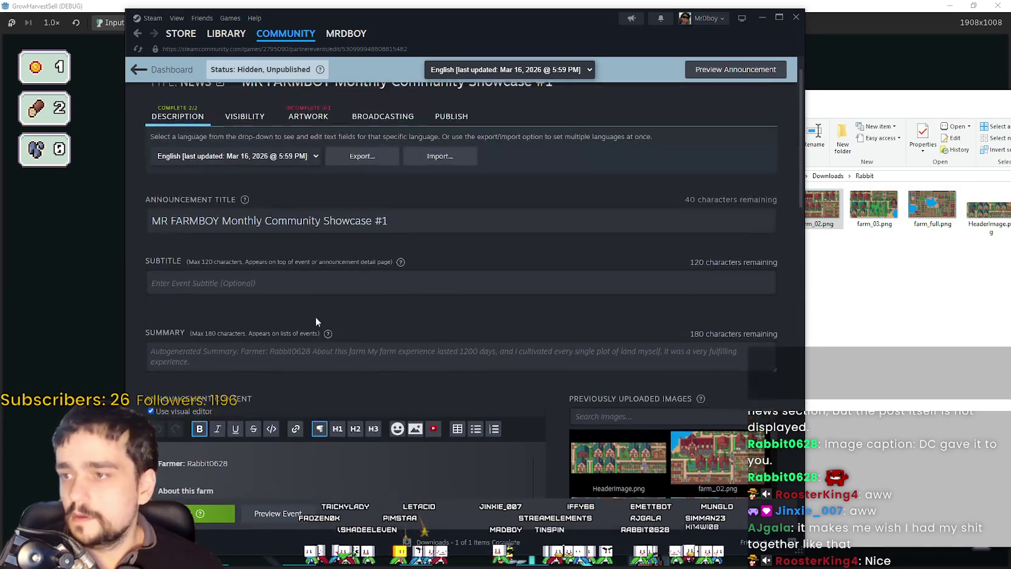
{"action": "left_click", "coordinate": [308, 107]}
{"action": "scroll", "coordinate": [354, 261], "scroll_direction": "down", "scroll_amount": 5}
{"action": "scroll", "coordinate": [281, 328], "scroll_direction": "up", "scroll_amount": 3}
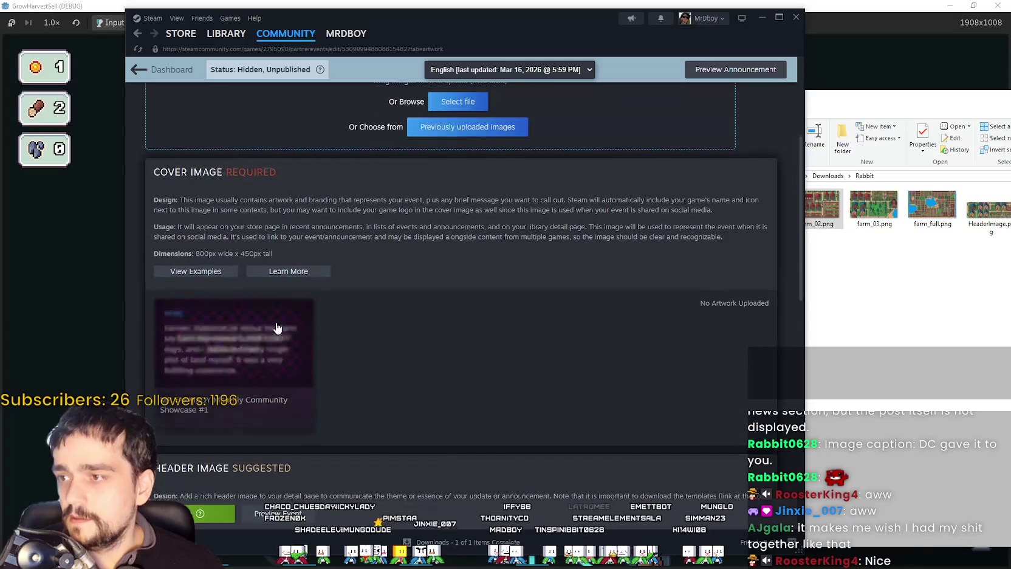
Step: In the Rabbit folder, bring up the right-click options for farm_02.png
{"action": "left_click", "coordinate": [818, 206]}
{"action": "left_click", "coordinate": [873, 207]}
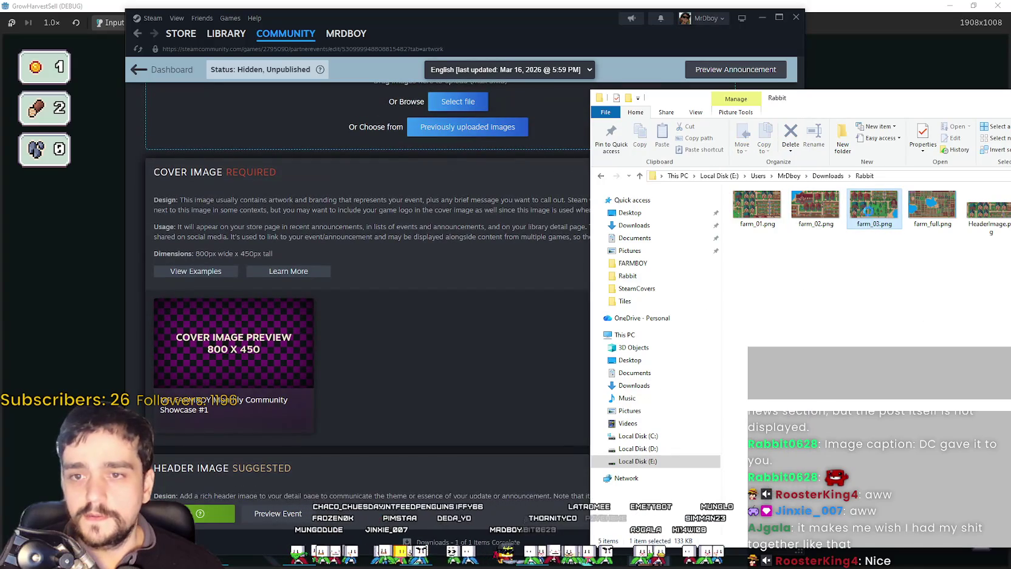
{"action": "right_click", "coordinate": [847, 210]}
{"action": "left_click", "coordinate": [763, 289]}
{"action": "left_click", "coordinate": [807, 213]}
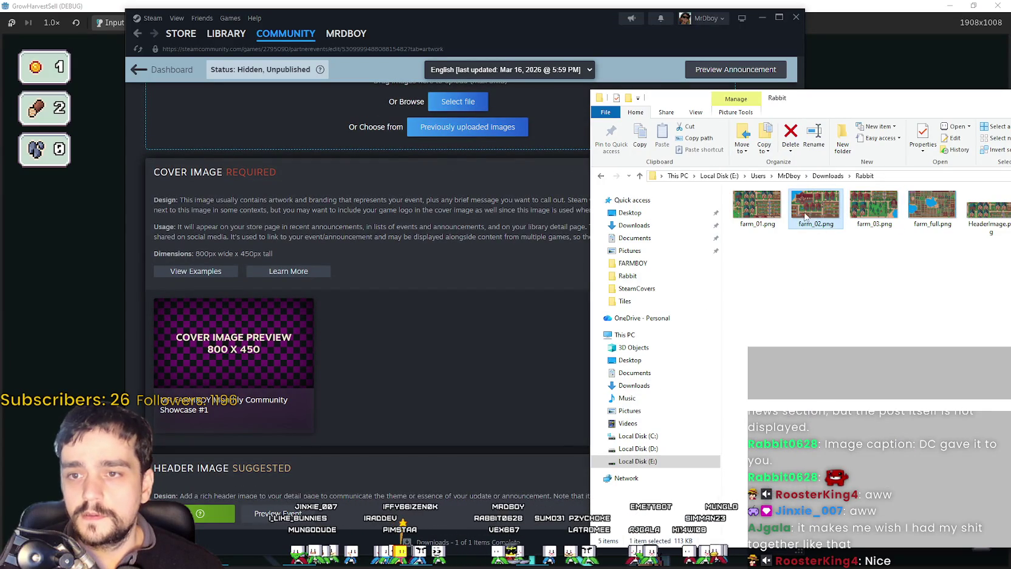
{"action": "right_click", "coordinate": [808, 207]}
{"action": "mouse_move", "coordinate": [839, 400]}
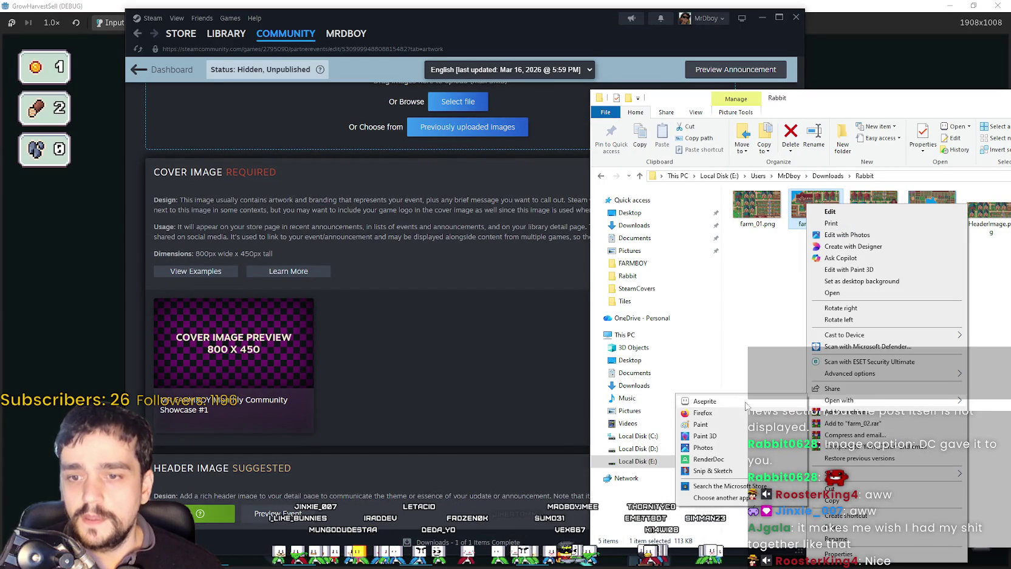
Step: Open farm_02.png as a single image and enter an 800×450 canvas size
{"action": "left_click", "coordinate": [705, 401]}
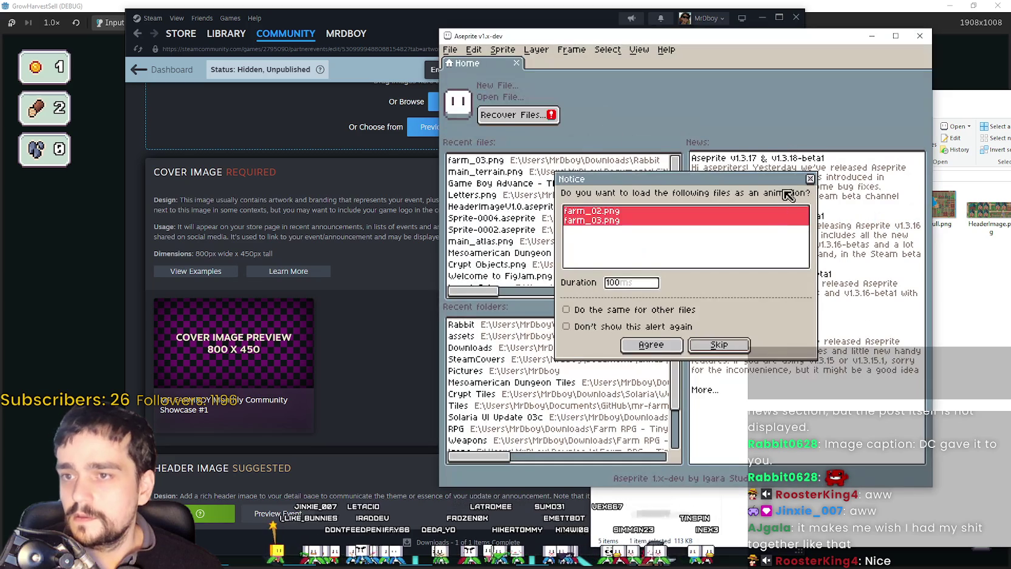
{"action": "left_click", "coordinate": [810, 179]}
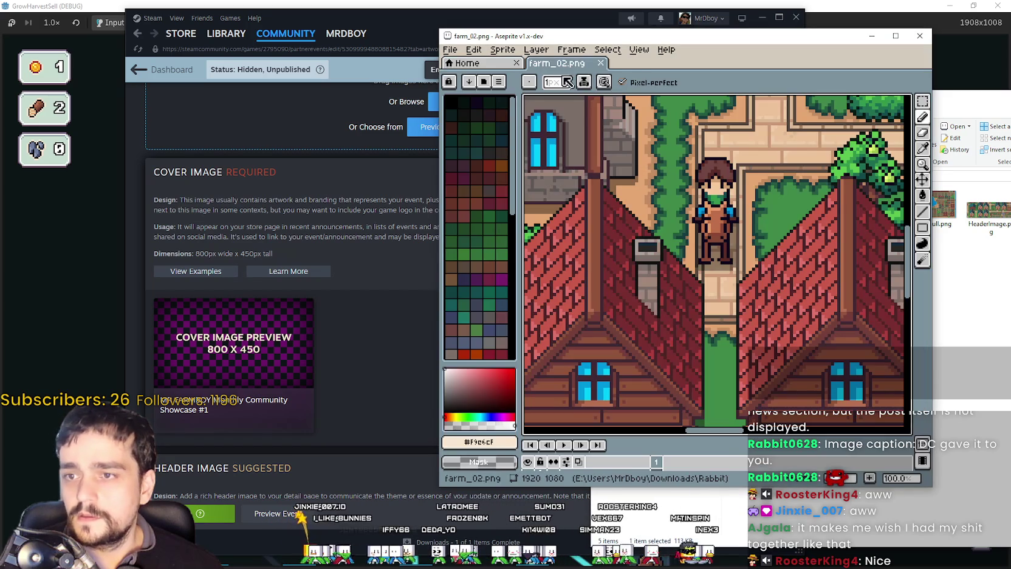
{"action": "left_click", "coordinate": [503, 50]}
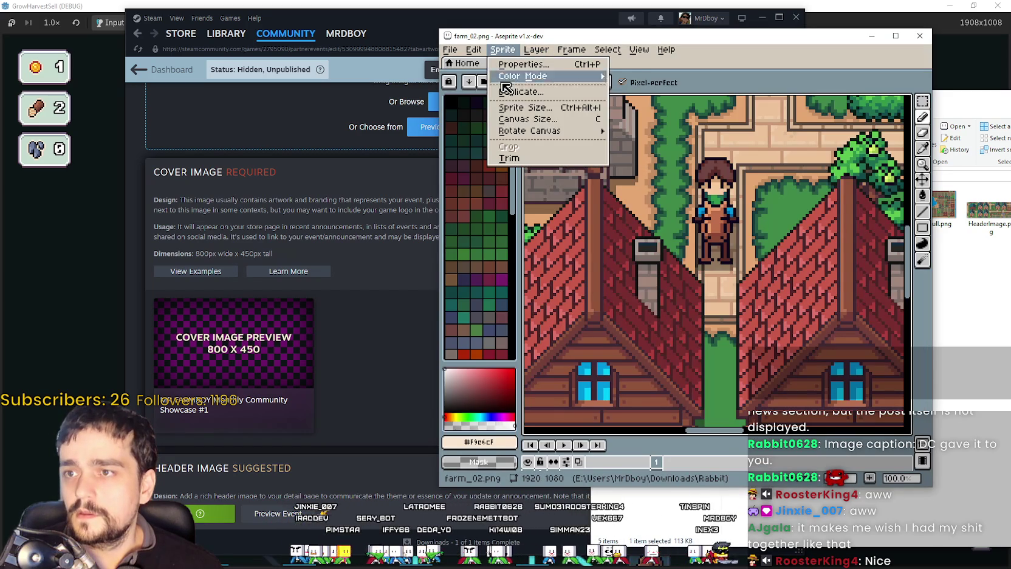
{"action": "left_click", "coordinate": [534, 119]}
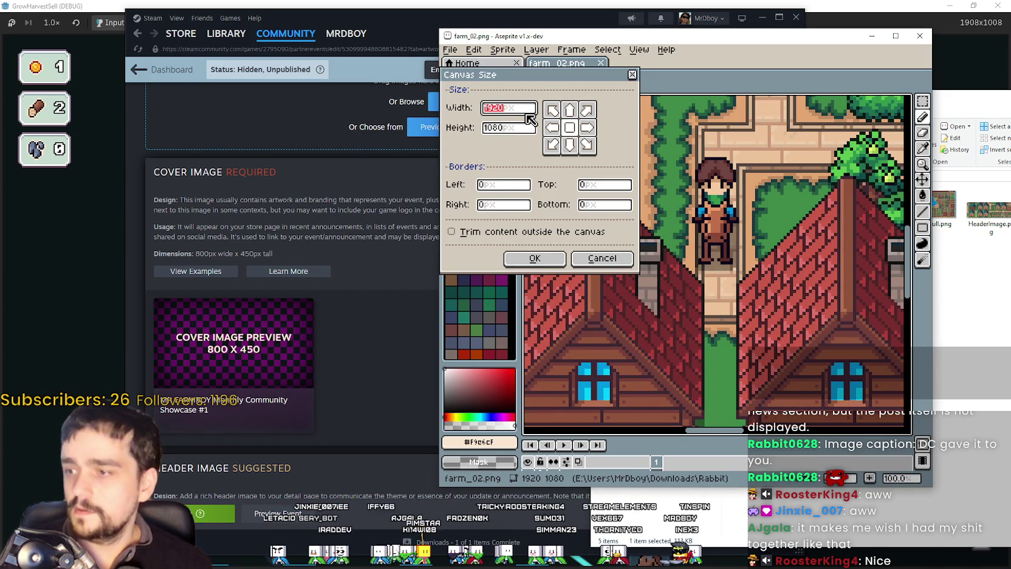
{"action": "type", "text": "800"}
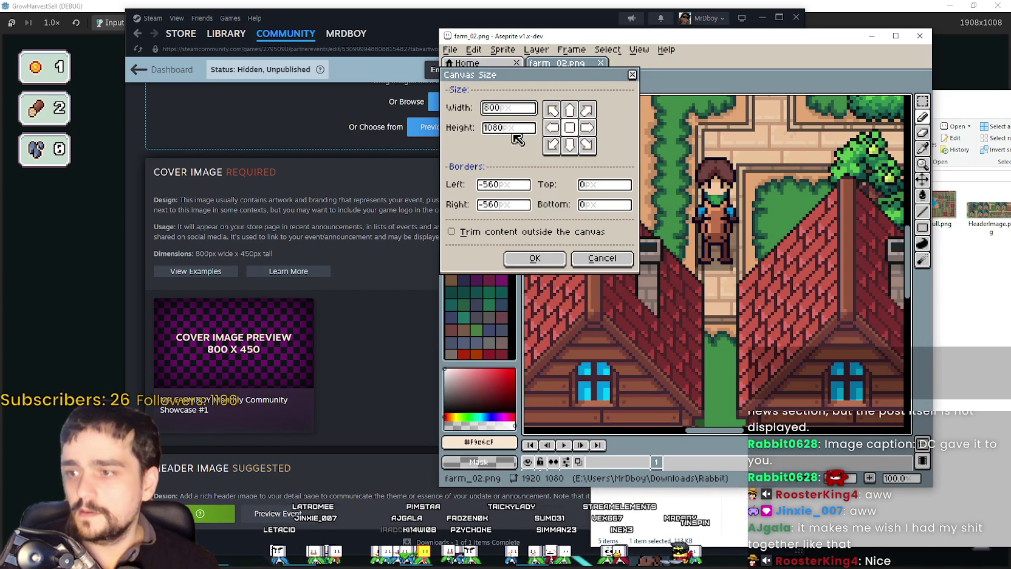
{"action": "type", "text": "4"}
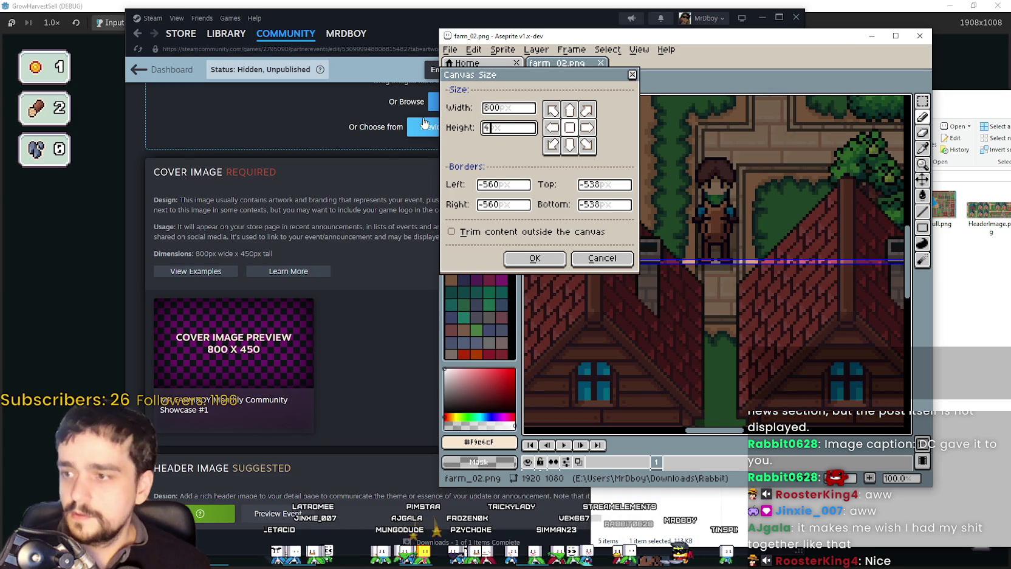
{"action": "type", "text": "50"}
{"action": "scroll", "coordinate": [654, 255], "scroll_direction": "down", "scroll_amount": 2}
{"action": "scroll", "coordinate": [676, 270], "scroll_direction": "down", "scroll_amount": 1}
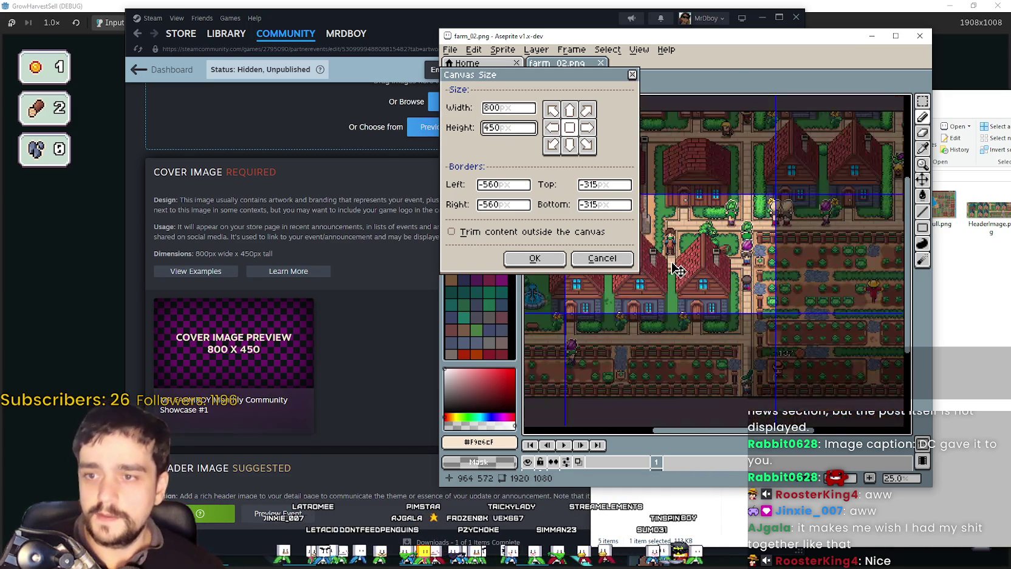
{"action": "scroll", "coordinate": [675, 277], "scroll_direction": "up", "scroll_amount": 1}
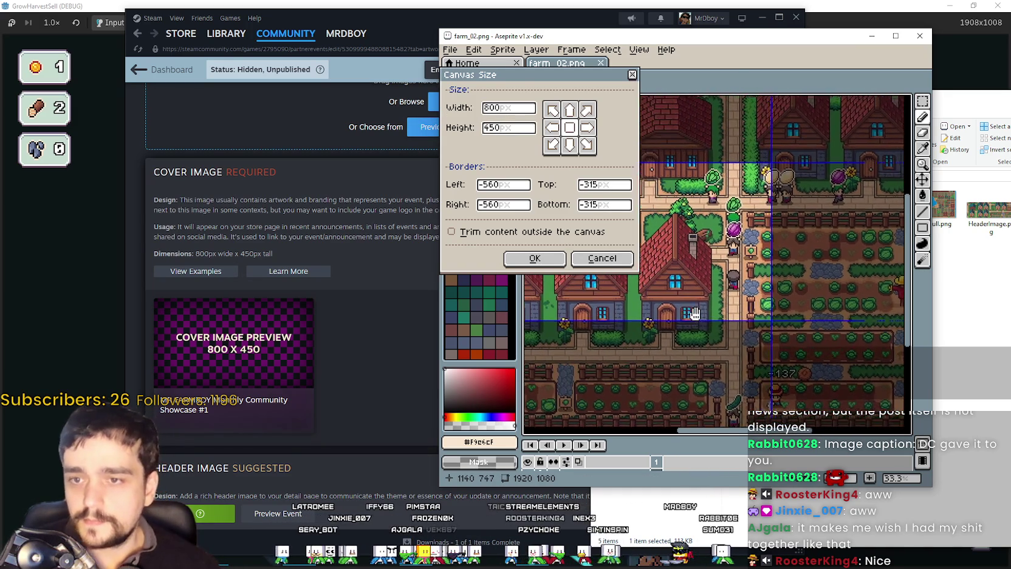
Step: Position the 800×450 crop area around the houses and villagers and apply it
{"action": "left_click_drag", "start_coordinate": [530, 74], "coordinate": [328, 109]}
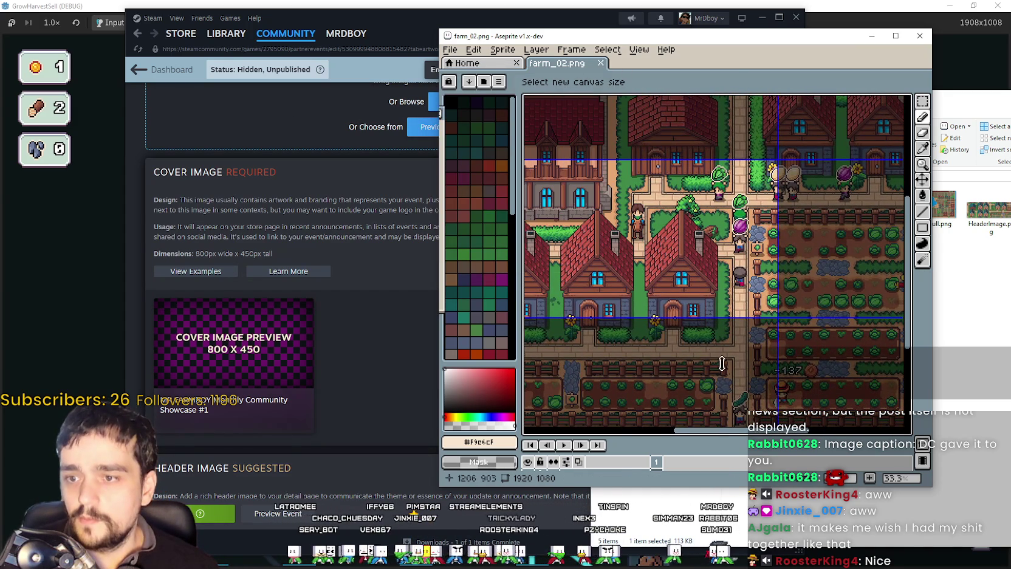
{"action": "scroll", "coordinate": [717, 355], "scroll_direction": "down", "scroll_amount": 1}
{"action": "scroll", "coordinate": [717, 355], "scroll_direction": "down", "scroll_amount": 1}
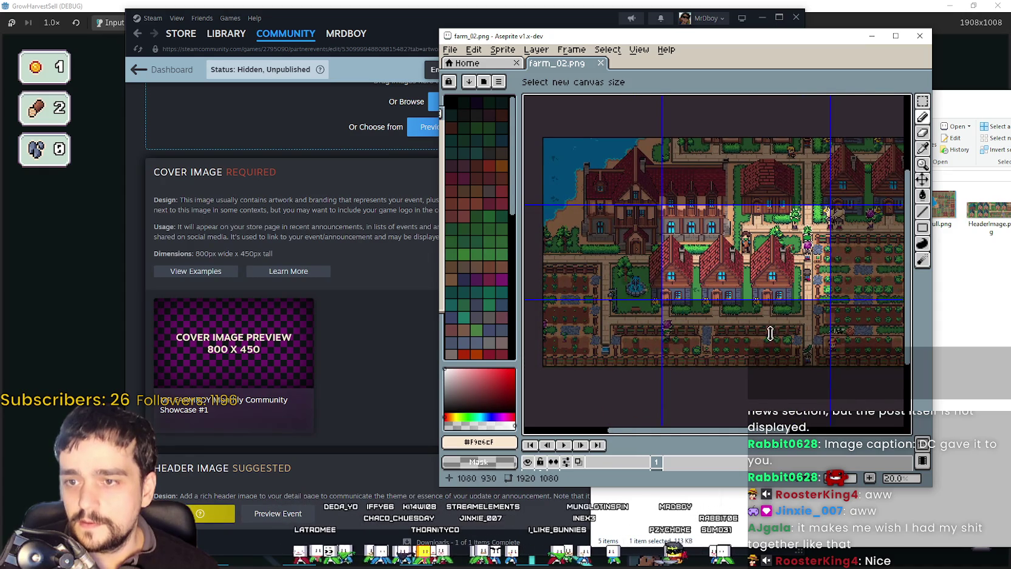
{"action": "scroll", "coordinate": [770, 334], "scroll_direction": "up", "scroll_amount": 1}
{"action": "mouse_move", "coordinate": [690, 242]}
{"action": "left_mouse_down"}
{"action": "mouse_move", "coordinate": [616, 307]}
{"action": "mouse_move", "coordinate": [611, 269]}
{"action": "left_mouse_up"}
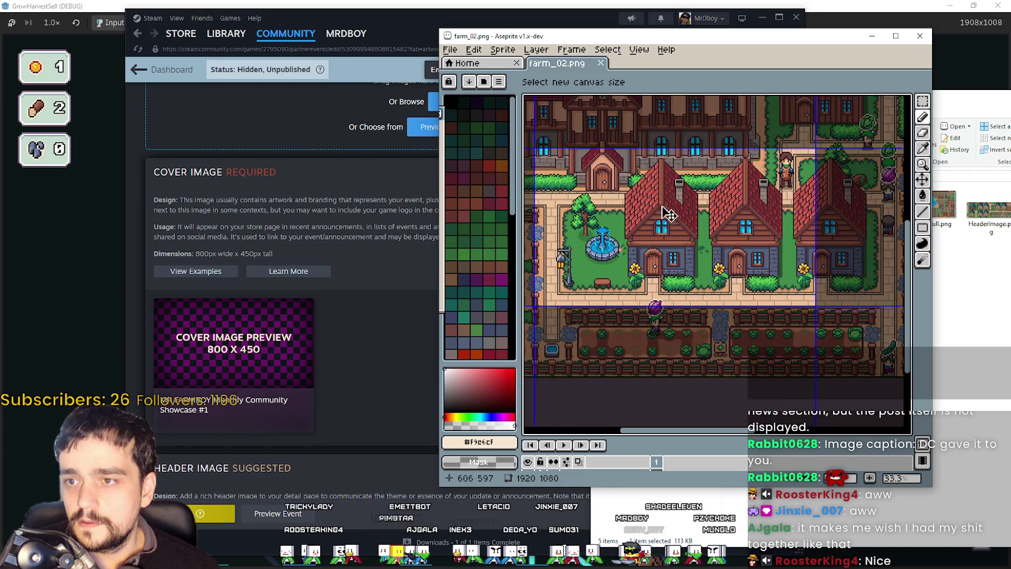
{"action": "scroll", "coordinate": [618, 241], "scroll_direction": "up", "scroll_amount": 1}
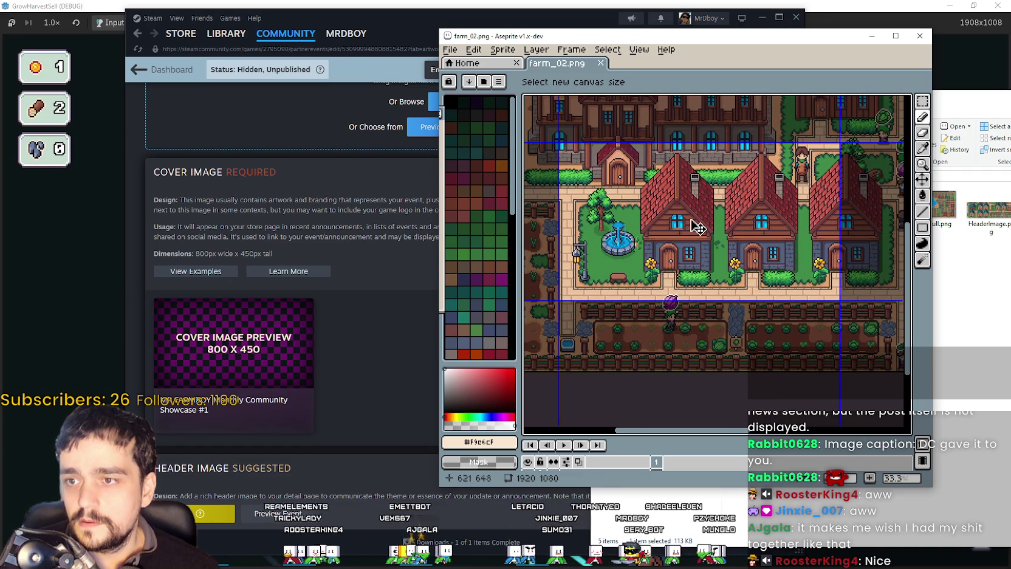
{"action": "left_click_drag", "start_coordinate": [693, 222], "coordinate": [665, 224]}
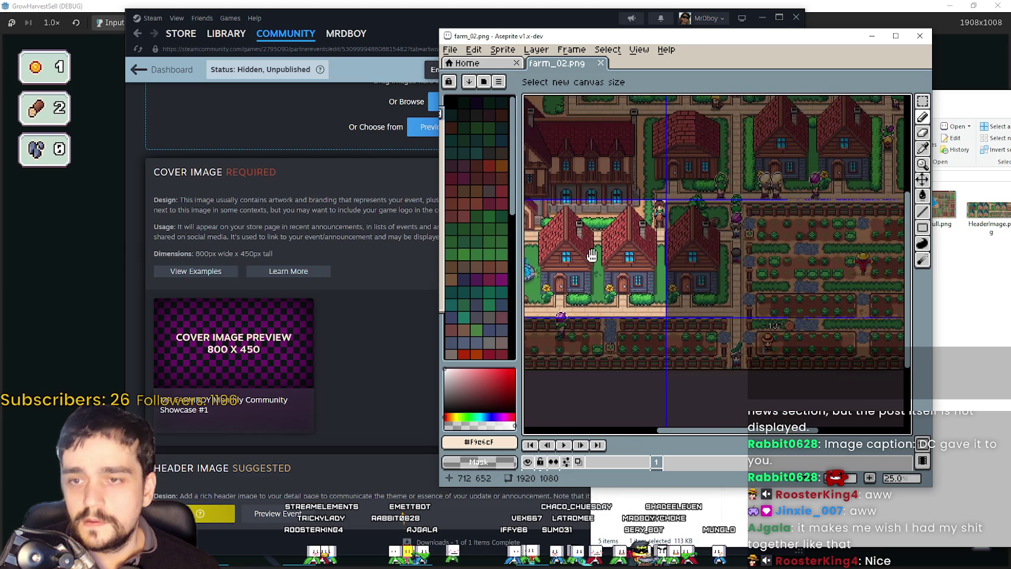
{"action": "scroll", "coordinate": [687, 249], "scroll_direction": "down", "scroll_amount": 1}
{"action": "mouse_move", "coordinate": [686, 249]}
{"action": "left_mouse_down"}
{"action": "mouse_move", "coordinate": [712, 246]}
{"action": "mouse_move", "coordinate": [711, 182]}
{"action": "left_mouse_up"}
{"action": "scroll", "coordinate": [668, 182], "scroll_direction": "up", "scroll_amount": 2}
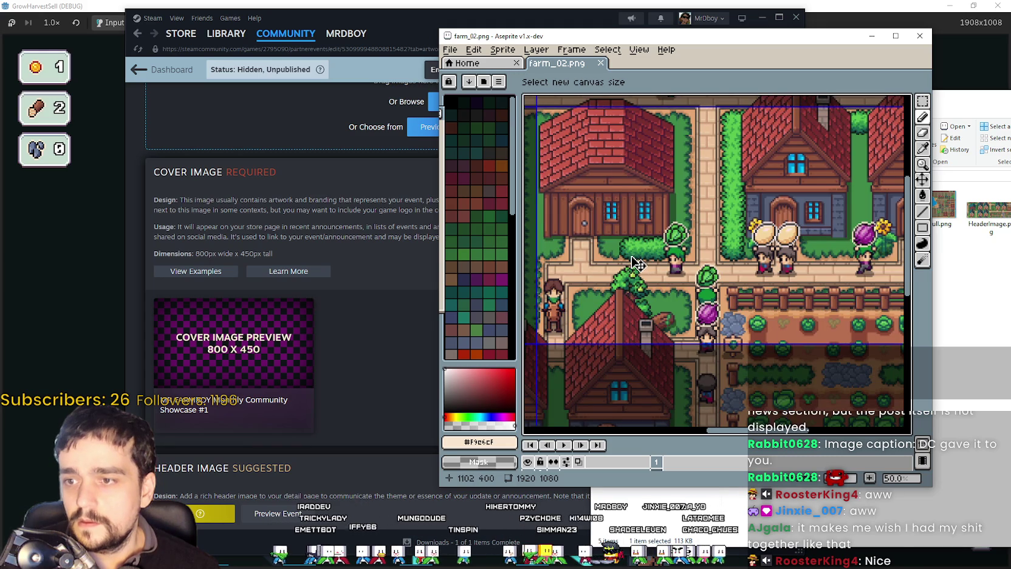
{"action": "scroll", "coordinate": [699, 255], "scroll_direction": "down", "scroll_amount": 1}
{"action": "left_click_drag", "start_coordinate": [732, 248], "coordinate": [718, 245]}
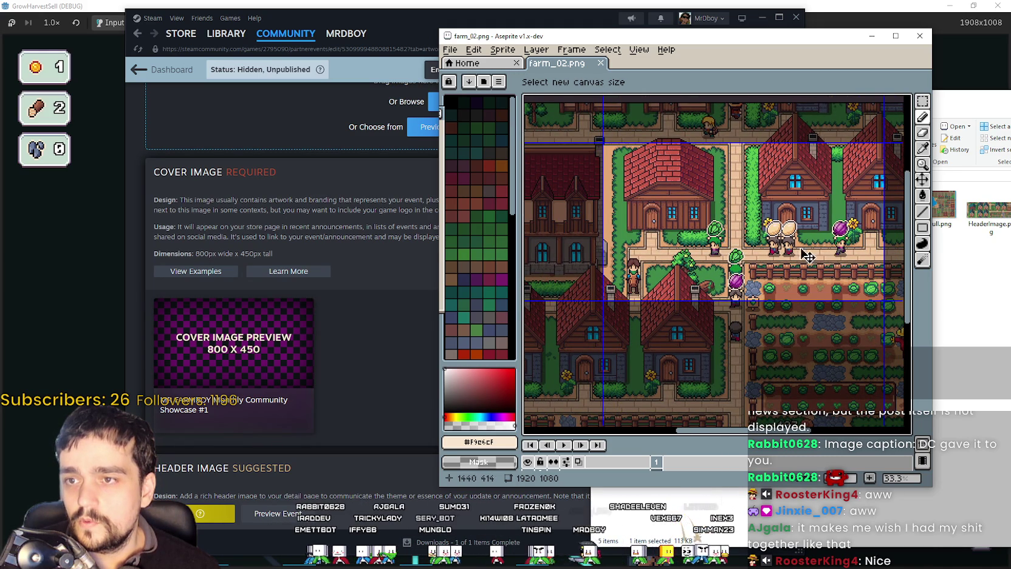
{"action": "scroll", "coordinate": [814, 257], "scroll_direction": "down", "scroll_amount": 1}
{"action": "scroll", "coordinate": [587, 389], "scroll_direction": "down", "scroll_amount": 1}
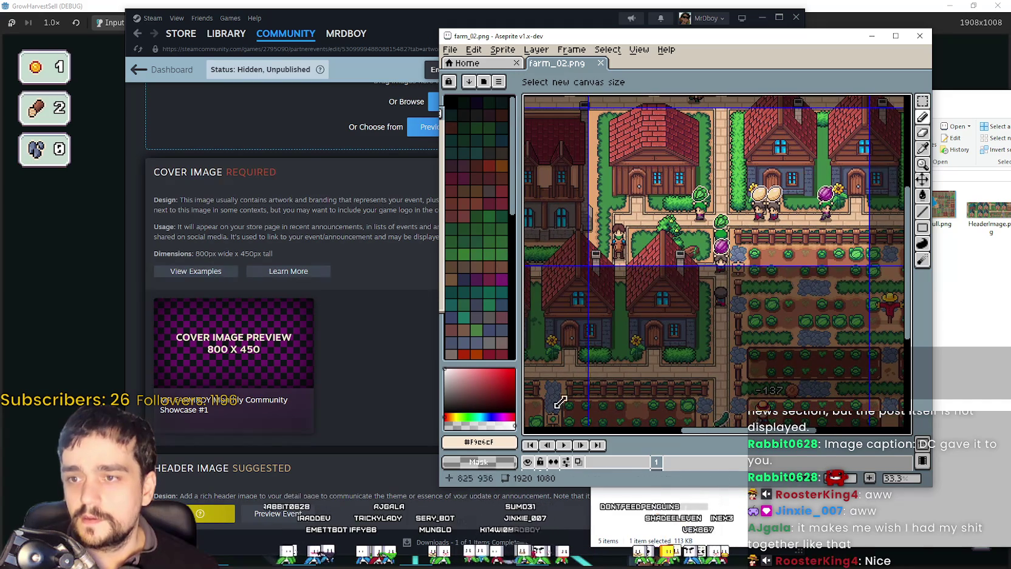
{"action": "key", "text": "Return"}
{"action": "scroll", "coordinate": [634, 184], "scroll_direction": "up", "scroll_amount": 1}
Step: Save the cropped map as CoverImage.png, close Aseprite, and select the new file
{"action": "left_click", "coordinate": [451, 49]}
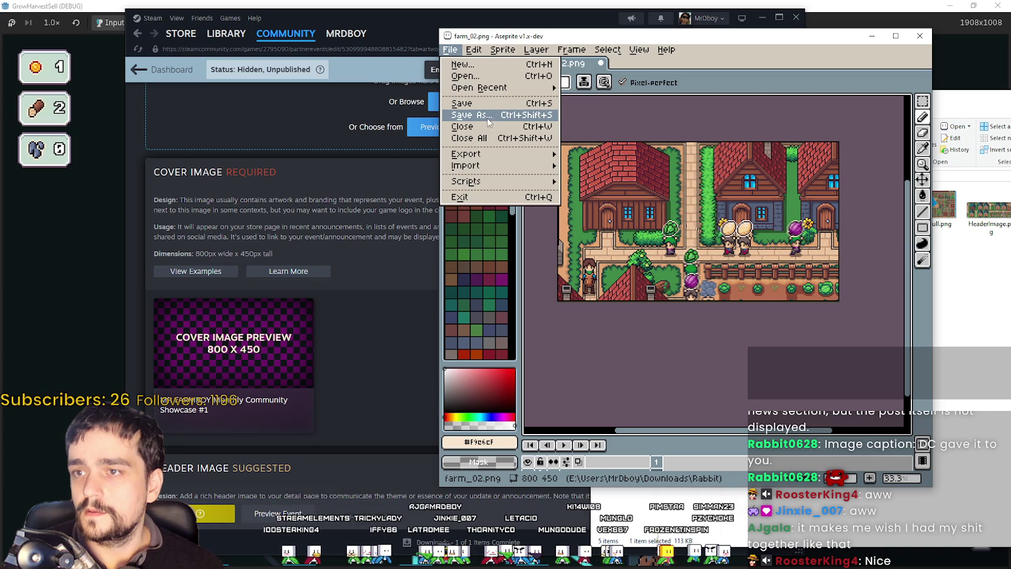
{"action": "left_click", "coordinate": [471, 115]}
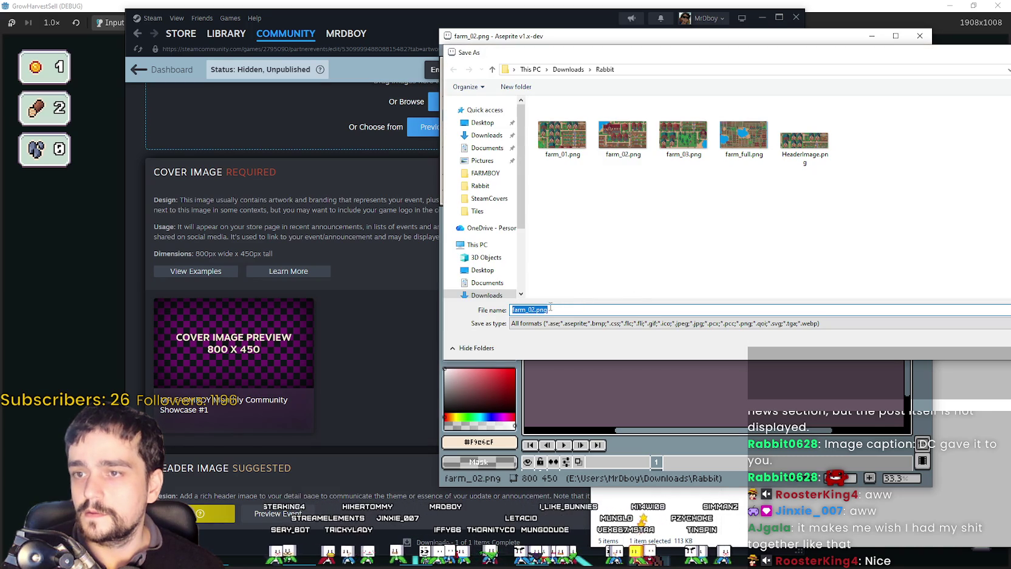
{"action": "type", "text": "CoverImage"}
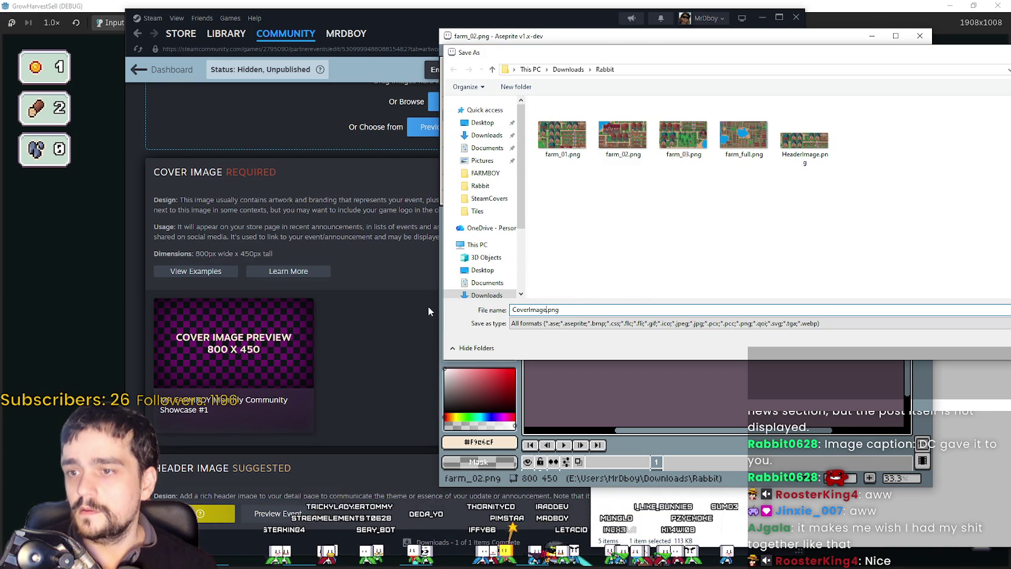
{"action": "key", "text": "Return"}
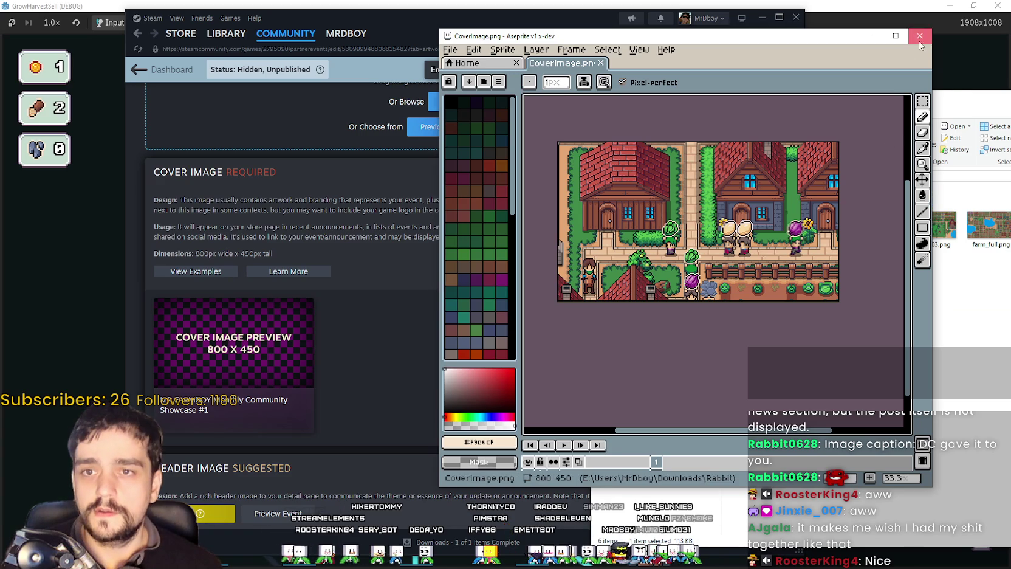
{"action": "left_click", "coordinate": [919, 38]}
{"action": "left_click", "coordinate": [757, 242]}
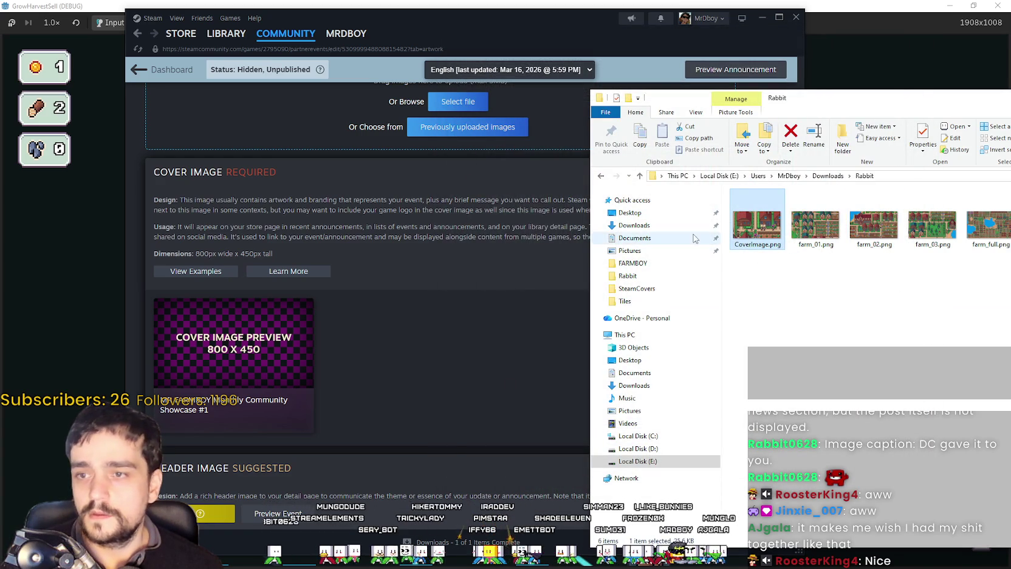
Step: Upload CoverImage.png as the event's English cover image, then return to the Rabbit folder
{"action": "scroll", "coordinate": [527, 281], "scroll_direction": "up", "scroll_amount": 2}
{"action": "left_click", "coordinate": [568, 223]}
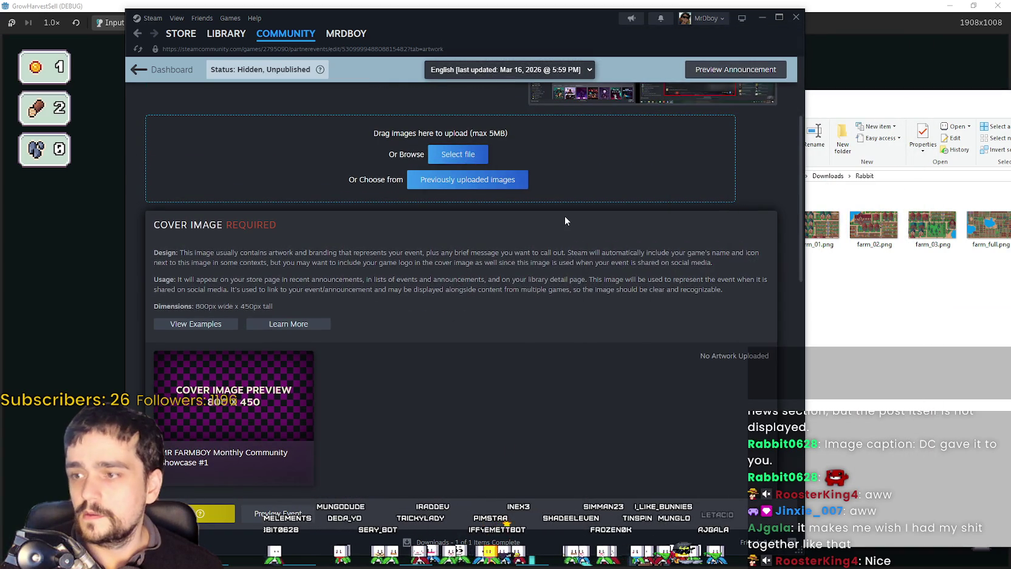
{"action": "double_click", "coordinate": [425, 186]}
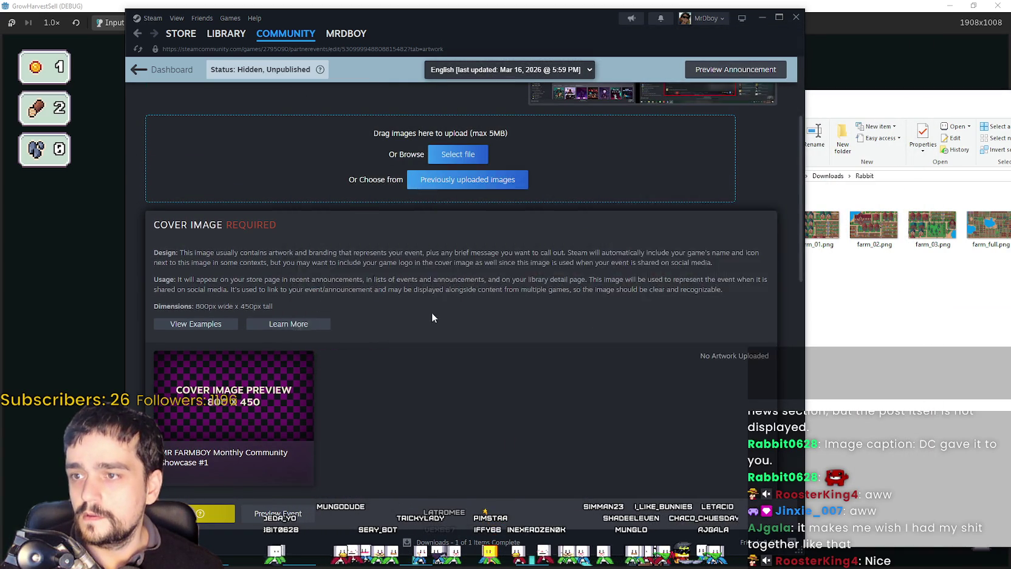
{"action": "left_click", "coordinate": [363, 372]}
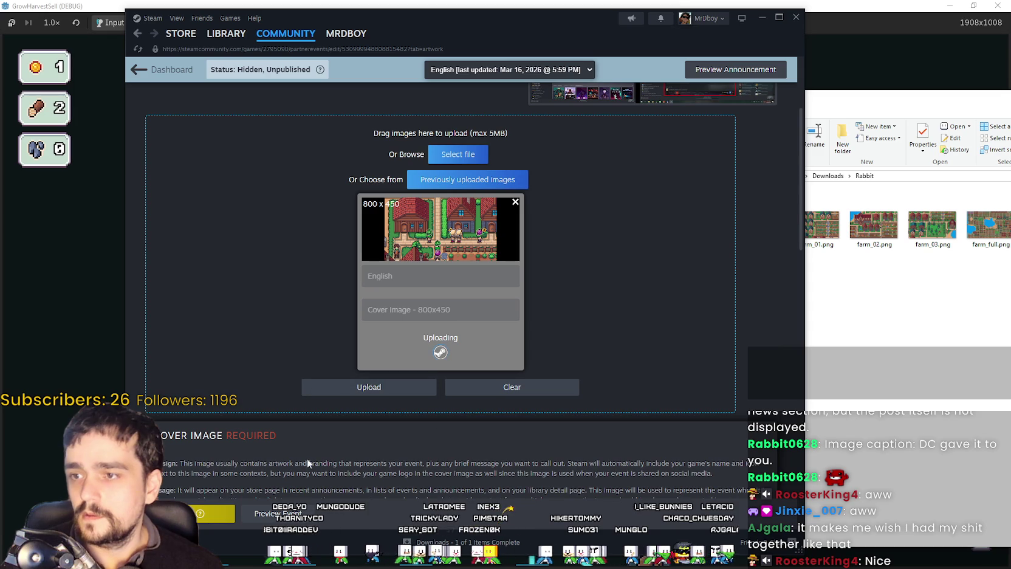
{"action": "scroll", "coordinate": [434, 421], "scroll_direction": "down", "scroll_amount": 5}
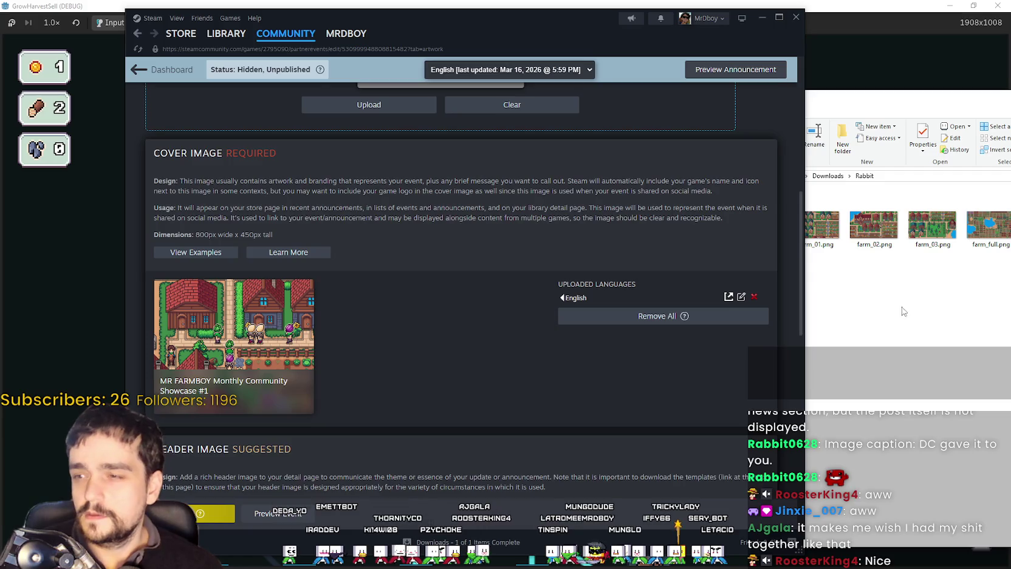
{"action": "scroll", "coordinate": [302, 272], "scroll_direction": "up", "scroll_amount": 6}
{"action": "scroll", "coordinate": [302, 272], "scroll_direction": "up", "scroll_amount": 2}
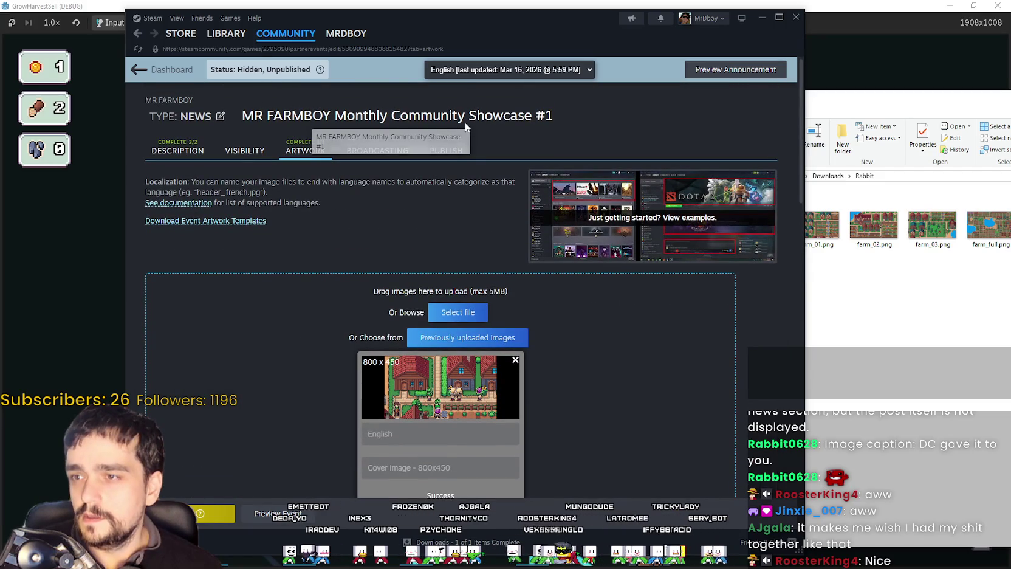
{"action": "scroll", "coordinate": [549, 442], "scroll_direction": "down", "scroll_amount": 3}
{"action": "scroll", "coordinate": [550, 442], "scroll_direction": "down", "scroll_amount": 3}
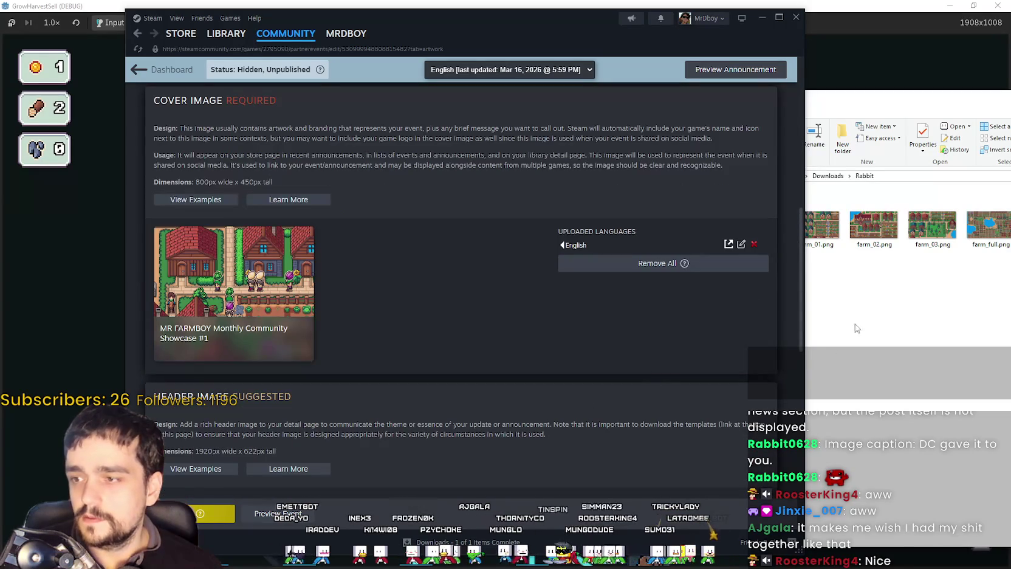
{"action": "key", "text": "alt+Tab"}
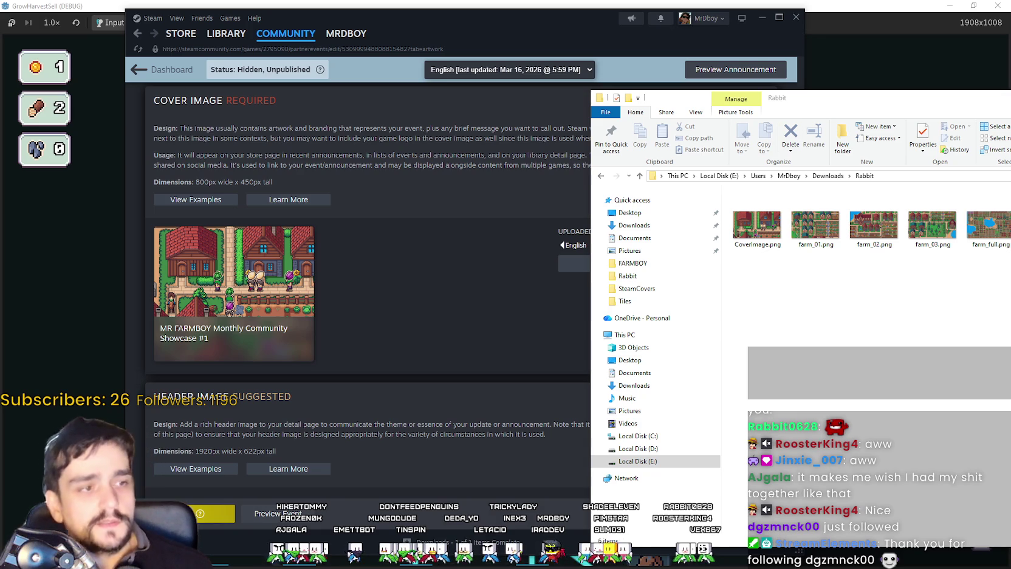
Step: Pan across the Letters sprite sheet, briefly checking the SteamCovers folder and Aseprite's File menu
{"action": "key", "text": "alt+Tab"}
{"action": "scroll", "coordinate": [667, 229], "scroll_direction": "right", "scroll_amount": 3}
{"action": "left_click_drag", "start_coordinate": [733, 435], "coordinate": [733, 349]}
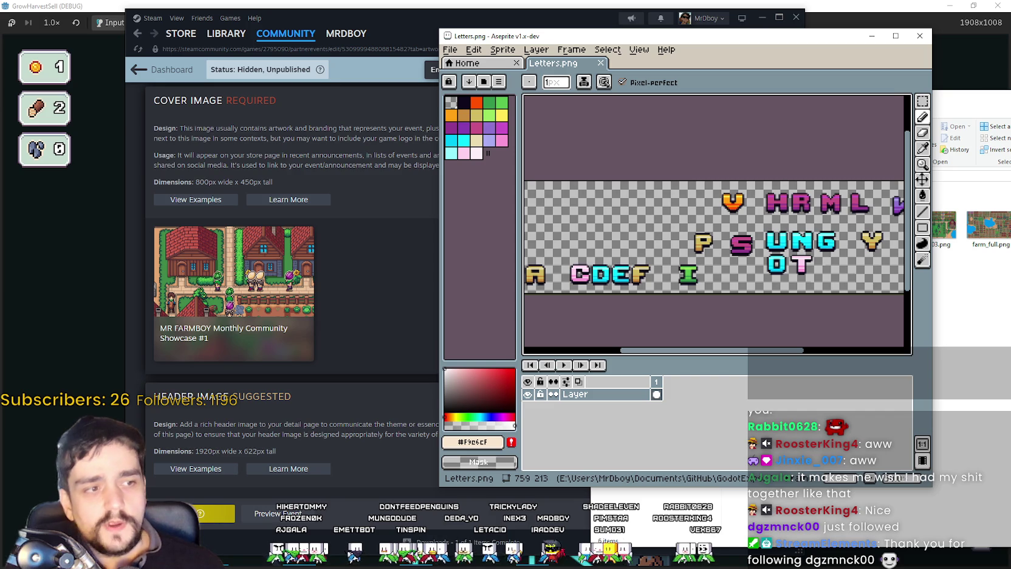
{"action": "key", "text": "alt+Tab"}
{"action": "scroll", "coordinate": [504, 316], "scroll_direction": "up", "scroll_amount": 5}
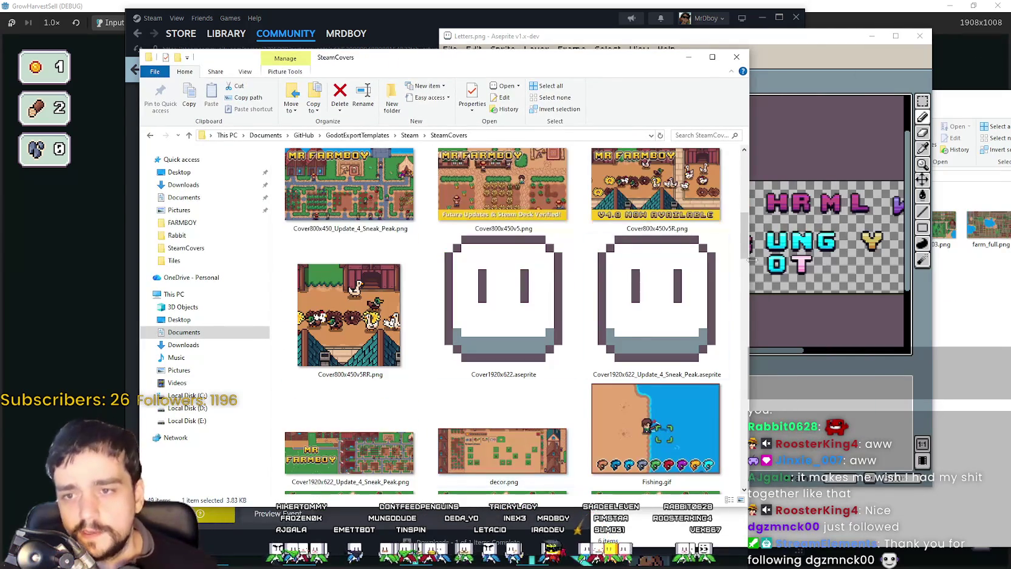
{"action": "scroll", "coordinate": [417, 328], "scroll_direction": "up", "scroll_amount": 3}
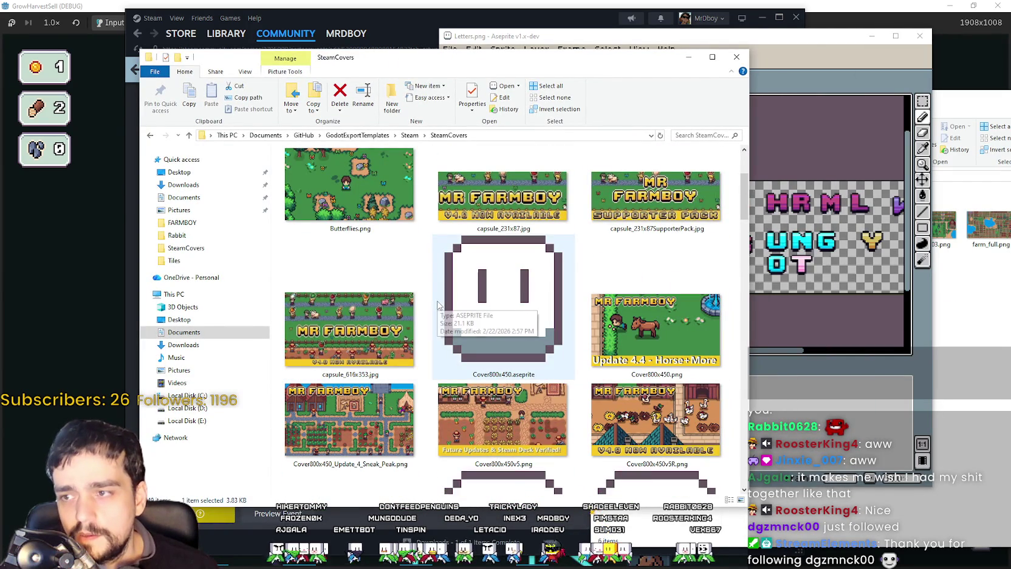
{"action": "left_click", "coordinate": [845, 57]}
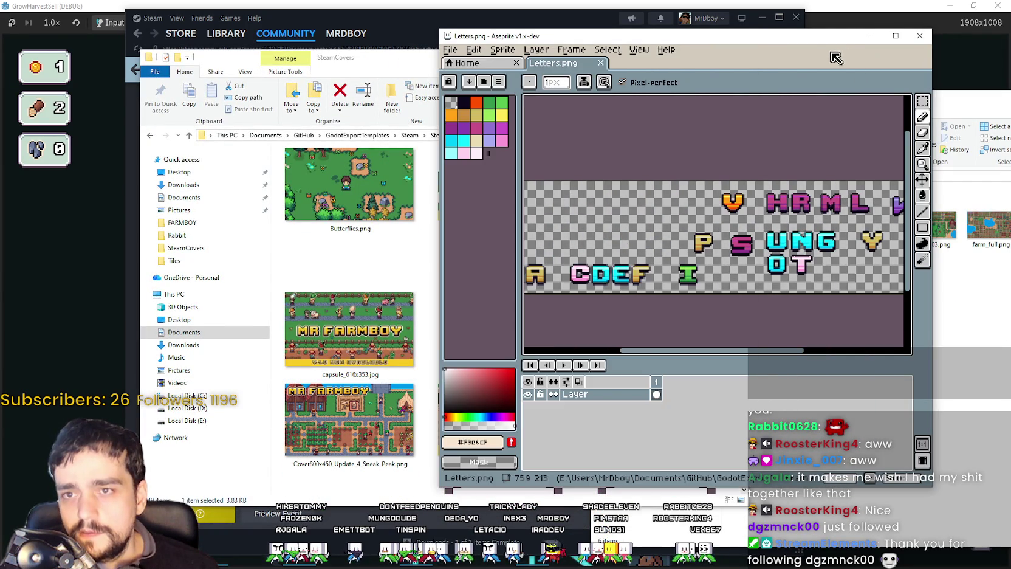
{"action": "left_click", "coordinate": [450, 50]}
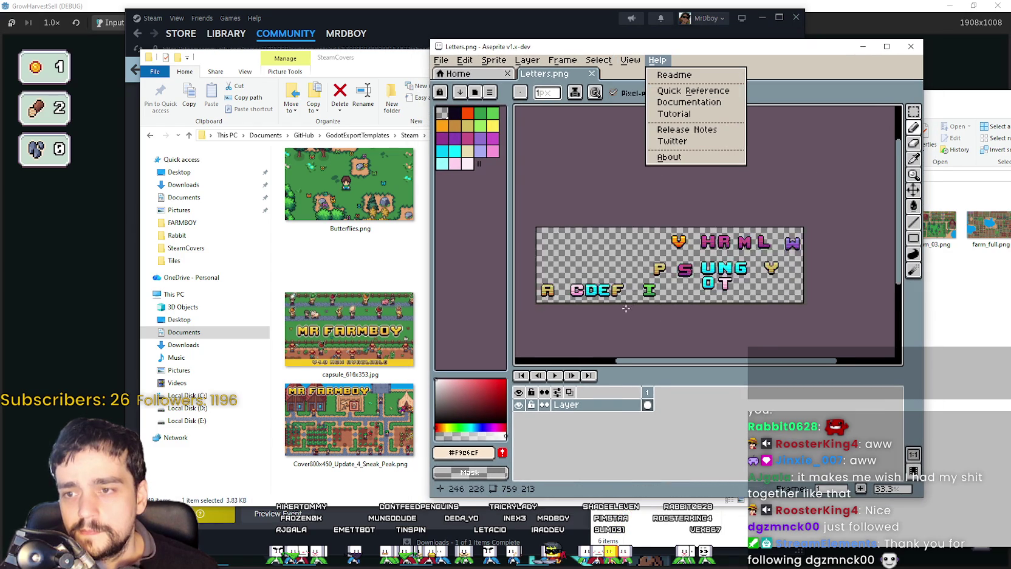
{"action": "scroll", "coordinate": [615, 306], "scroll_direction": "up", "scroll_amount": 1}
Step: Browse the SteamCovers folder, select SupportLogo.png, and return to the Letters sheet
{"action": "left_click", "coordinate": [354, 368]}
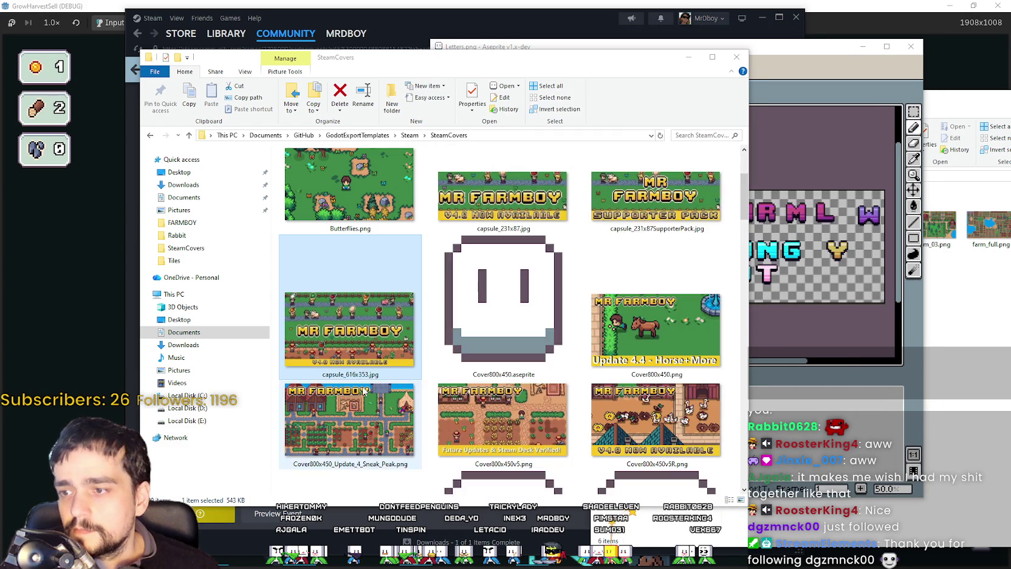
{"action": "scroll", "coordinate": [362, 392], "scroll_direction": "down", "scroll_amount": 2}
{"action": "scroll", "coordinate": [368, 383], "scroll_direction": "down", "scroll_amount": 2}
{"action": "scroll", "coordinate": [372, 372], "scroll_direction": "down", "scroll_amount": 2}
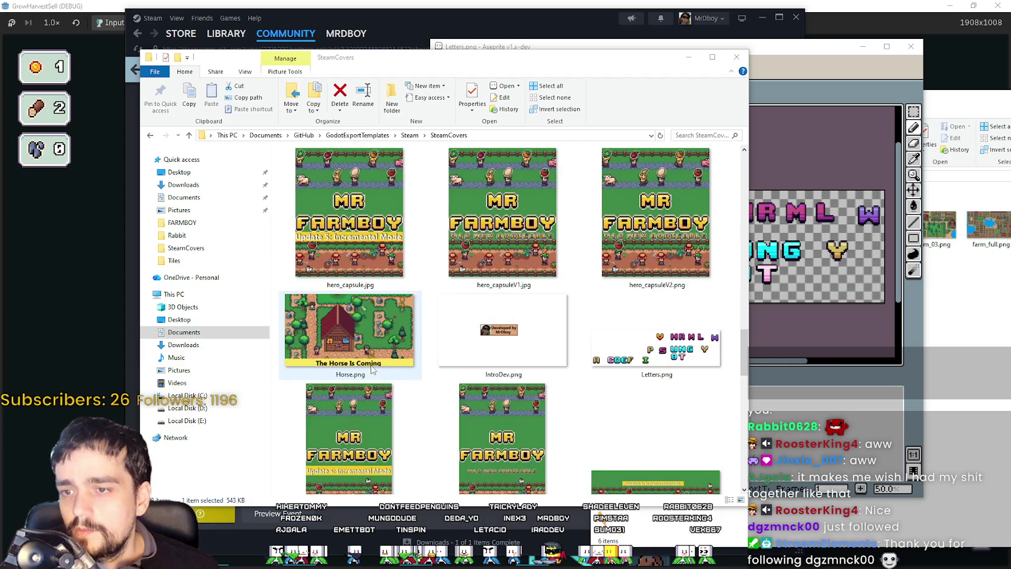
{"action": "scroll", "coordinate": [372, 369], "scroll_direction": "down", "scroll_amount": 2}
{"action": "scroll", "coordinate": [372, 370], "scroll_direction": "down", "scroll_amount": 3}
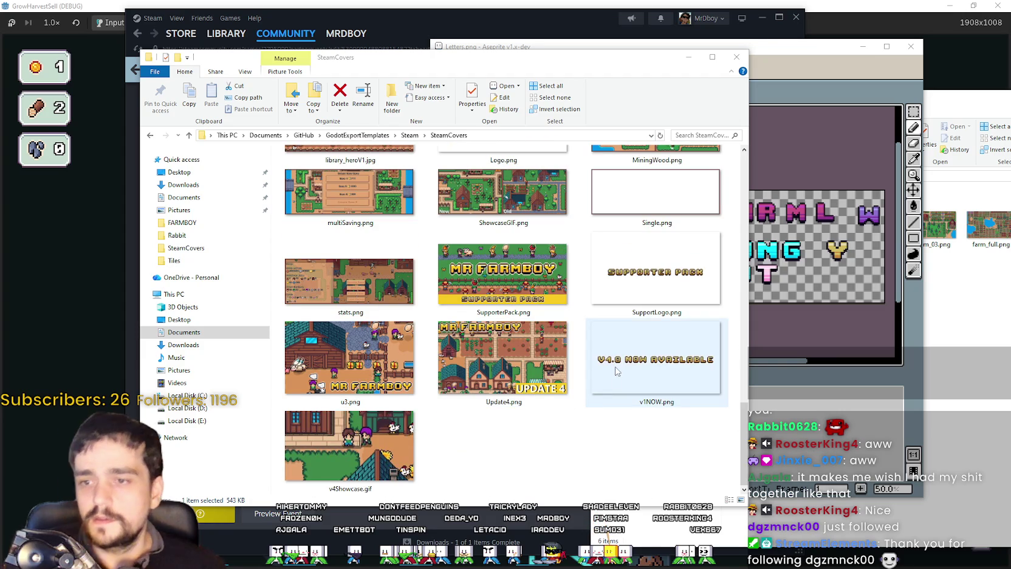
{"action": "left_click", "coordinate": [641, 295]}
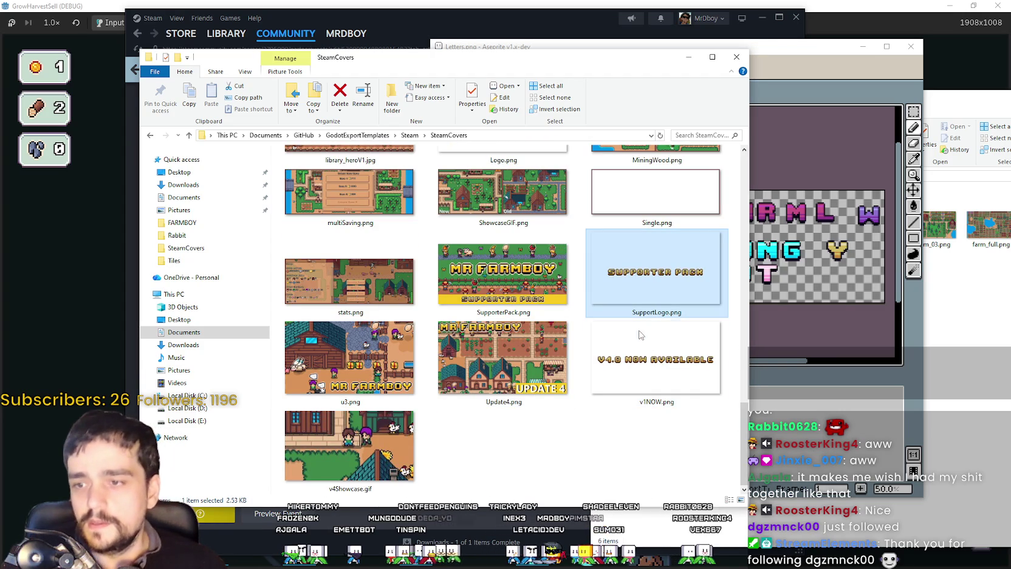
{"action": "key", "text": "alt+Tab"}
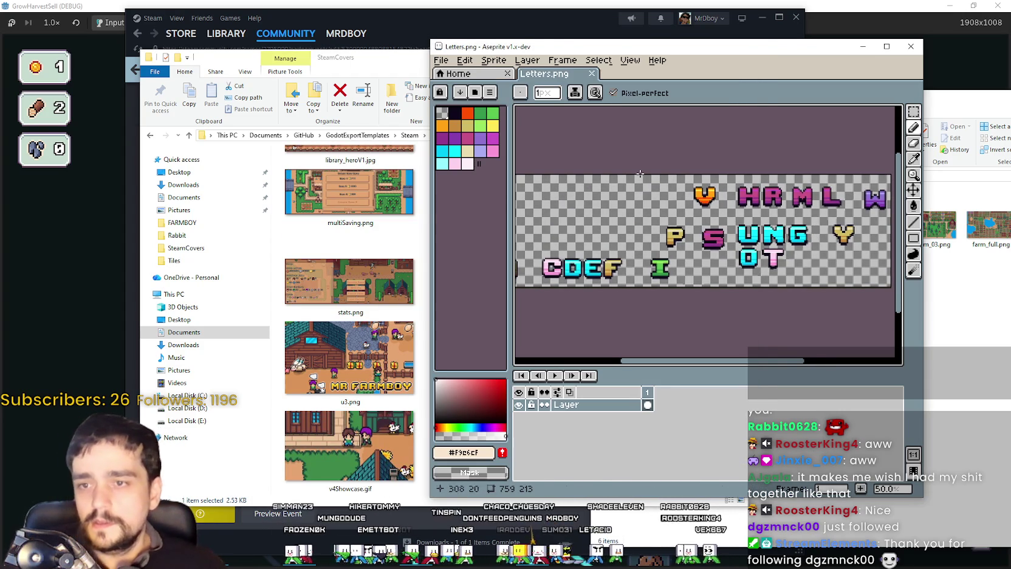
Step: Abandon a first new-sprite attempt and select the entire Letters sheet
{"action": "left_click", "coordinate": [441, 60]}
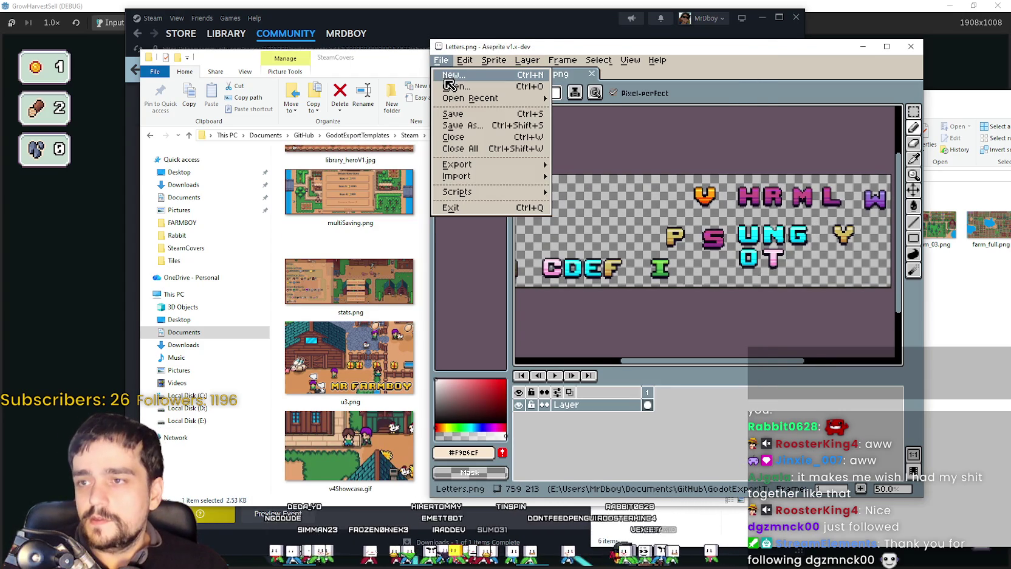
{"action": "left_click", "coordinate": [452, 74]}
{"action": "left_click", "coordinate": [714, 373]}
{"action": "scroll", "coordinate": [680, 269], "scroll_direction": "down", "scroll_amount": 1}
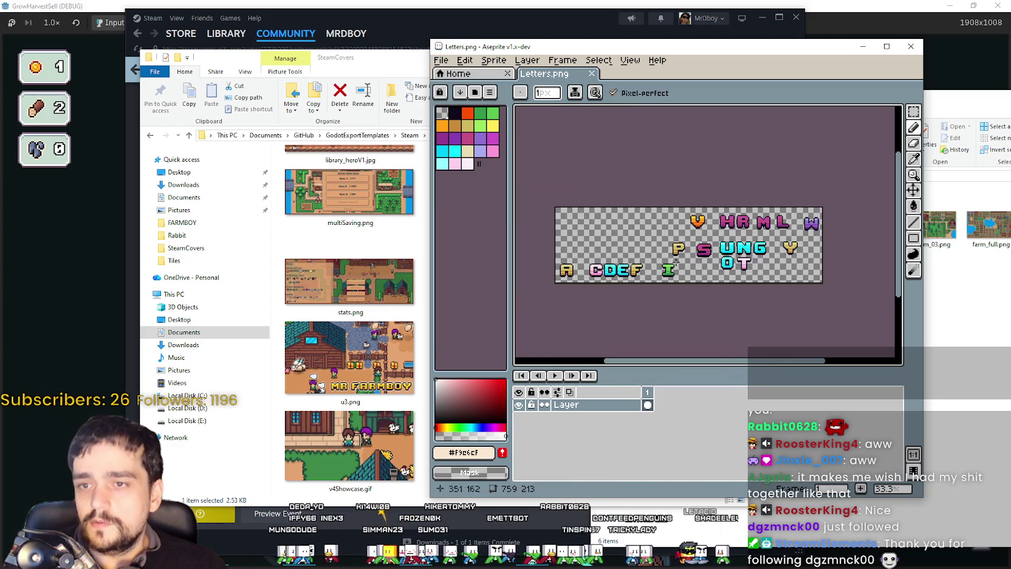
{"action": "left_click", "coordinate": [913, 111]}
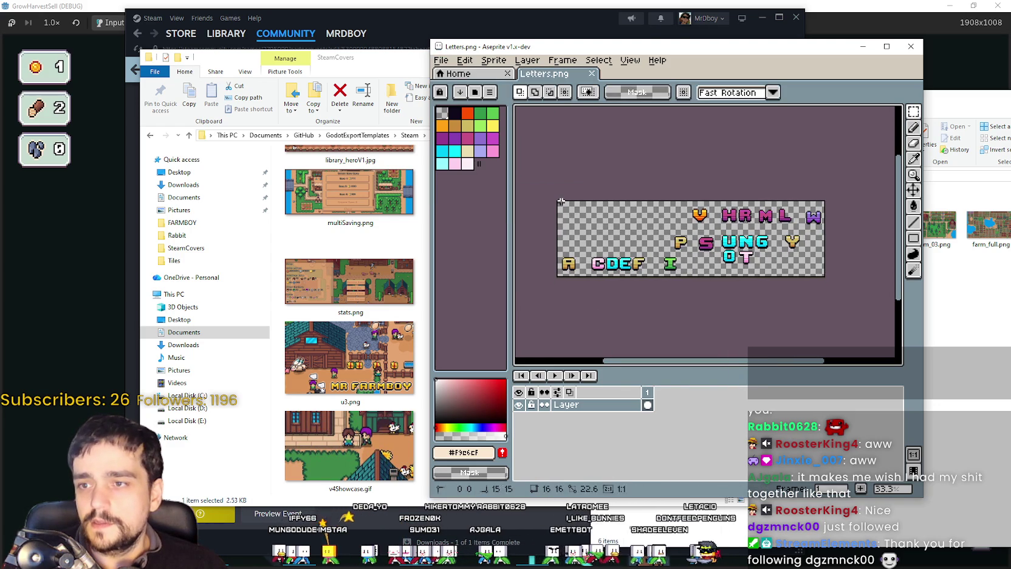
{"action": "key", "text": "ctrl+a"}
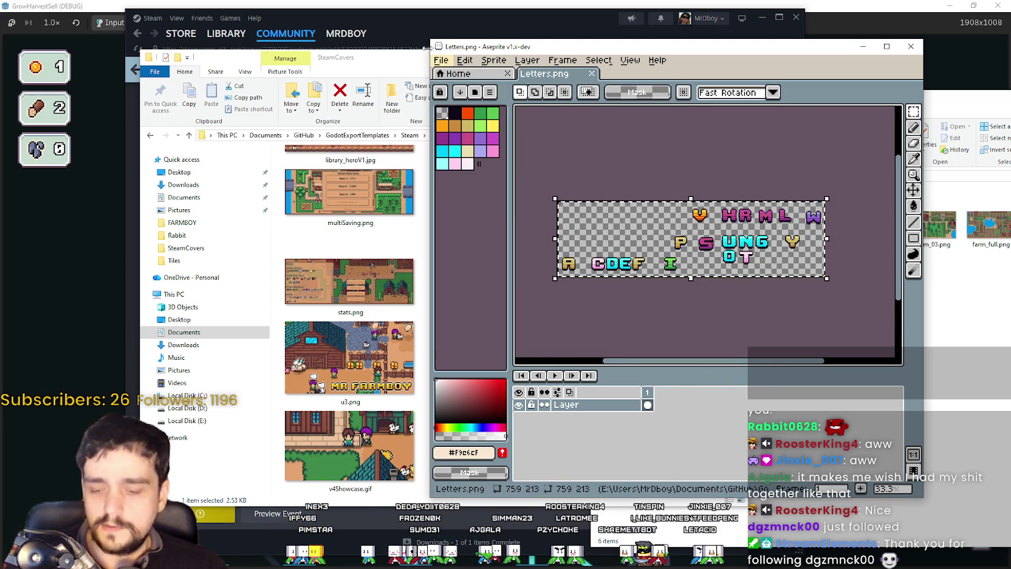
Step: Create a new 759×213 sprite and paste the copied letters sheet into it
{"action": "left_click", "coordinate": [441, 59]}
{"action": "left_click", "coordinate": [452, 71]}
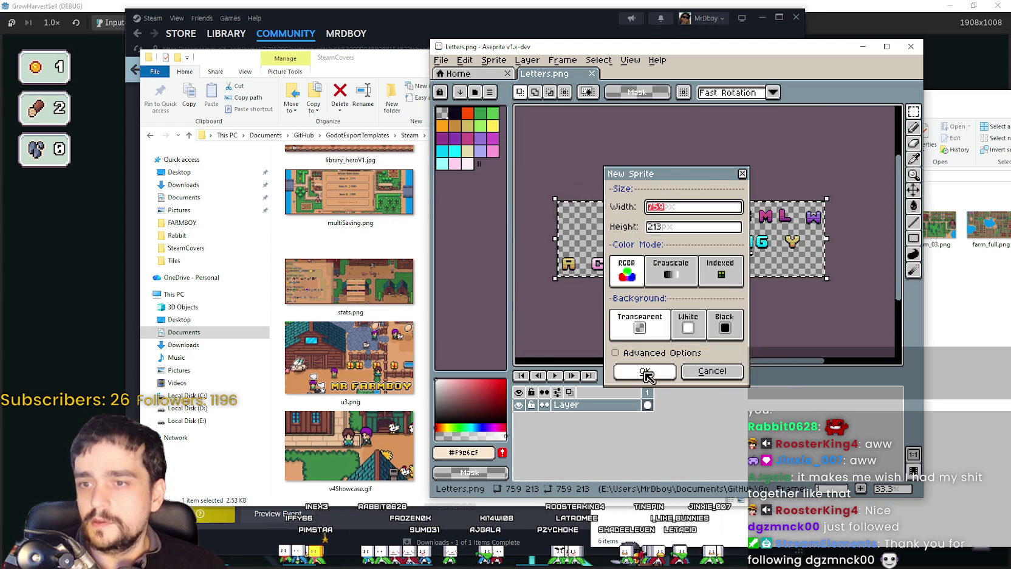
{"action": "left_click", "coordinate": [660, 370]}
{"action": "key", "text": "ctrl+v"}
{"action": "scroll", "coordinate": [615, 170], "scroll_direction": "down", "scroll_amount": 1}
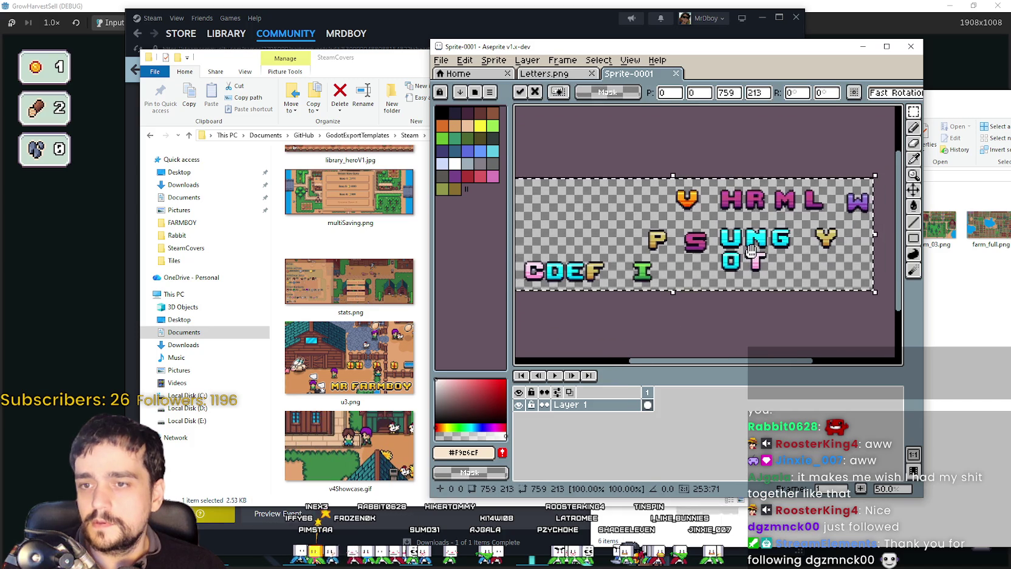
{"action": "key", "text": "Return"}
{"action": "scroll", "coordinate": [630, 304], "scroll_direction": "up", "scroll_amount": 1}
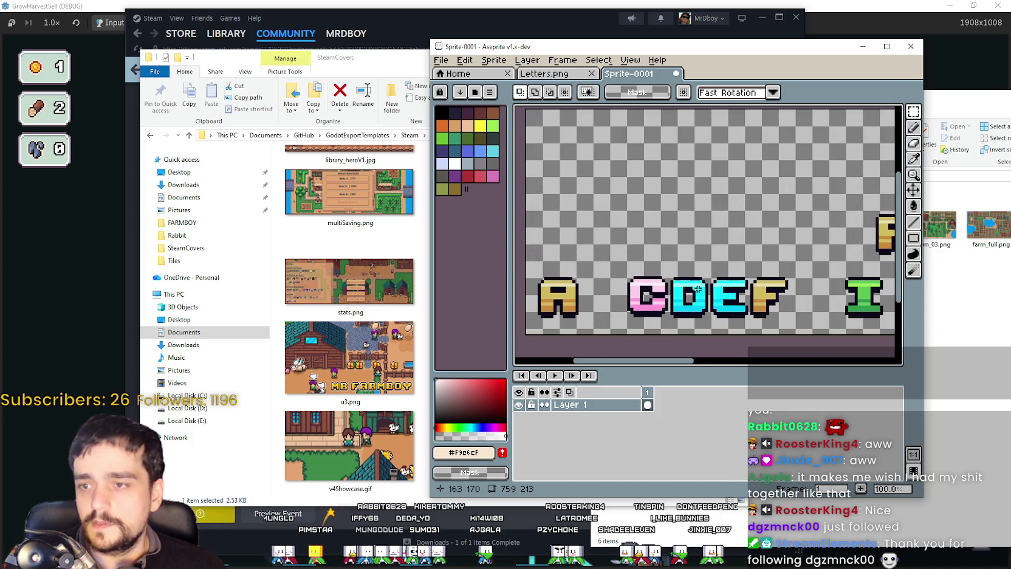
{"action": "scroll", "coordinate": [630, 304], "scroll_direction": "up", "scroll_amount": 2}
{"action": "scroll", "coordinate": [630, 304], "scroll_direction": "up", "scroll_amount": 1}
Step: Marquee-select the pink C and move it to the top-left corner
{"action": "mouse_move", "coordinate": [574, 201]}
{"action": "left_mouse_down"}
{"action": "mouse_move", "coordinate": [702, 343]}
{"action": "mouse_move", "coordinate": [659, 188]}
{"action": "left_mouse_up"}
{"action": "scroll", "coordinate": [701, 328], "scroll_direction": "down", "scroll_amount": 2}
{"action": "scroll", "coordinate": [659, 188], "scroll_direction": "up", "scroll_amount": 2}
{"action": "scroll", "coordinate": [659, 189], "scroll_direction": "down", "scroll_amount": 2}
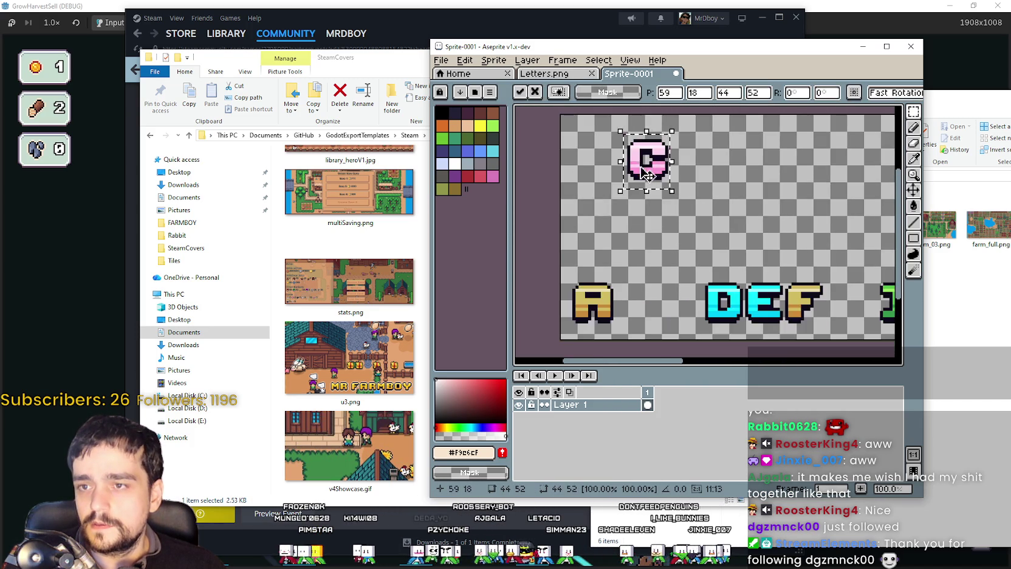
{"action": "scroll", "coordinate": [662, 272], "scroll_direction": "up", "scroll_amount": 1}
{"action": "mouse_move", "coordinate": [662, 271]}
{"action": "left_mouse_down"}
{"action": "mouse_move", "coordinate": [639, 241]}
{"action": "mouse_move", "coordinate": [603, 237]}
{"action": "left_mouse_up"}
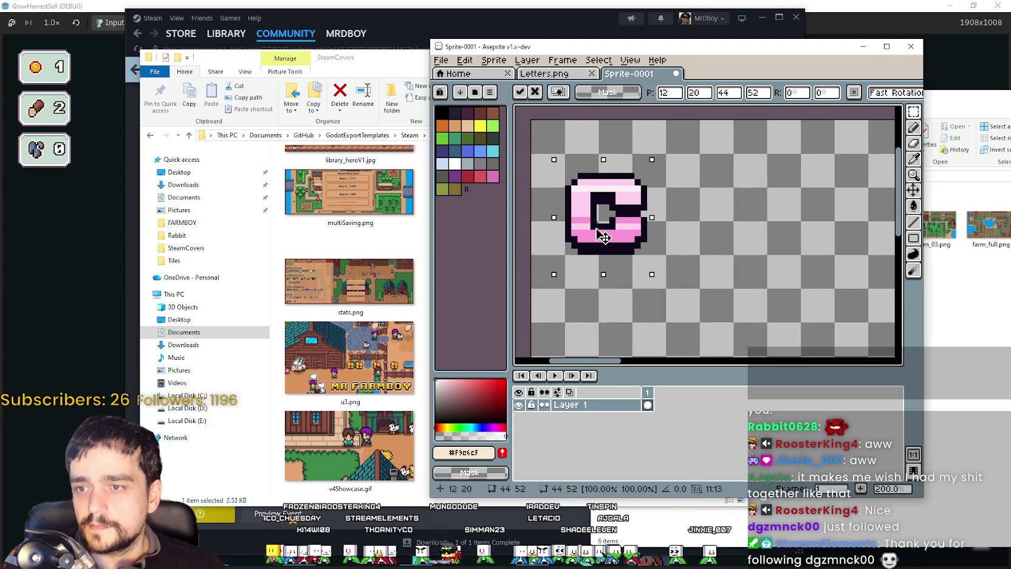
{"action": "key", "text": "Return"}
Step: Compare the original Letters sheet with the new Sprite-0001
{"action": "left_click", "coordinate": [546, 74]}
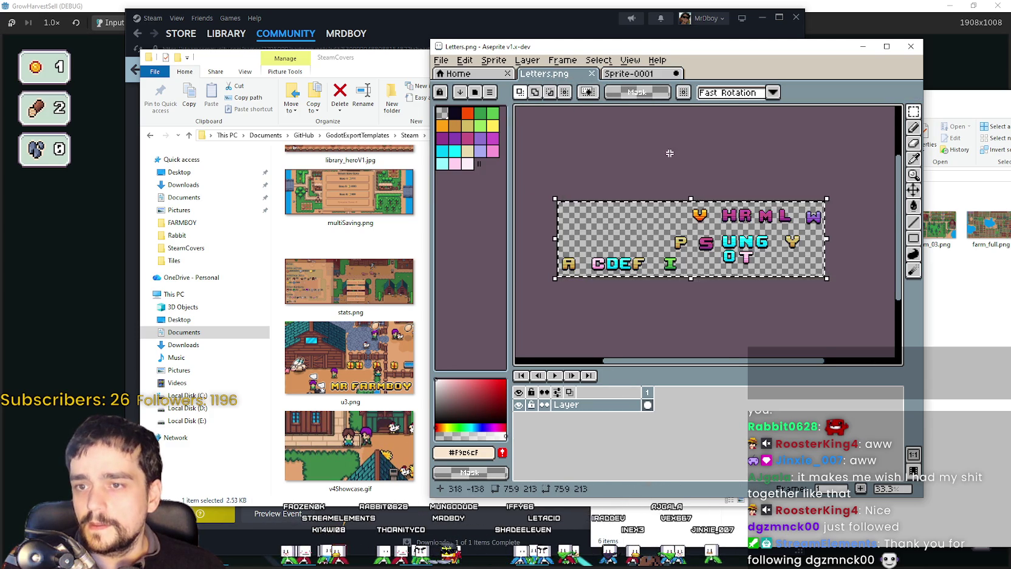
{"action": "scroll", "coordinate": [678, 141], "scroll_direction": "up", "scroll_amount": 1}
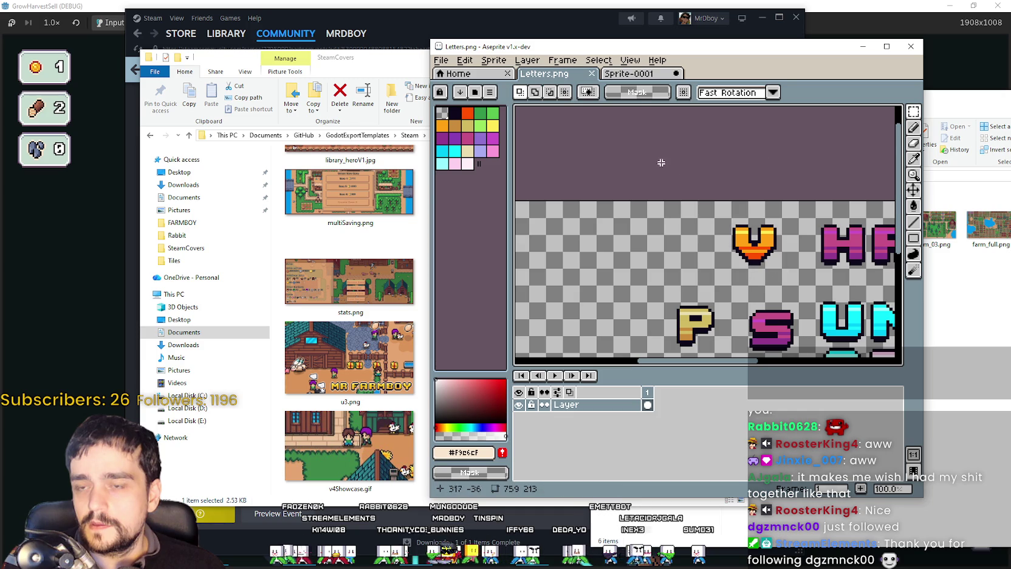
{"action": "left_click", "coordinate": [645, 75]}
{"action": "scroll", "coordinate": [651, 233], "scroll_direction": "down", "scroll_amount": 2}
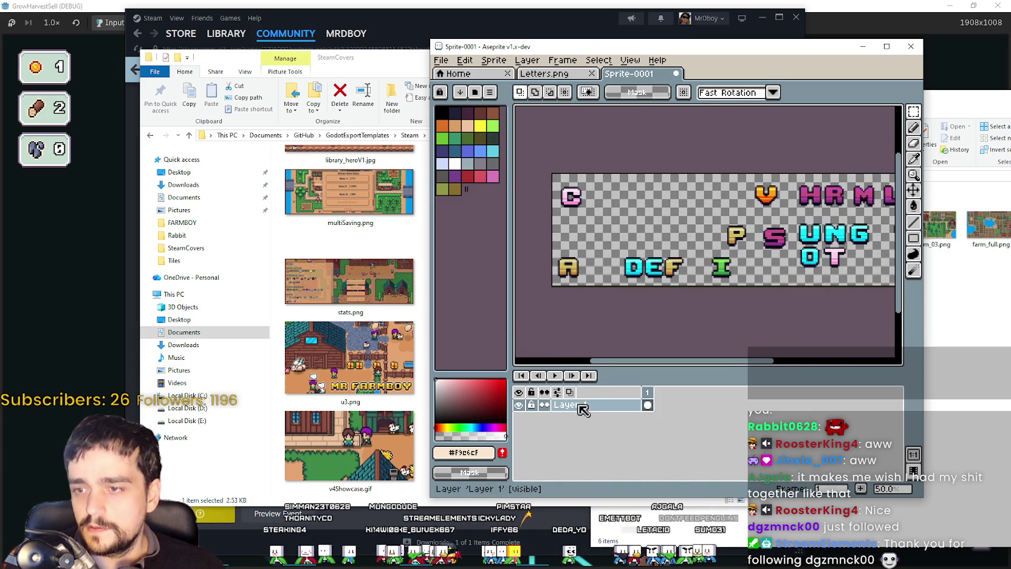
{"action": "left_click", "coordinate": [527, 60]}
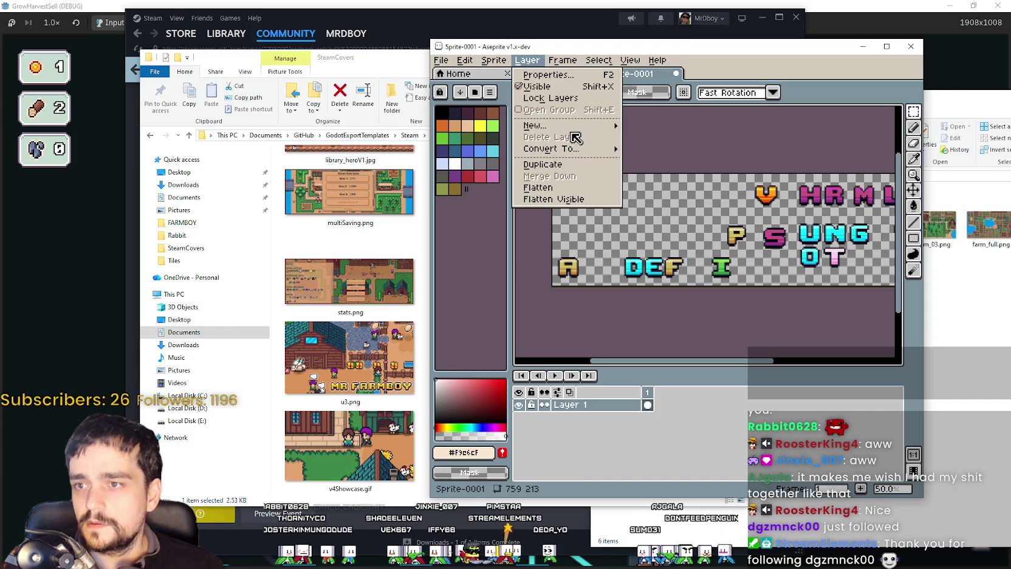
Step: Add a new Layer 2 to the sprite
{"action": "mouse_move", "coordinate": [534, 126]}
{"action": "left_click", "coordinate": [647, 125]}
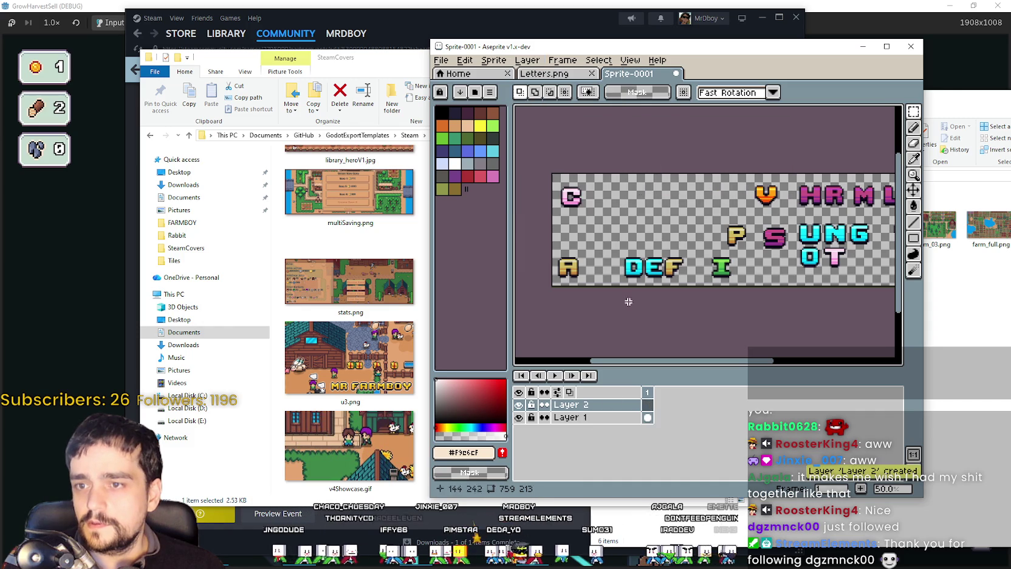
{"action": "double_click", "coordinate": [595, 405]}
{"action": "left_click", "coordinate": [914, 300]}
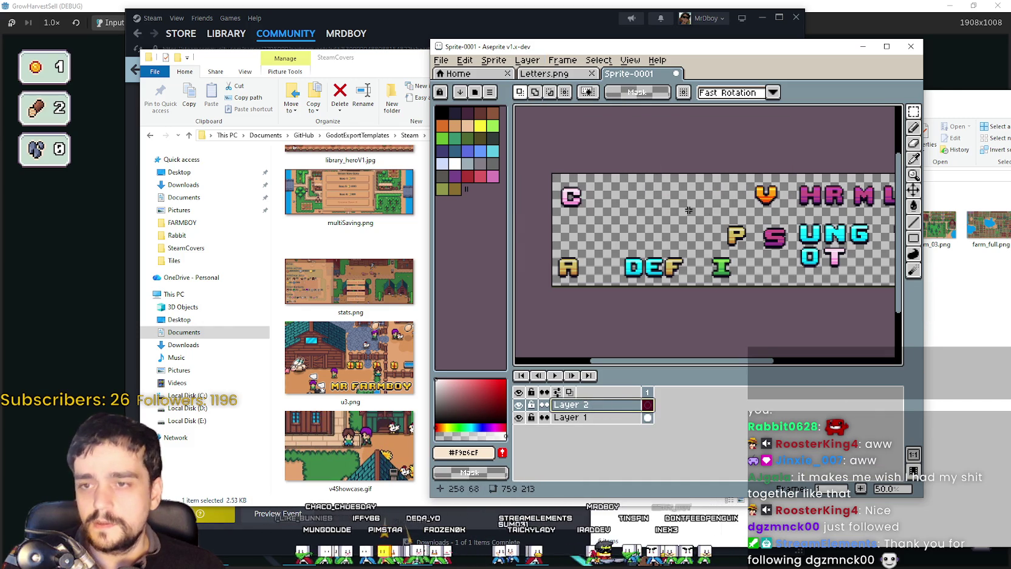
Step: Copy the words 'Community Showcase' from the Steam event title
{"action": "key", "text": "t"}
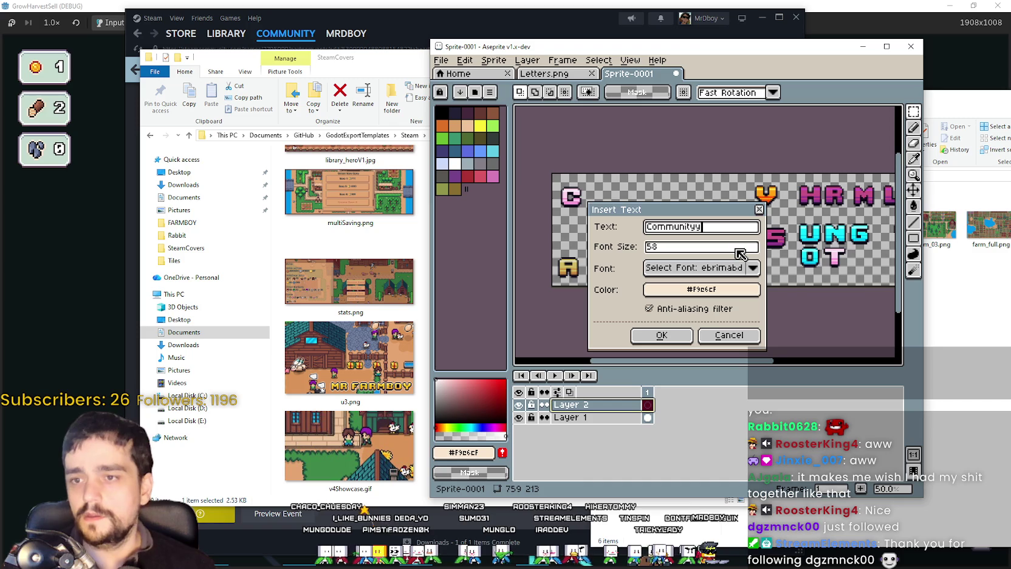
{"action": "left_click", "coordinate": [402, 19]}
{"action": "scroll", "coordinate": [366, 274], "scroll_direction": "up", "scroll_amount": 5}
{"action": "scroll", "coordinate": [365, 274], "scroll_direction": "up", "scroll_amount": 5}
{"action": "scroll", "coordinate": [374, 272], "scroll_direction": "up", "scroll_amount": 5}
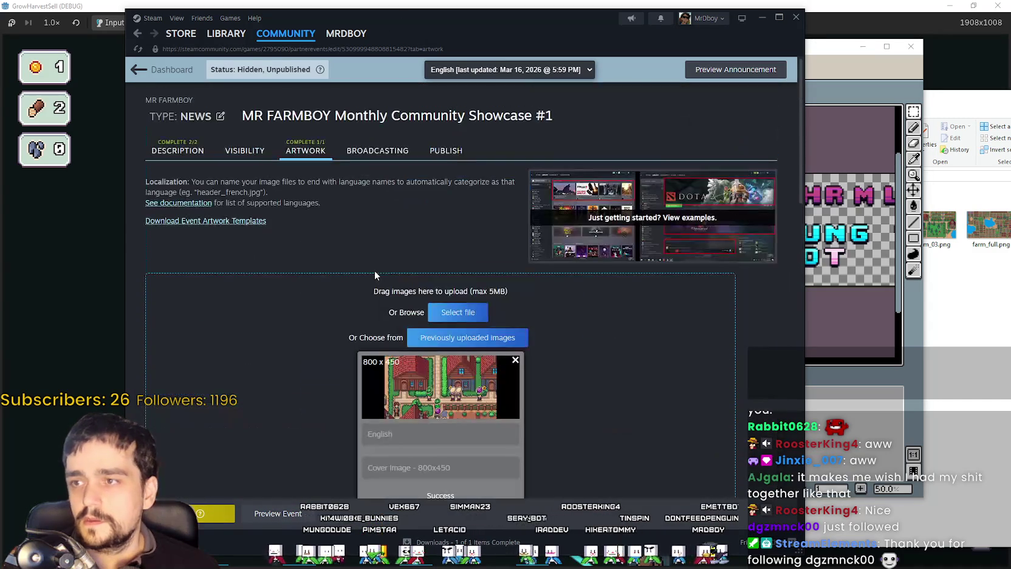
{"action": "left_click_drag", "start_coordinate": [390, 116], "coordinate": [530, 115]}
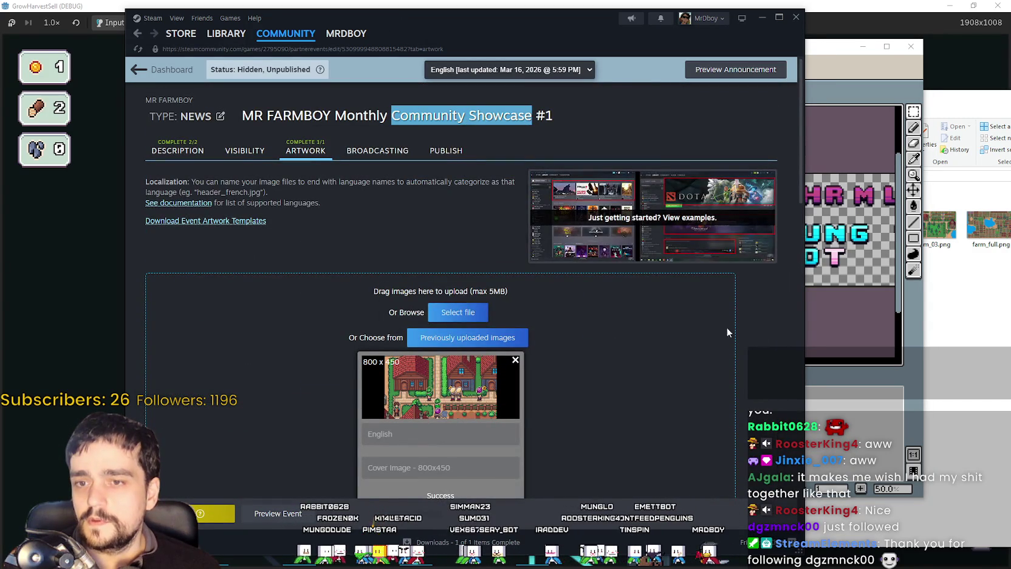
{"action": "key", "text": "alt+Tab"}
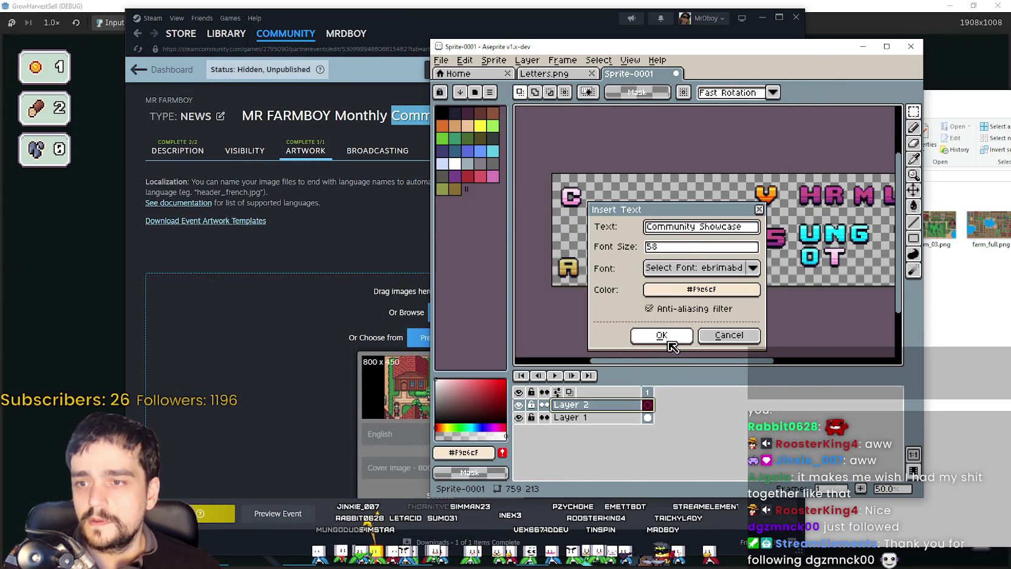
Step: Place 'Community Showcase' anti-aliased, size 58 in #f9e6cf, across the canvas top
{"action": "left_click", "coordinate": [661, 335]}
{"action": "key", "text": "Escape"}
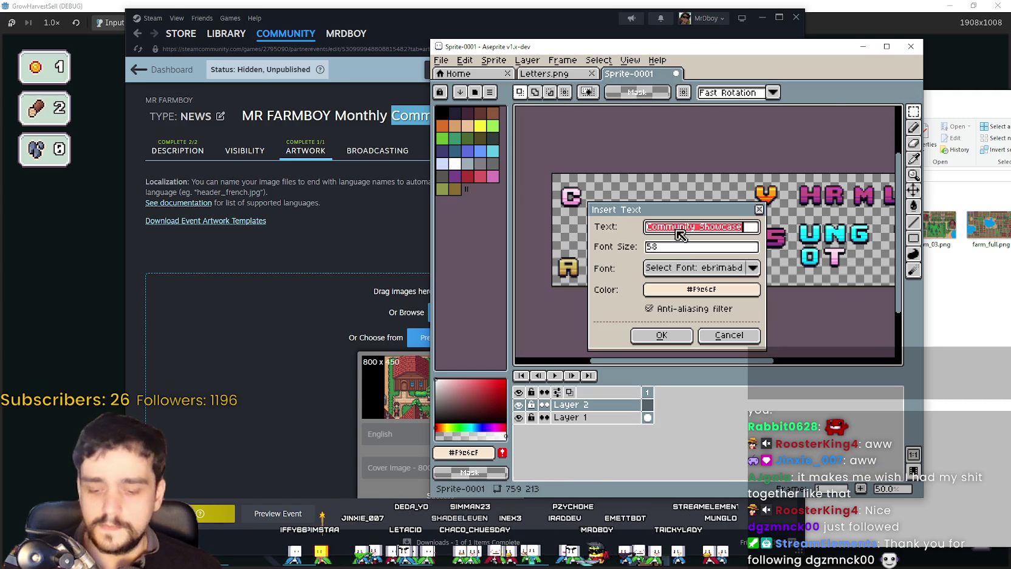
{"action": "left_click", "coordinate": [687, 290]}
{"action": "left_click", "coordinate": [667, 311]}
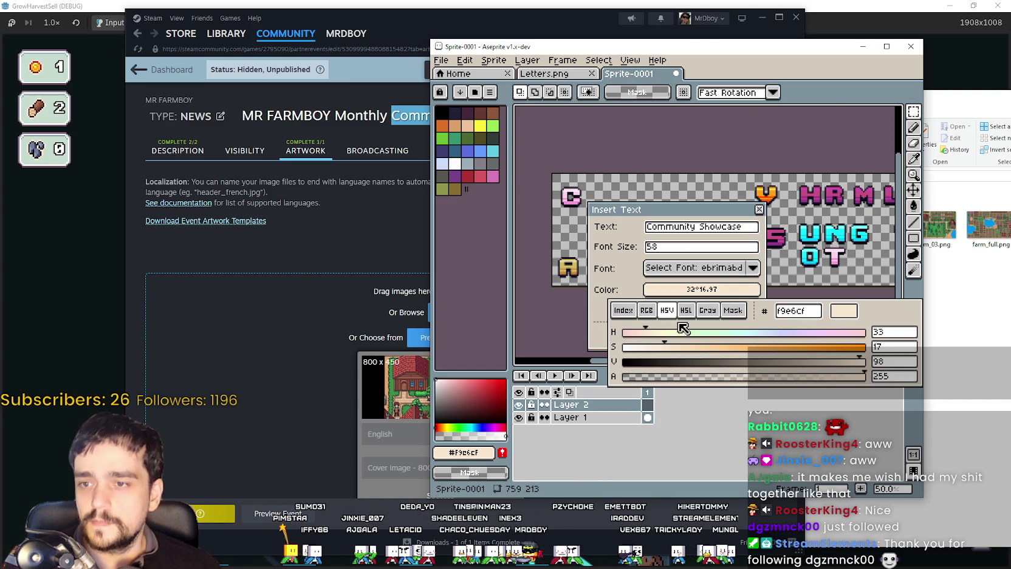
{"action": "left_click", "coordinate": [593, 371]}
{"action": "left_click", "coordinate": [639, 307]}
{"action": "left_click", "coordinate": [658, 335]}
{"action": "left_click_drag", "start_coordinate": [714, 232], "coordinate": [688, 229]}
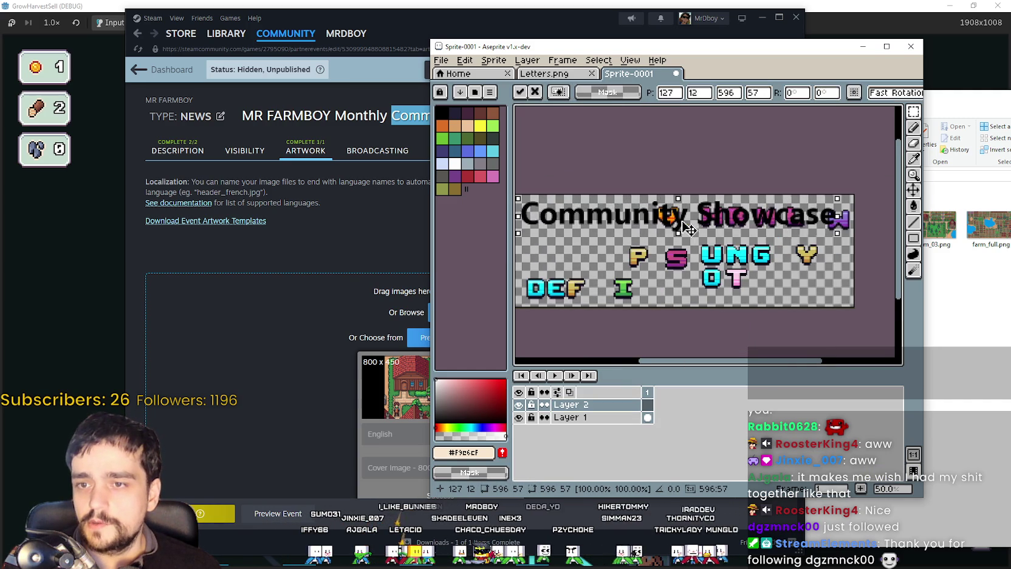
{"action": "left_click_drag", "start_coordinate": [606, 276], "coordinate": [660, 257]}
{"action": "key", "text": "Return"}
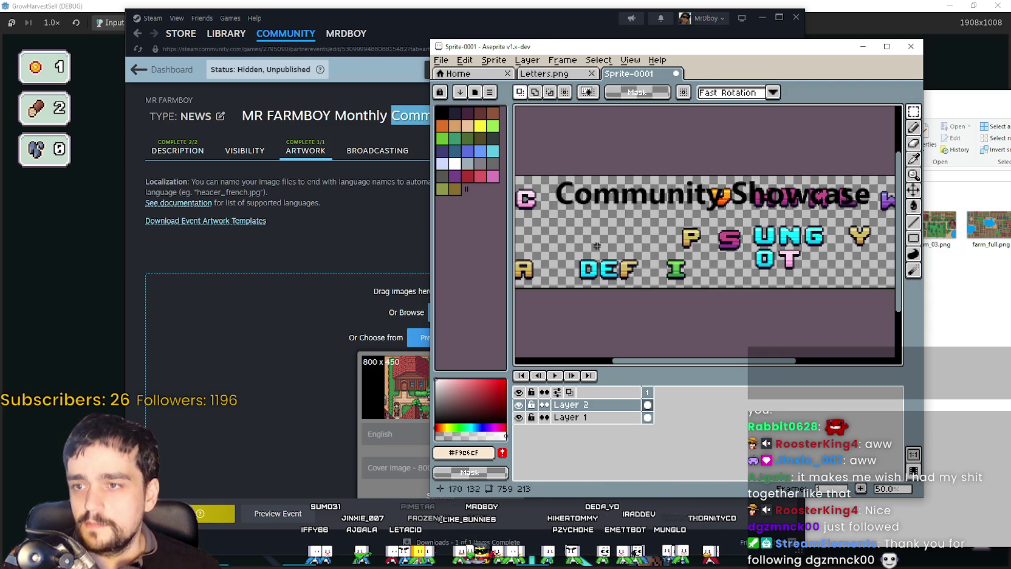
Step: On the letters layer, move the pink C below the Community Showcase title
{"action": "scroll", "coordinate": [613, 243], "scroll_direction": "up", "scroll_amount": 1}
{"action": "left_click_drag", "start_coordinate": [537, 280], "coordinate": [617, 283]}
{"action": "left_click", "coordinate": [580, 418]}
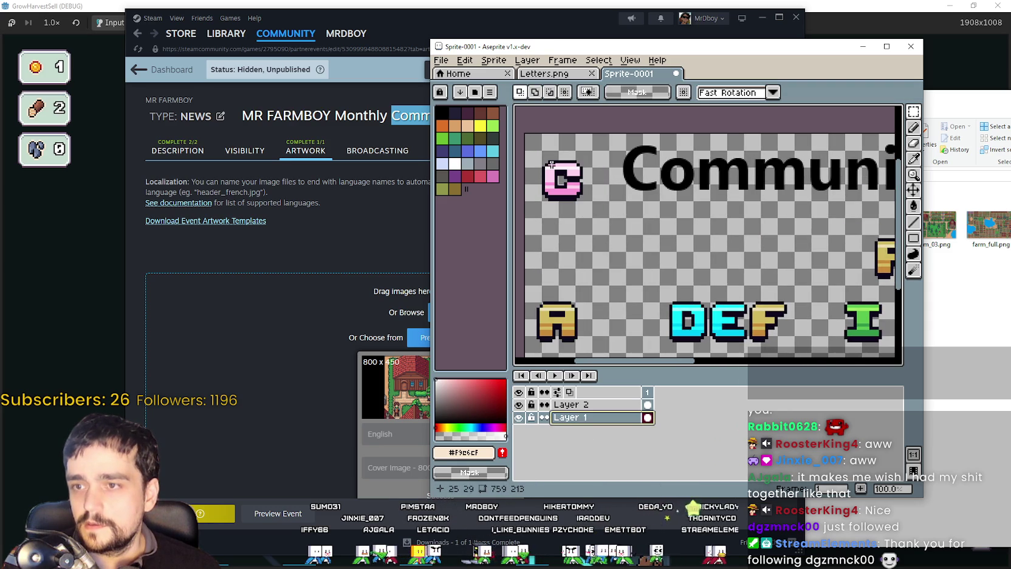
{"action": "mouse_move", "coordinate": [549, 196]}
{"action": "left_mouse_down"}
{"action": "mouse_move", "coordinate": [573, 163]}
{"action": "mouse_move", "coordinate": [565, 246]}
{"action": "left_mouse_up"}
{"action": "mouse_move", "coordinate": [787, 274]}
{"action": "left_mouse_down"}
{"action": "mouse_move", "coordinate": [746, 261]}
{"action": "mouse_move", "coordinate": [642, 261]}
{"action": "left_mouse_up"}
{"action": "scroll", "coordinate": [746, 261], "scroll_direction": "down", "scroll_amount": 1}
{"action": "scroll", "coordinate": [732, 283], "scroll_direction": "up", "scroll_amount": 1}
{"action": "scroll", "coordinate": [732, 283], "scroll_direction": "up", "scroll_amount": 1}
Step: Place the cyan O right after the C
{"action": "mouse_move", "coordinate": [710, 256]}
{"action": "left_mouse_down"}
{"action": "mouse_move", "coordinate": [783, 295]}
{"action": "mouse_move", "coordinate": [723, 226]}
{"action": "mouse_move", "coordinate": [574, 231]}
{"action": "left_mouse_up"}
{"action": "scroll", "coordinate": [723, 226], "scroll_direction": "down", "scroll_amount": 2}
{"action": "scroll", "coordinate": [595, 237], "scroll_direction": "up", "scroll_amount": 3}
{"action": "left_click_drag", "start_coordinate": [745, 255], "coordinate": [598, 237]}
{"action": "scroll", "coordinate": [598, 237], "scroll_direction": "down", "scroll_amount": 2}
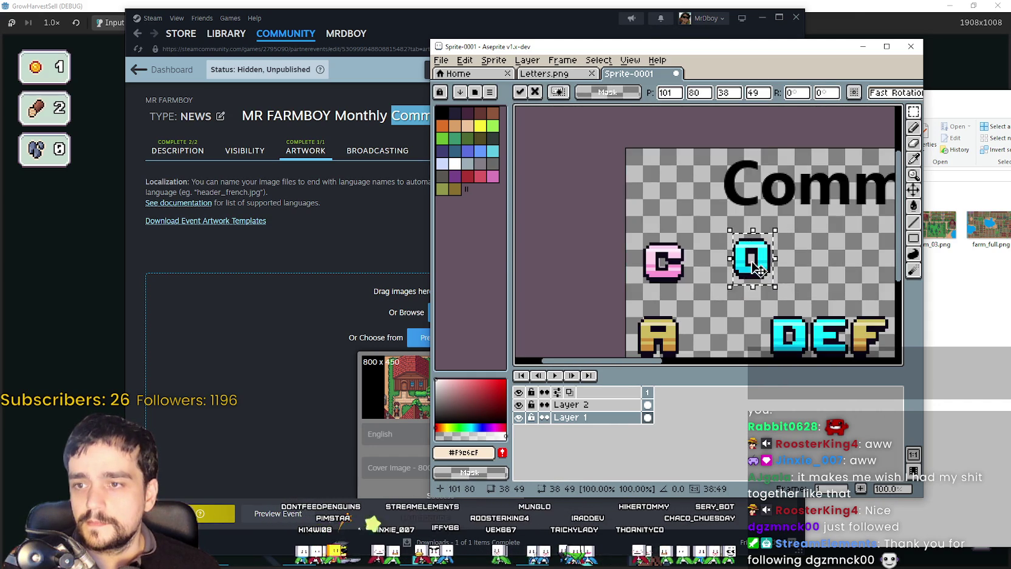
{"action": "scroll", "coordinate": [754, 271], "scroll_direction": "up", "scroll_amount": 1}
{"action": "left_click_drag", "start_coordinate": [754, 271], "coordinate": [676, 280]}
{"action": "scroll", "coordinate": [756, 275], "scroll_direction": "down", "scroll_amount": 2}
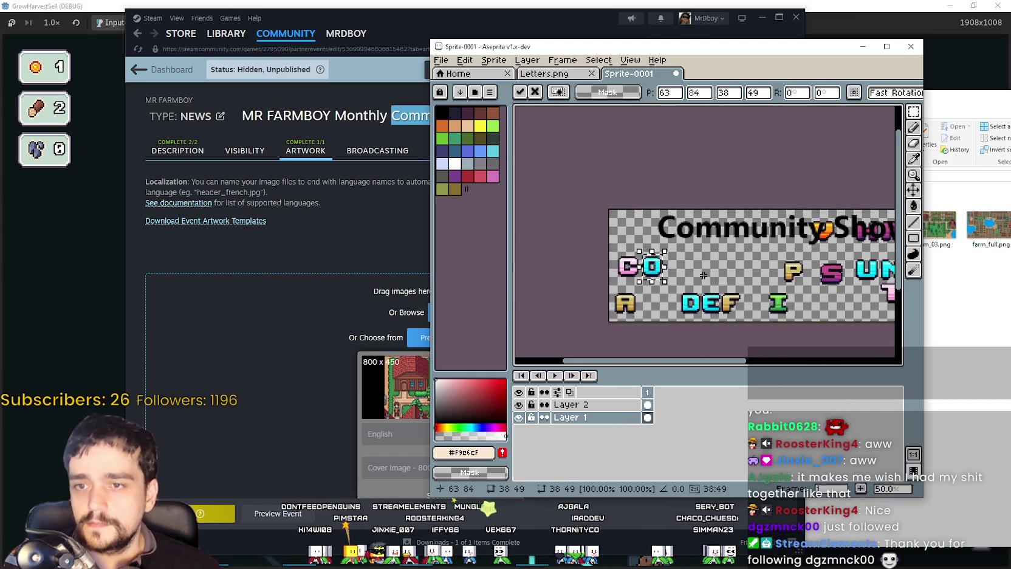
{"action": "left_click_drag", "start_coordinate": [757, 276], "coordinate": [583, 270]}
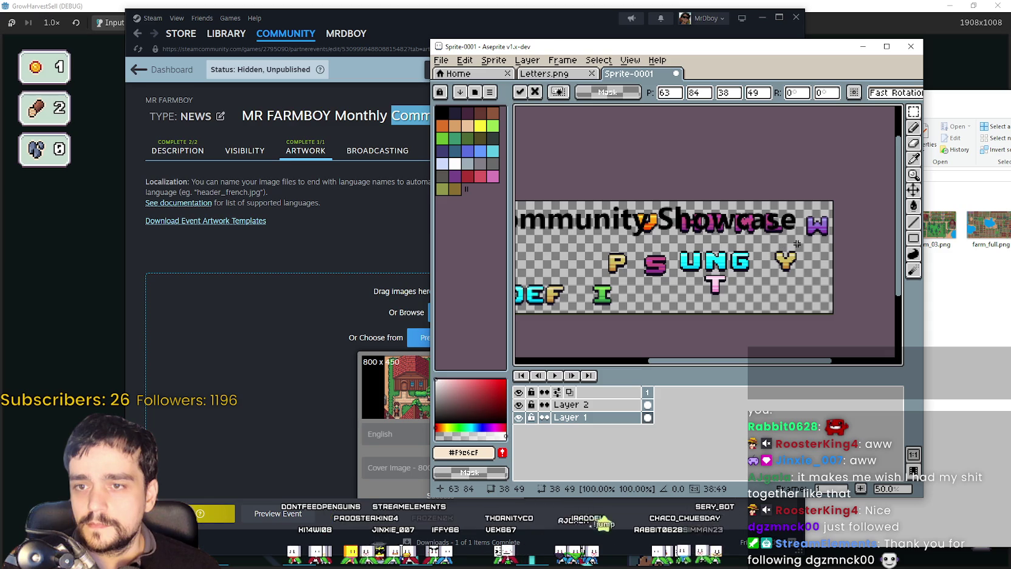
{"action": "scroll", "coordinate": [763, 235], "scroll_direction": "up", "scroll_amount": 1}
Step: Add two magenta M letters after the O
{"action": "mouse_move", "coordinate": [726, 252]}
{"action": "left_mouse_down"}
{"action": "mouse_move", "coordinate": [789, 196]}
{"action": "mouse_move", "coordinate": [778, 264]}
{"action": "left_mouse_up"}
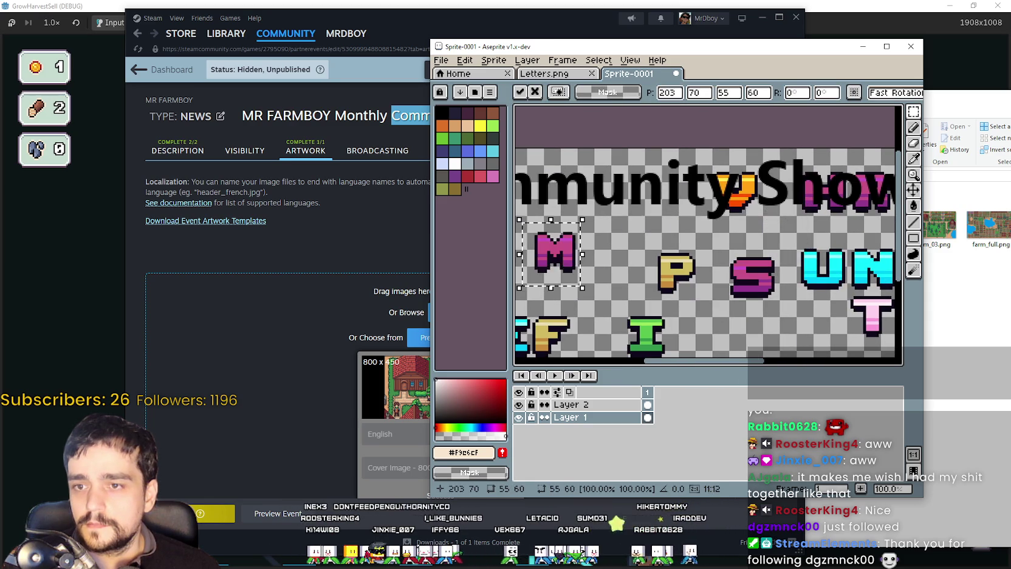
{"action": "scroll", "coordinate": [637, 266], "scroll_direction": "up", "scroll_amount": 1}
{"action": "left_click_drag", "start_coordinate": [672, 268], "coordinate": [631, 263]}
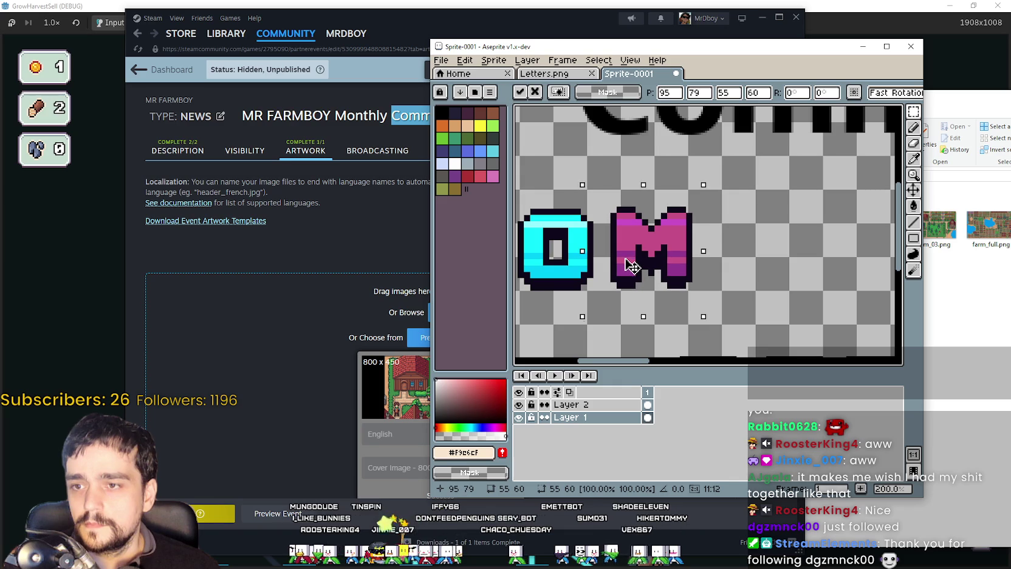
{"action": "left_click", "coordinate": [773, 276]}
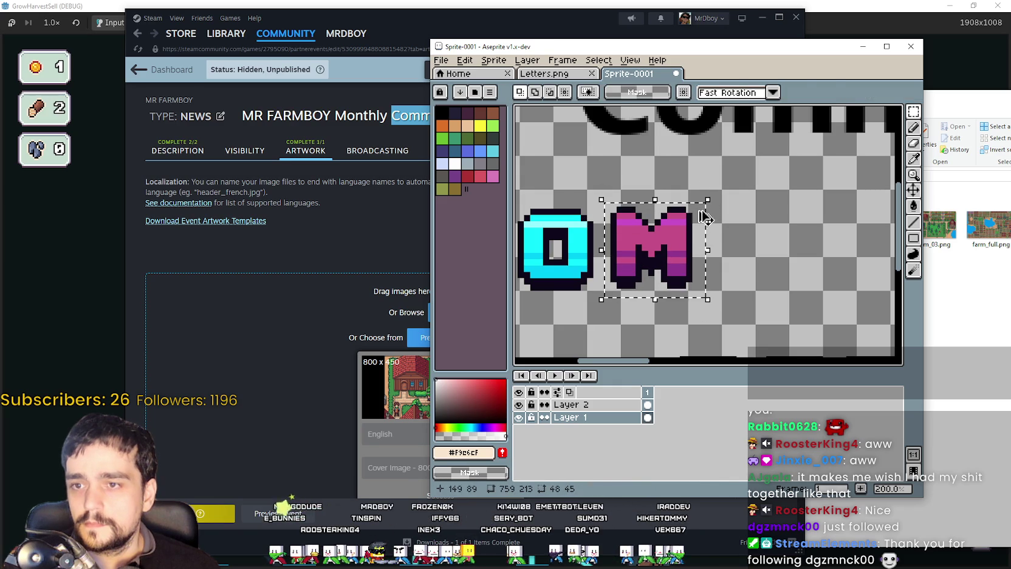
{"action": "left_click_drag", "start_coordinate": [706, 216], "coordinate": [808, 224]}
{"action": "scroll", "coordinate": [750, 249], "scroll_direction": "down", "scroll_amount": 1}
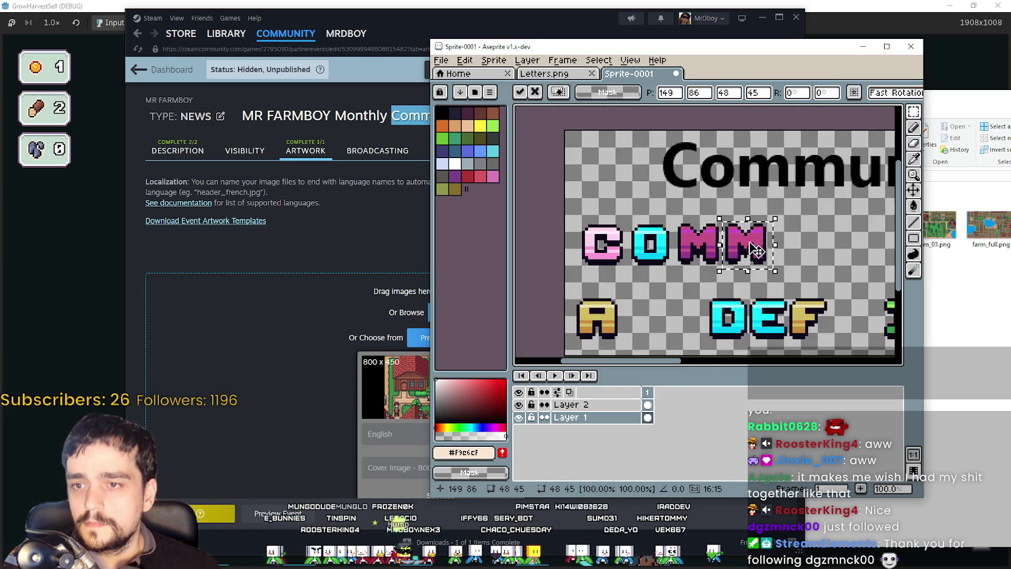
{"action": "scroll", "coordinate": [752, 248], "scroll_direction": "right", "scroll_amount": 3}
{"action": "scroll", "coordinate": [714, 251], "scroll_direction": "down", "scroll_amount": 1}
{"action": "scroll", "coordinate": [699, 252], "scroll_direction": "right", "scroll_amount": 3}
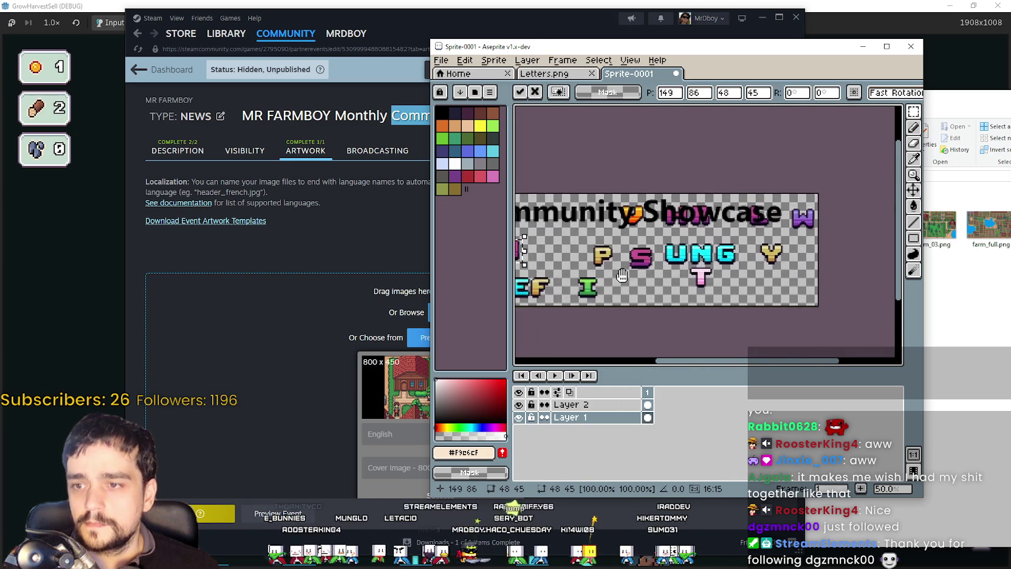
{"action": "scroll", "coordinate": [673, 257], "scroll_direction": "up", "scroll_amount": 1}
Step: Paste a copy of the cyan U after the two M letters
{"action": "left_click_drag", "start_coordinate": [640, 228], "coordinate": [682, 284]}
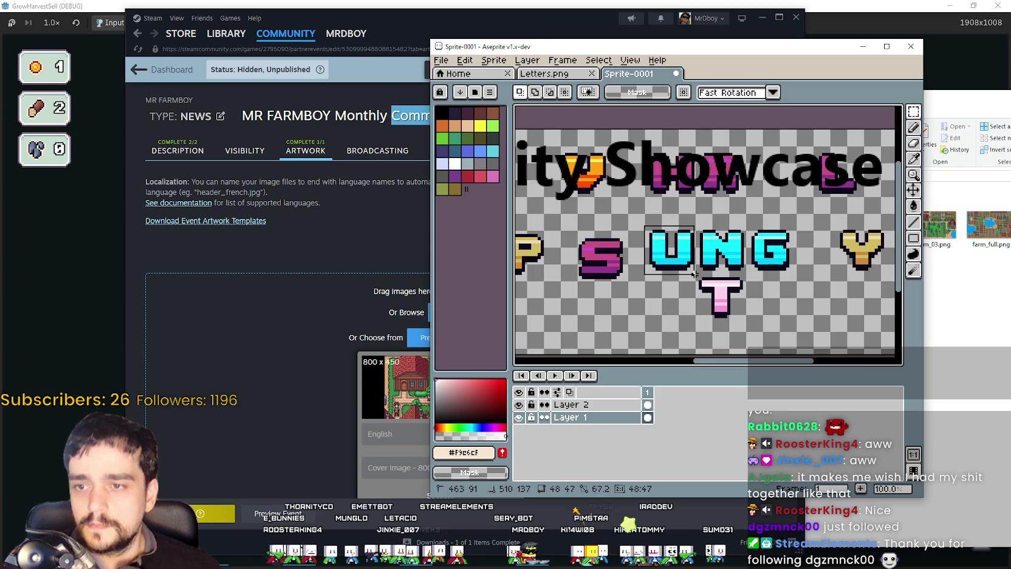
{"action": "scroll", "coordinate": [596, 267], "scroll_direction": "down", "scroll_amount": 1}
{"action": "scroll", "coordinate": [596, 268], "scroll_direction": "up", "scroll_amount": 1}
{"action": "key", "text": "ctrl+v"}
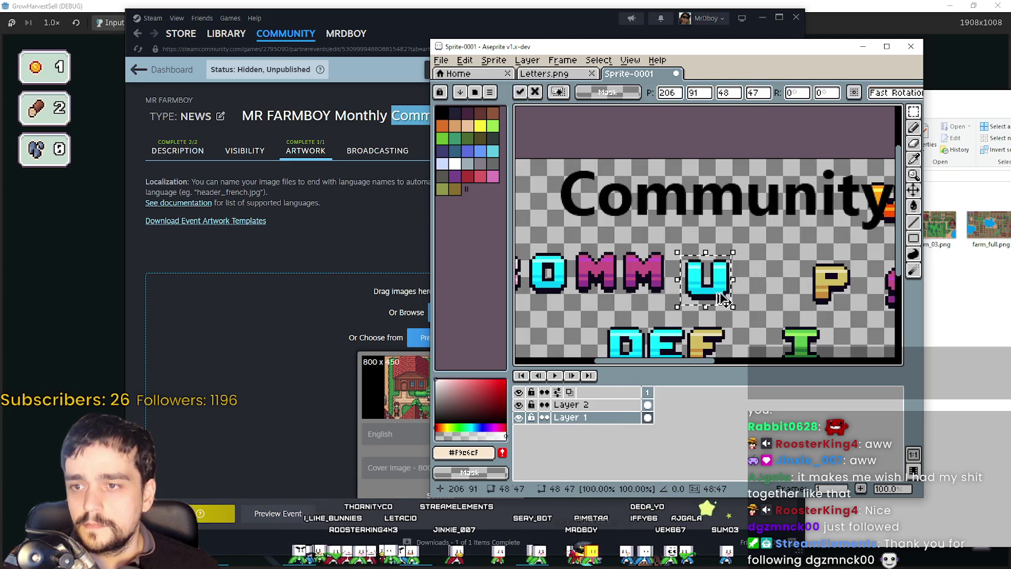
{"action": "scroll", "coordinate": [693, 279], "scroll_direction": "up", "scroll_amount": 2}
{"action": "left_click_drag", "start_coordinate": [695, 277], "coordinate": [677, 278]}
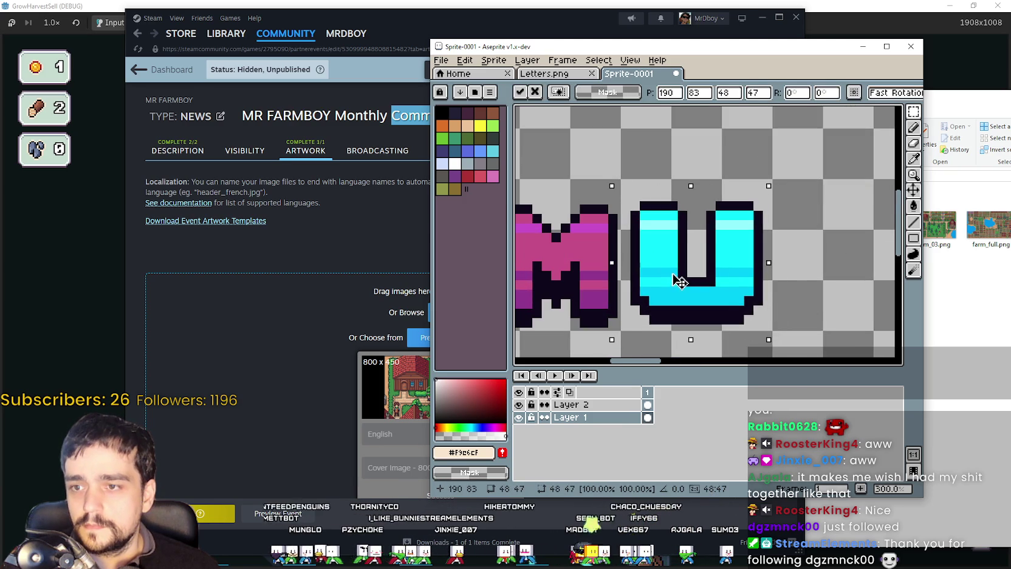
{"action": "scroll", "coordinate": [676, 278], "scroll_direction": "down", "scroll_amount": 2}
{"action": "scroll", "coordinate": [736, 269], "scroll_direction": "down", "scroll_amount": 1}
{"action": "scroll", "coordinate": [736, 269], "scroll_direction": "up", "scroll_amount": 1}
Step: Place the N after the U and delete the leftover spare U
{"action": "left_click_drag", "start_coordinate": [771, 287], "coordinate": [659, 259]}
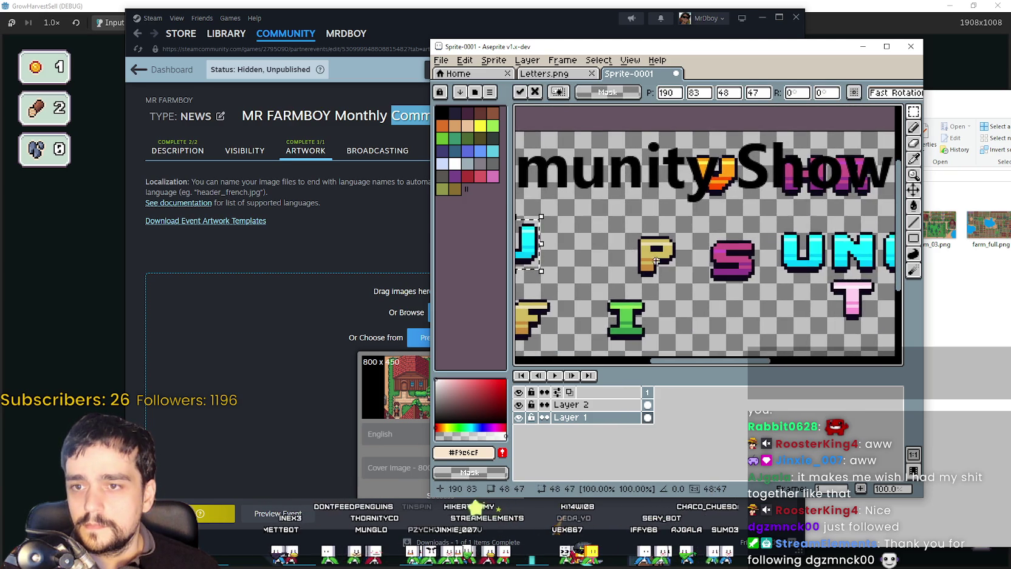
{"action": "scroll", "coordinate": [659, 259], "scroll_direction": "down", "scroll_amount": 1}
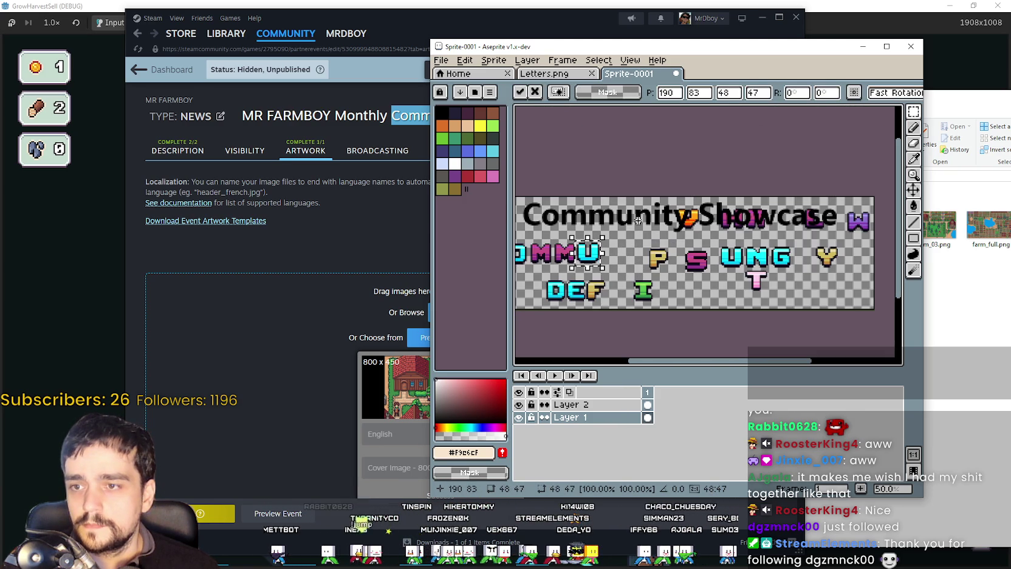
{"action": "scroll", "coordinate": [755, 262], "scroll_direction": "up", "scroll_amount": 2}
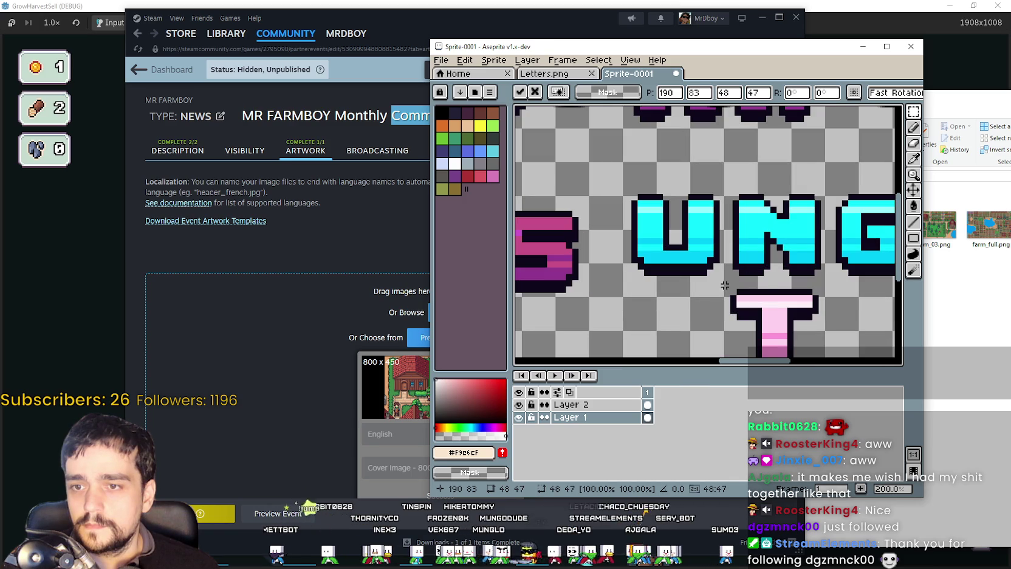
{"action": "left_click", "coordinate": [774, 237]}
{"action": "scroll", "coordinate": [760, 237], "scroll_direction": "down", "scroll_amount": 1}
{"action": "scroll", "coordinate": [646, 231], "scroll_direction": "down", "scroll_amount": 1}
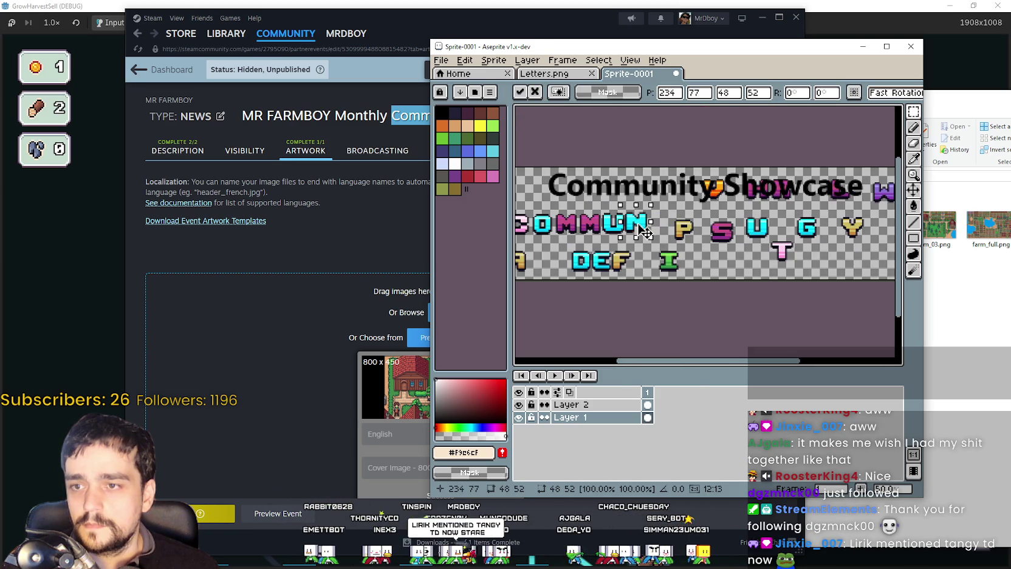
{"action": "scroll", "coordinate": [757, 238], "scroll_direction": "up", "scroll_amount": 1}
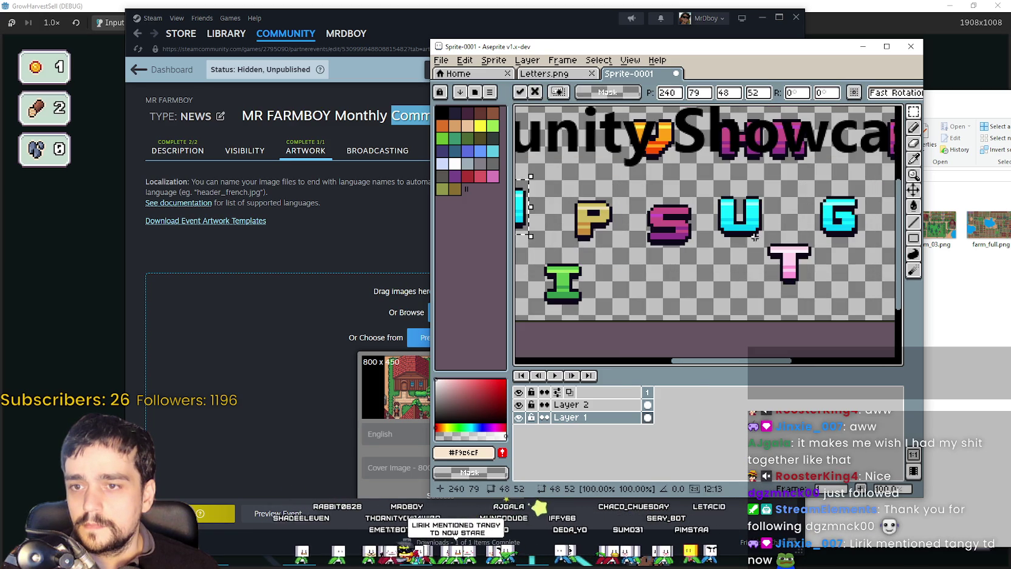
{"action": "key", "text": "Delete"}
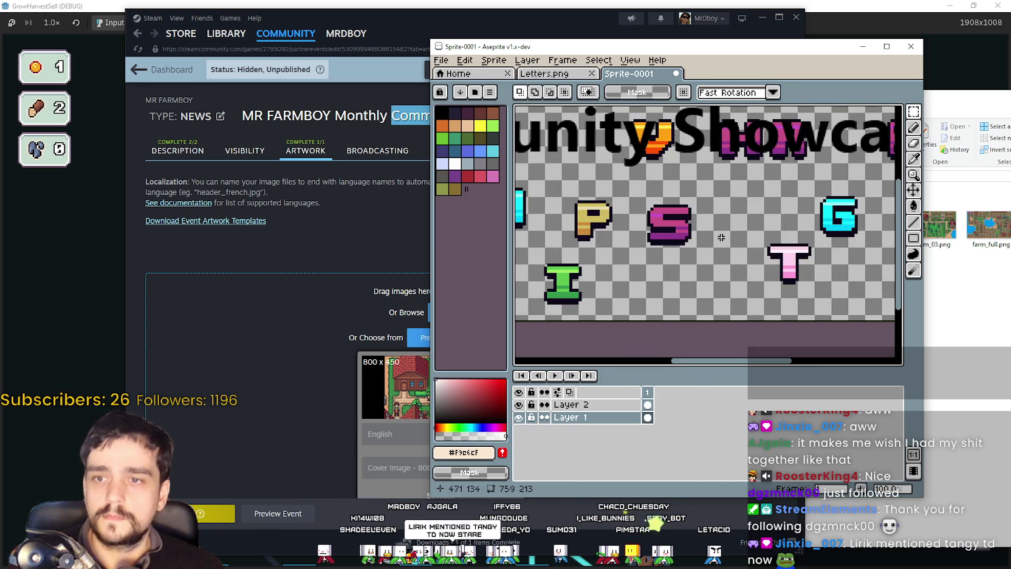
{"action": "scroll", "coordinate": [676, 242], "scroll_direction": "down", "scroll_amount": 1}
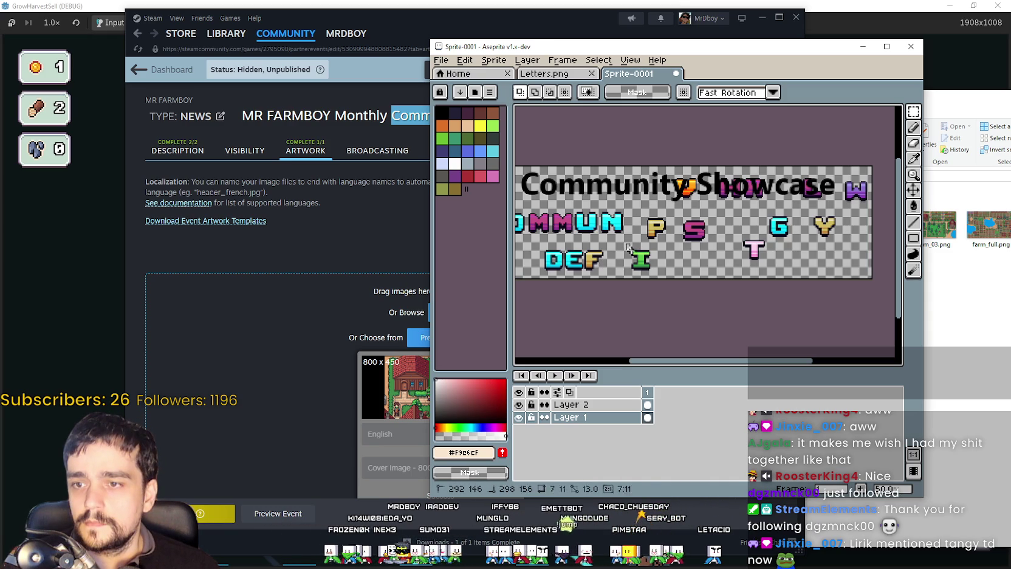
Step: Shift the S and P aside and set the green I after the N
{"action": "mouse_move", "coordinate": [656, 273]}
{"action": "left_mouse_down"}
{"action": "mouse_move", "coordinate": [711, 212]}
{"action": "mouse_move", "coordinate": [748, 222]}
{"action": "left_mouse_up"}
{"action": "scroll", "coordinate": [700, 243], "scroll_direction": "up", "scroll_amount": 1}
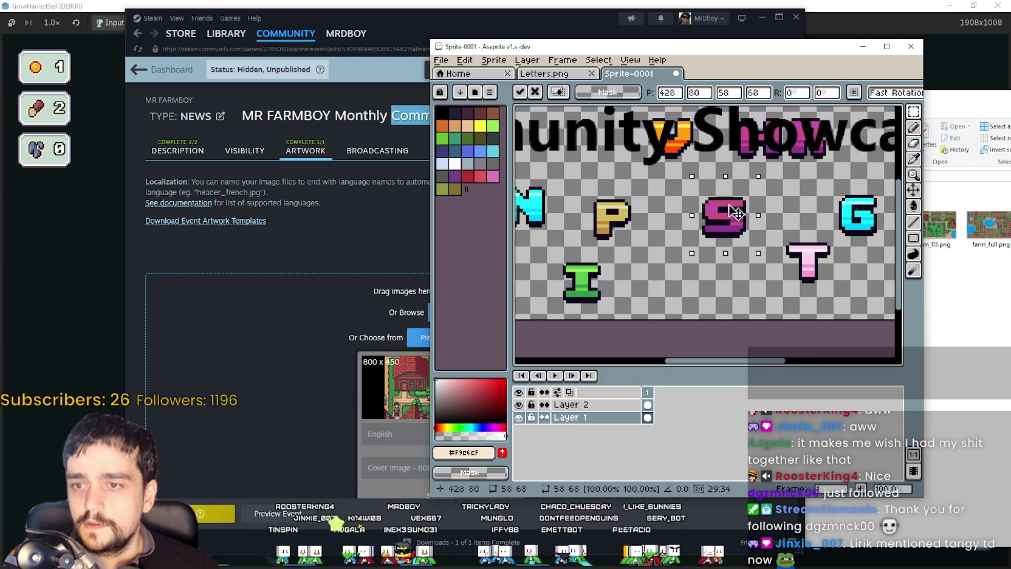
{"action": "left_click_drag", "start_coordinate": [578, 185], "coordinate": [647, 252]}
{"action": "left_click_drag", "start_coordinate": [607, 223], "coordinate": [673, 243]}
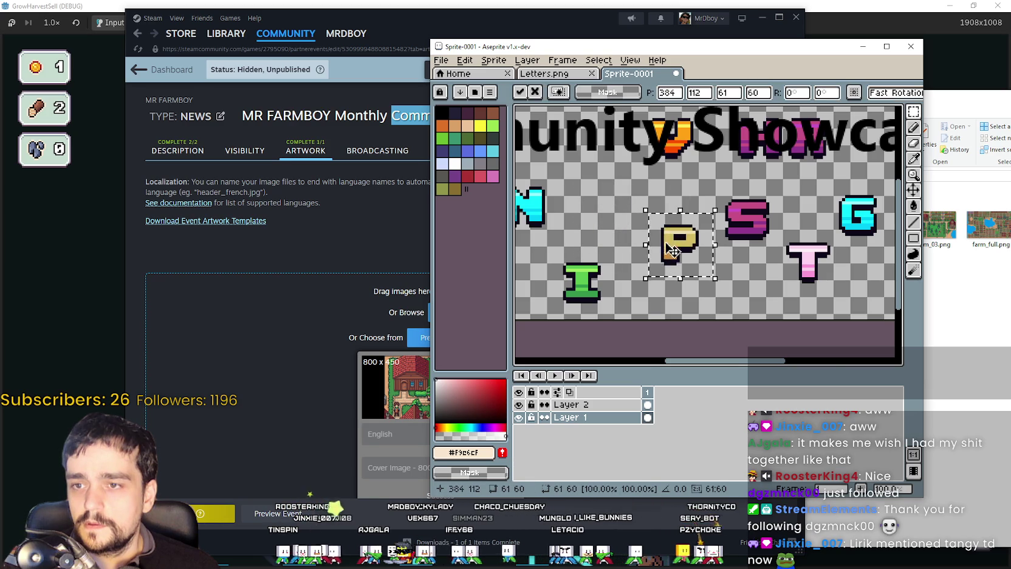
{"action": "scroll", "coordinate": [673, 243], "scroll_direction": "down", "scroll_amount": 1}
{"action": "mouse_move", "coordinate": [619, 286]}
{"action": "left_mouse_down"}
{"action": "mouse_move", "coordinate": [644, 256]}
{"action": "mouse_move", "coordinate": [632, 203]}
{"action": "left_mouse_up"}
{"action": "scroll", "coordinate": [641, 272], "scroll_direction": "up", "scroll_amount": 1}
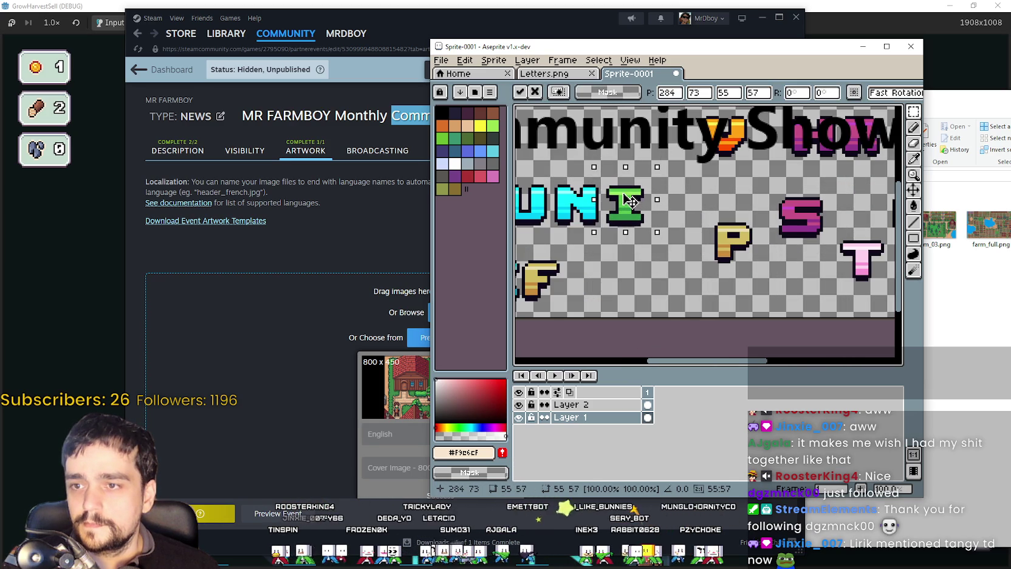
{"action": "scroll", "coordinate": [630, 201], "scroll_direction": "down", "scroll_amount": 1}
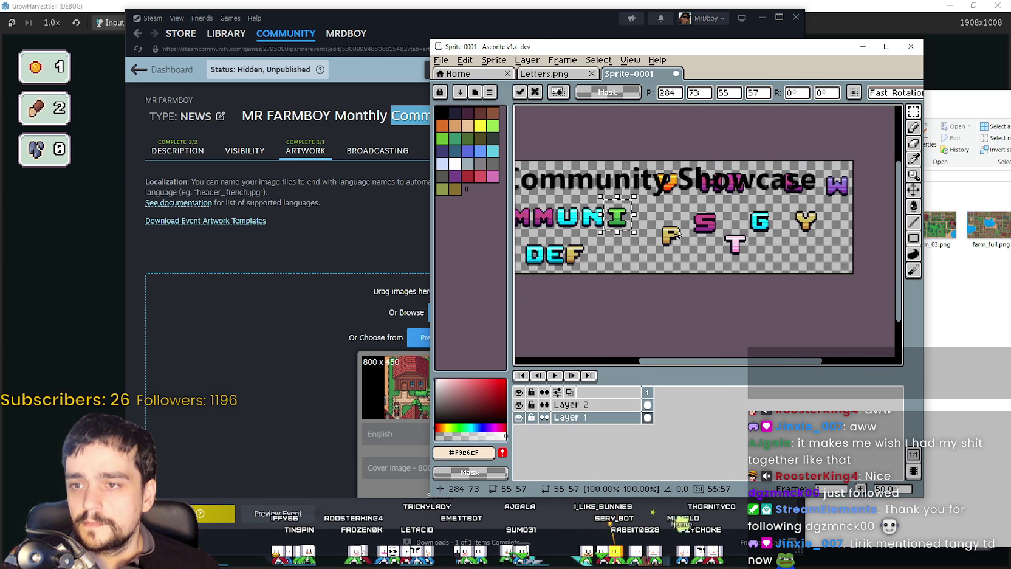
{"action": "left_click", "coordinate": [702, 240]}
Step: Place the pink T and the Y after the I to complete COMMUNITY
{"action": "left_click_drag", "start_coordinate": [685, 257], "coordinate": [691, 275]}
{"action": "scroll", "coordinate": [750, 249], "scroll_direction": "up", "scroll_amount": 2}
{"action": "left_click_drag", "start_coordinate": [750, 249], "coordinate": [616, 245]}
{"action": "scroll", "coordinate": [719, 267], "scroll_direction": "down", "scroll_amount": 1}
{"action": "scroll", "coordinate": [719, 266], "scroll_direction": "down", "scroll_amount": 1}
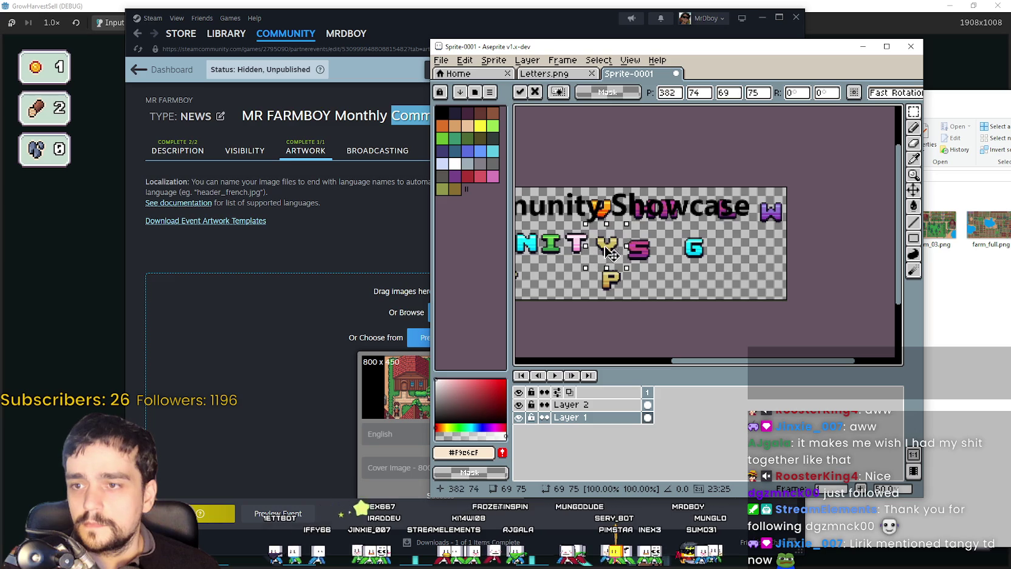
{"action": "left_click", "coordinate": [648, 267]}
Step: Position the pink S to begin the second word, dropping the P elsewhere
{"action": "left_click_drag", "start_coordinate": [652, 258], "coordinate": [688, 281]}
{"action": "left_click", "coordinate": [673, 299]}
{"action": "scroll", "coordinate": [673, 299], "scroll_direction": "left", "scroll_amount": 2}
{"action": "left_click", "coordinate": [754, 286]}
{"action": "mouse_move", "coordinate": [731, 255]}
{"action": "left_mouse_down"}
{"action": "mouse_move", "coordinate": [741, 274]}
{"action": "mouse_move", "coordinate": [847, 228]}
{"action": "left_mouse_up"}
{"action": "left_click", "coordinate": [704, 243]}
{"action": "scroll", "coordinate": [693, 235], "scroll_direction": "up", "scroll_amount": 1}
Step: Move the cyan G out of the way and commit the S placement
{"action": "left_click_drag", "start_coordinate": [814, 258], "coordinate": [820, 304]}
{"action": "scroll", "coordinate": [732, 264], "scroll_direction": "down", "scroll_amount": 1}
{"action": "scroll", "coordinate": [732, 264], "scroll_direction": "up", "scroll_amount": 1}
{"action": "scroll", "coordinate": [732, 264], "scroll_direction": "down", "scroll_amount": 1}
{"action": "mouse_move", "coordinate": [677, 306]}
{"action": "left_mouse_down"}
{"action": "mouse_move", "coordinate": [697, 292]}
{"action": "mouse_move", "coordinate": [697, 267]}
{"action": "left_mouse_up"}
{"action": "key", "text": "Return"}
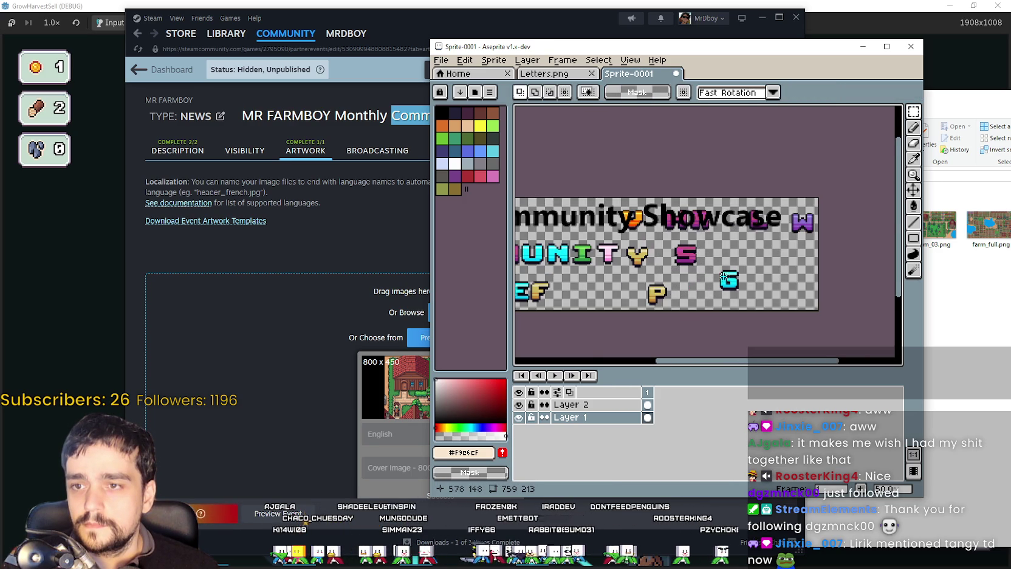
Step: Place the pink H beside the S
{"action": "scroll", "coordinate": [693, 272], "scroll_direction": "left", "scroll_amount": 3}
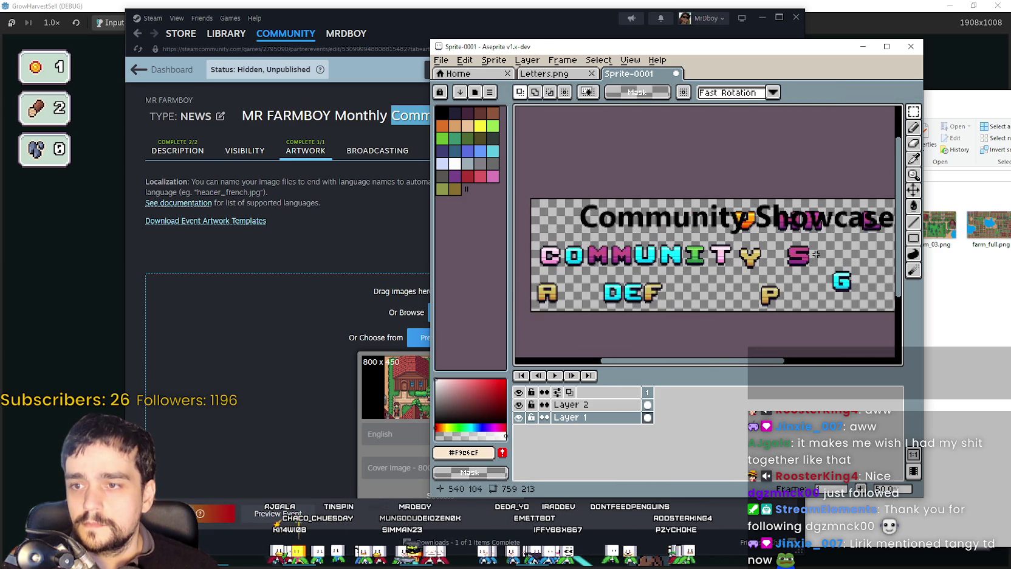
{"action": "scroll", "coordinate": [820, 256], "scroll_direction": "up", "scroll_amount": 1}
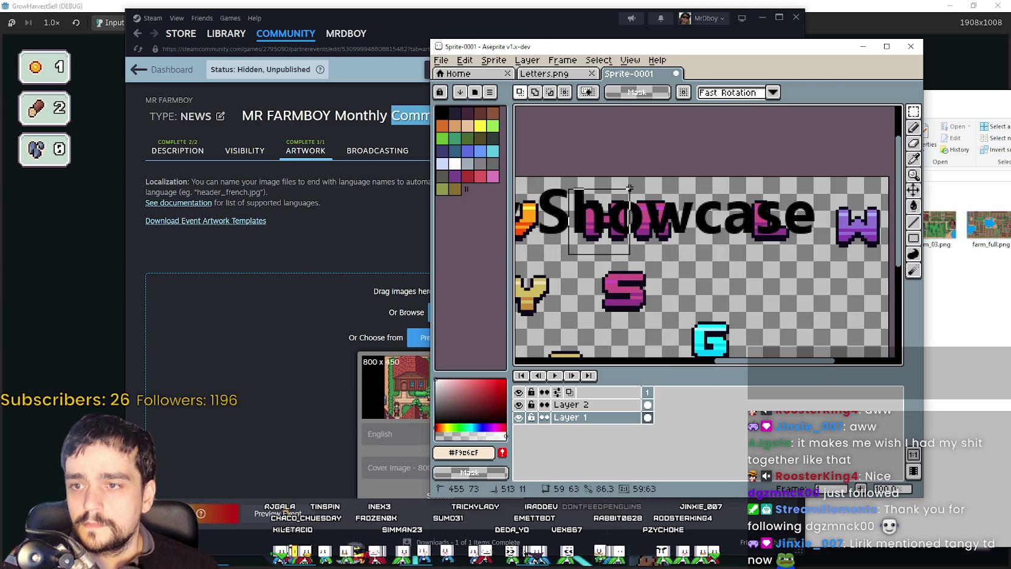
{"action": "left_click_drag", "start_coordinate": [629, 188], "coordinate": [629, 189]}
{"action": "left_click_drag", "start_coordinate": [608, 222], "coordinate": [698, 297]}
{"action": "scroll", "coordinate": [702, 296], "scroll_direction": "down", "scroll_amount": 1}
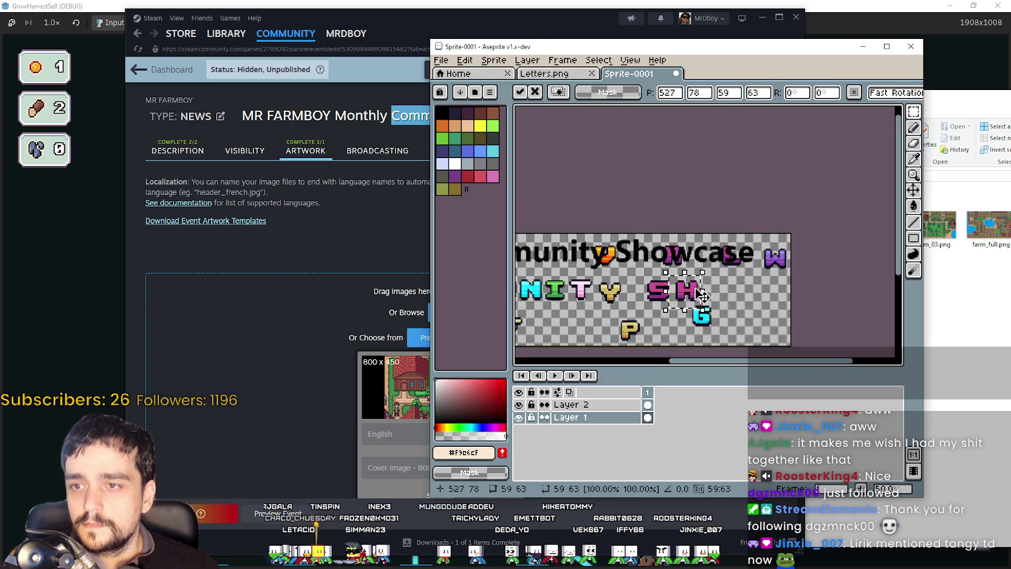
{"action": "scroll", "coordinate": [752, 303], "scroll_direction": "up", "scroll_amount": 1}
{"action": "scroll", "coordinate": [668, 280], "scroll_direction": "left", "scroll_amount": 2}
{"action": "scroll", "coordinate": [607, 261], "scroll_direction": "left", "scroll_amount": 2}
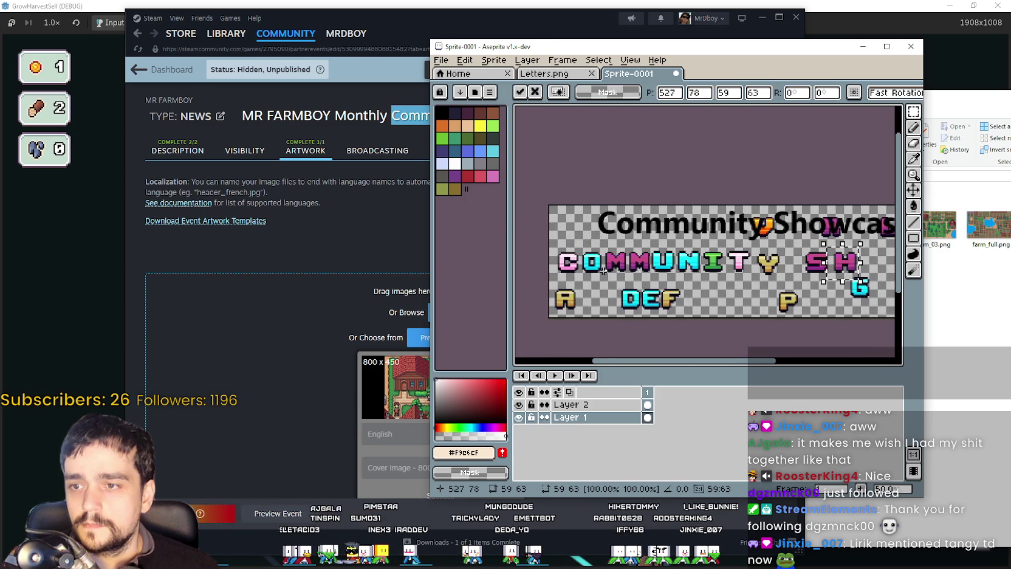
{"action": "scroll", "coordinate": [574, 251], "scroll_direction": "up", "scroll_amount": 1}
Step: Duplicate the cyan O from COMMUNITY and place the copy after SH
{"action": "left_click_drag", "start_coordinate": [564, 231], "coordinate": [605, 283]}
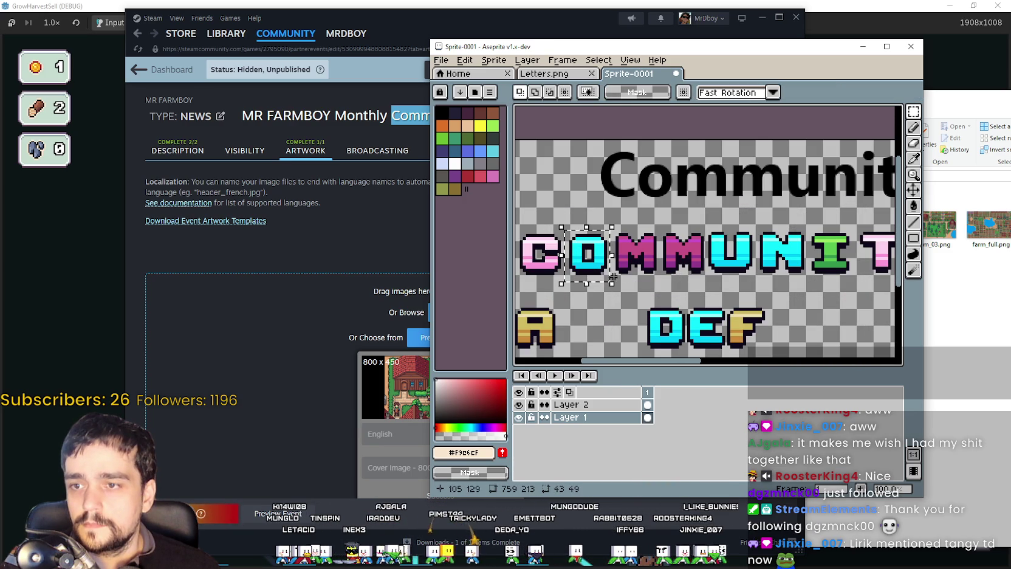
{"action": "key", "text": "ctrl+c"}
{"action": "scroll", "coordinate": [613, 276], "scroll_direction": "down", "scroll_amount": 1}
{"action": "scroll", "coordinate": [644, 267], "scroll_direction": "right", "scroll_amount": 3}
{"action": "scroll", "coordinate": [661, 260], "scroll_direction": "up", "scroll_amount": 1}
{"action": "key", "text": "ctrl+v"}
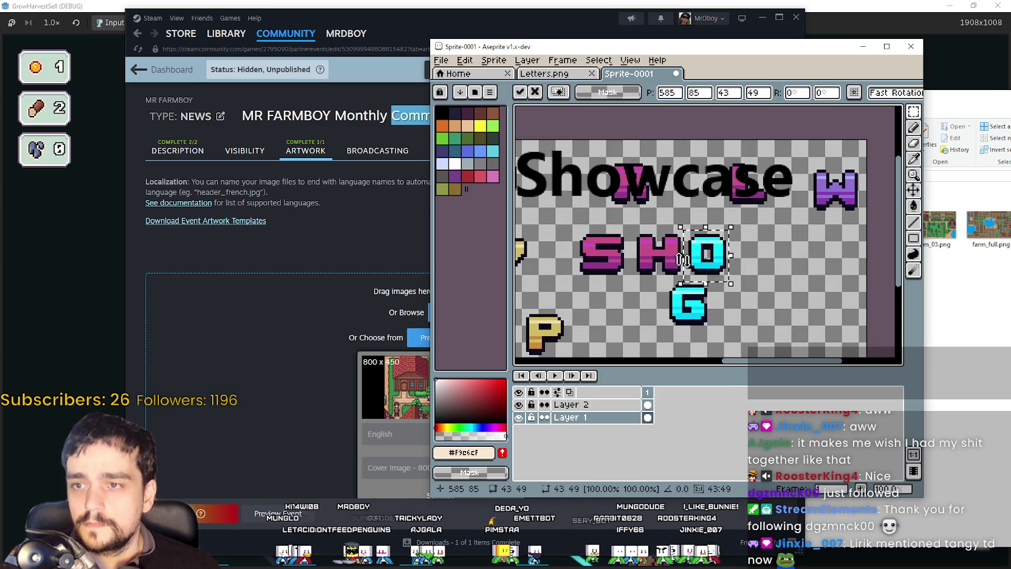
{"action": "left_click", "coordinate": [633, 290]}
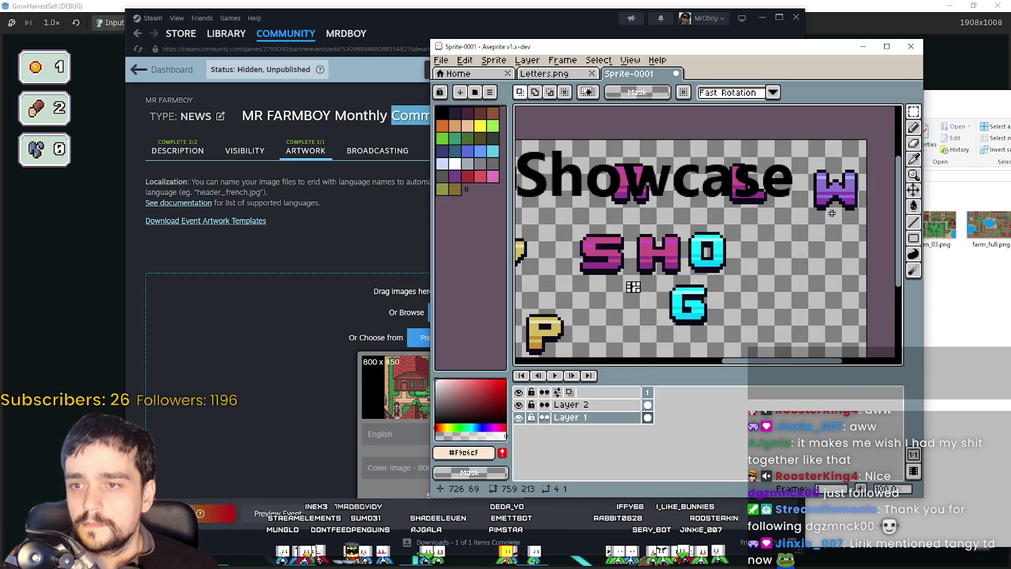
Step: Move the purple W into place after the O to spell SHOW
{"action": "left_click_drag", "start_coordinate": [797, 148], "coordinate": [869, 229]}
{"action": "left_click_drag", "start_coordinate": [851, 190], "coordinate": [769, 251]}
{"action": "scroll", "coordinate": [729, 243], "scroll_direction": "down", "scroll_amount": 1}
{"action": "scroll", "coordinate": [635, 235], "scroll_direction": "up", "scroll_amount": 1}
{"action": "scroll", "coordinate": [687, 250], "scroll_direction": "down", "scroll_amount": 1}
{"action": "scroll", "coordinate": [674, 250], "scroll_direction": "down", "scroll_amount": 1}
{"action": "scroll", "coordinate": [656, 252], "scroll_direction": "down", "scroll_amount": 1}
{"action": "scroll", "coordinate": [638, 254], "scroll_direction": "left", "scroll_amount": 2}
{"action": "scroll", "coordinate": [638, 254], "scroll_direction": "up", "scroll_amount": 1}
{"action": "scroll", "coordinate": [737, 236], "scroll_direction": "right", "scroll_amount": 2}
{"action": "mouse_move", "coordinate": [761, 202]}
{"action": "left_mouse_down"}
{"action": "mouse_move", "coordinate": [608, 210]}
{"action": "mouse_move", "coordinate": [818, 181]}
{"action": "left_mouse_up"}
{"action": "left_click", "coordinate": [590, 219]}
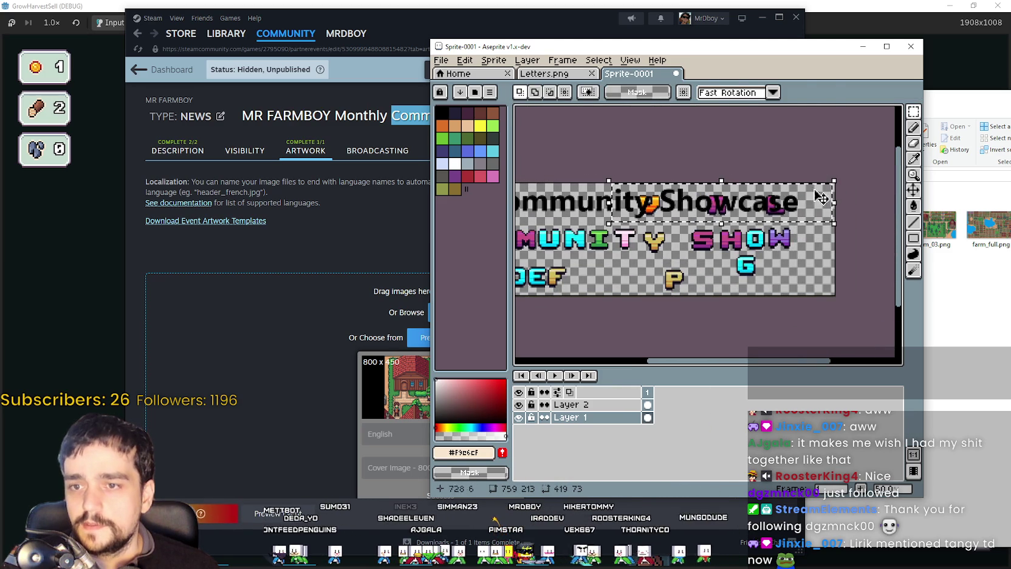
{"action": "left_click_drag", "start_coordinate": [629, 245], "coordinate": [749, 255]}
Step: Paste a copy of the pink C after SHOW and commit it
{"action": "scroll", "coordinate": [582, 275], "scroll_direction": "up", "scroll_amount": 1}
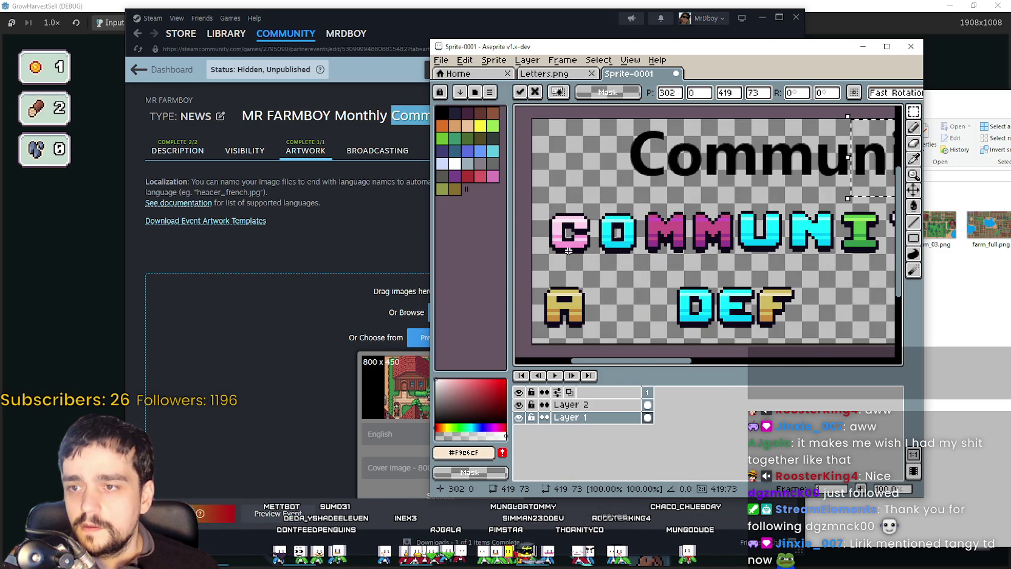
{"action": "left_click_drag", "start_coordinate": [539, 205], "coordinate": [607, 270]}
{"action": "scroll", "coordinate": [609, 267], "scroll_direction": "down", "scroll_amount": 1}
{"action": "scroll", "coordinate": [723, 262], "scroll_direction": "up", "scroll_amount": 1}
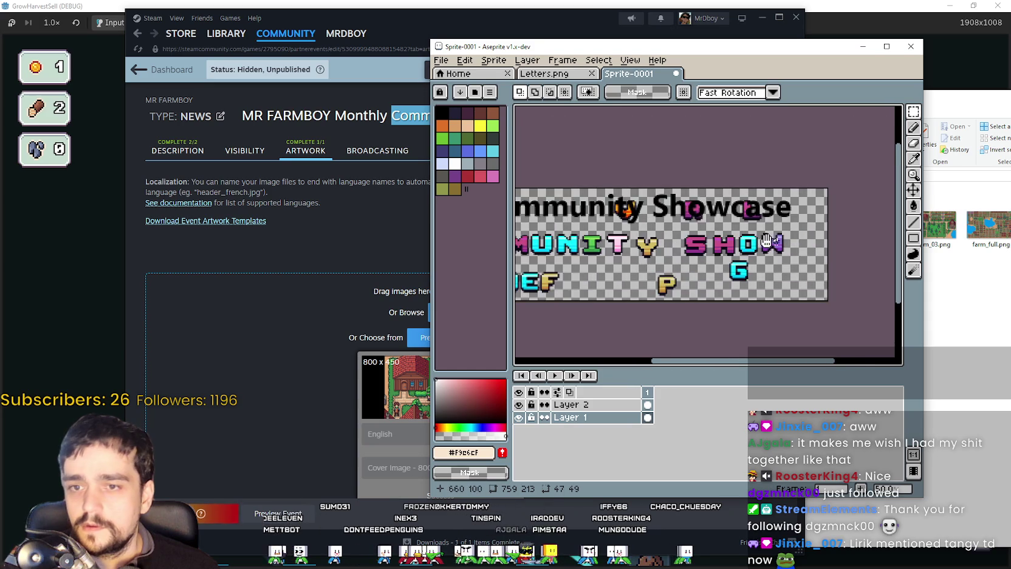
{"action": "scroll", "coordinate": [724, 262], "scroll_direction": "up", "scroll_amount": 1}
{"action": "key", "text": "ctrl+v"}
{"action": "mouse_move", "coordinate": [708, 249]}
{"action": "left_mouse_down"}
{"action": "mouse_move", "coordinate": [790, 251]}
{"action": "mouse_move", "coordinate": [775, 253]}
{"action": "left_mouse_up"}
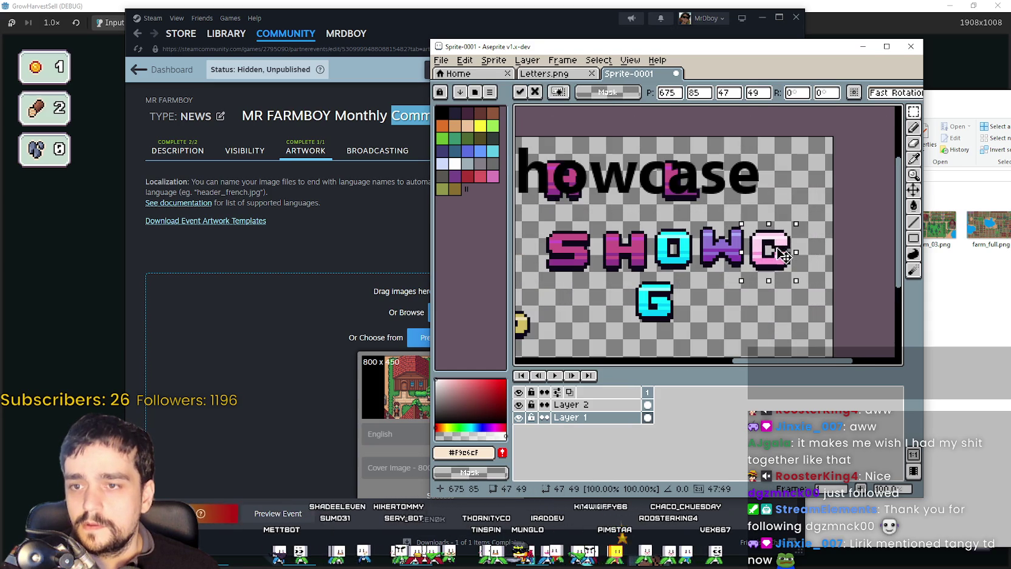
{"action": "scroll", "coordinate": [668, 274], "scroll_direction": "down", "scroll_amount": 1}
{"action": "scroll", "coordinate": [573, 297], "scroll_direction": "up", "scroll_amount": 1}
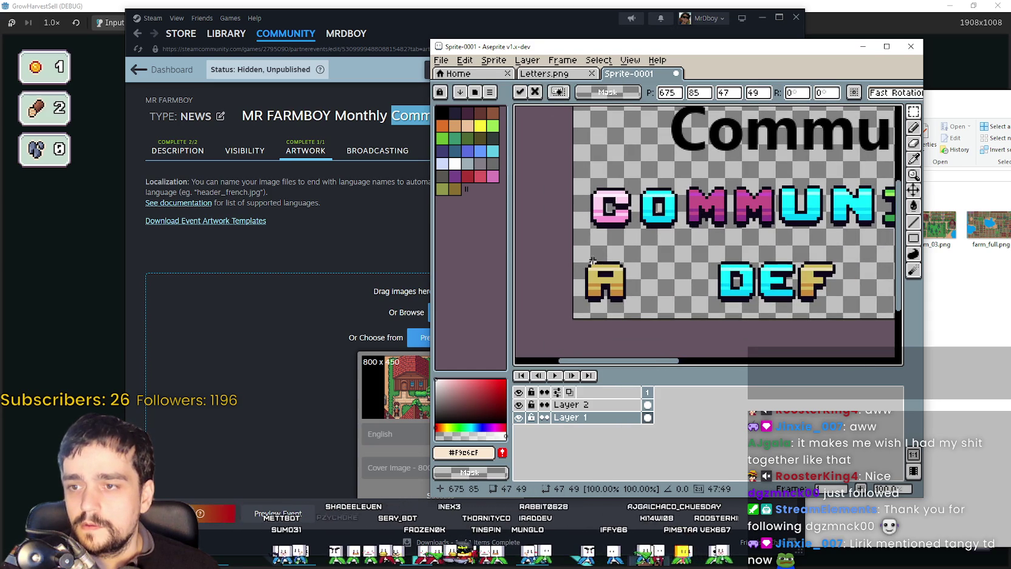
{"action": "key", "text": "Return"}
Step: Move the yellow A just after the C
{"action": "left_click_drag", "start_coordinate": [546, 276], "coordinate": [617, 349]}
{"action": "scroll", "coordinate": [804, 279], "scroll_direction": "down", "scroll_amount": 2}
{"action": "scroll", "coordinate": [804, 279], "scroll_direction": "up", "scroll_amount": 1}
{"action": "scroll", "coordinate": [804, 278], "scroll_direction": "up", "scroll_amount": 1}
{"action": "mouse_move", "coordinate": [714, 334]}
{"action": "left_mouse_down"}
{"action": "mouse_move", "coordinate": [790, 309]}
{"action": "mouse_move", "coordinate": [770, 319]}
{"action": "left_mouse_up"}
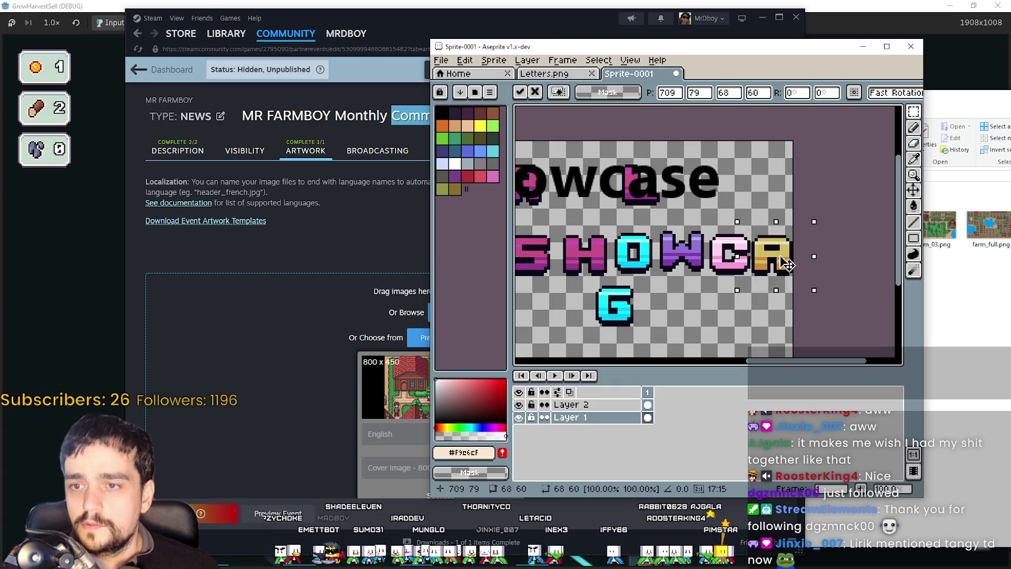
{"action": "left_click_drag", "start_coordinate": [657, 314], "coordinate": [694, 291]}
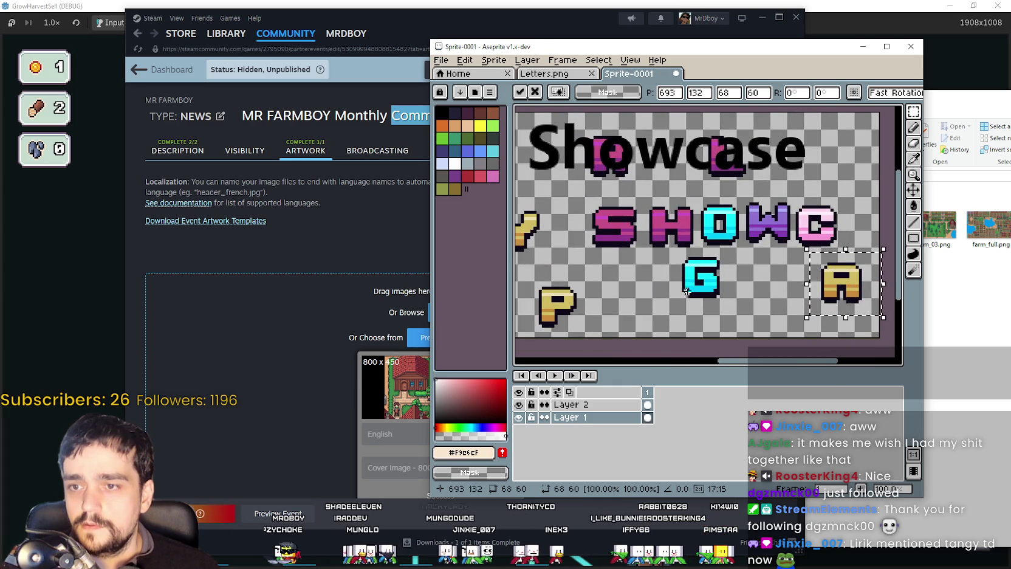
{"action": "left_click", "coordinate": [582, 201]}
{"action": "scroll", "coordinate": [582, 200], "scroll_direction": "down", "scroll_amount": 1}
{"action": "scroll", "coordinate": [583, 201], "scroll_direction": "down", "scroll_amount": 1}
Step: Maximize the Aseprite editor window so the whole row of title letters is visible
{"action": "left_click", "coordinate": [441, 60]}
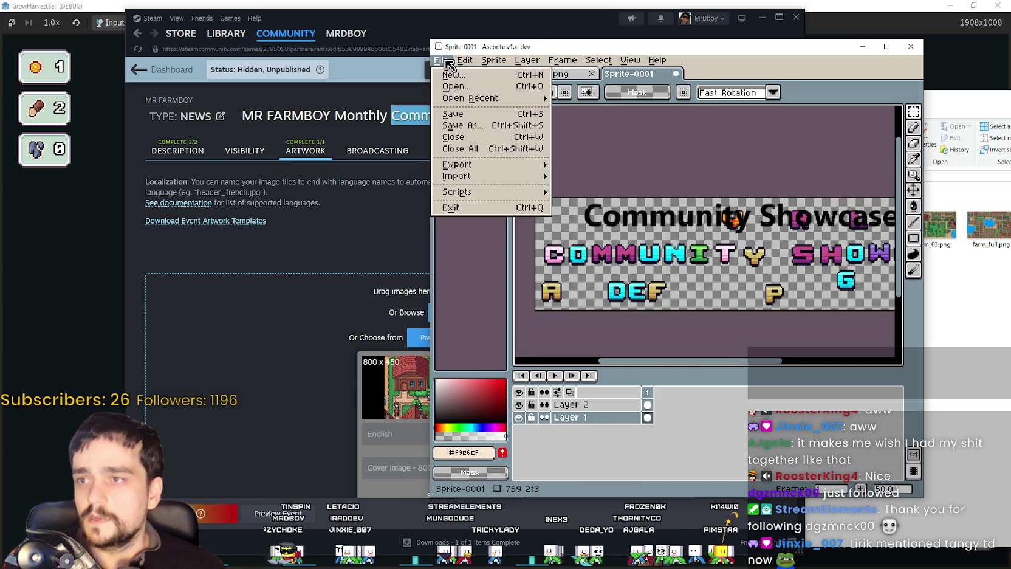
{"action": "left_click", "coordinate": [655, 191]}
{"action": "left_click_drag", "start_coordinate": [654, 191], "coordinate": [498, 255]}
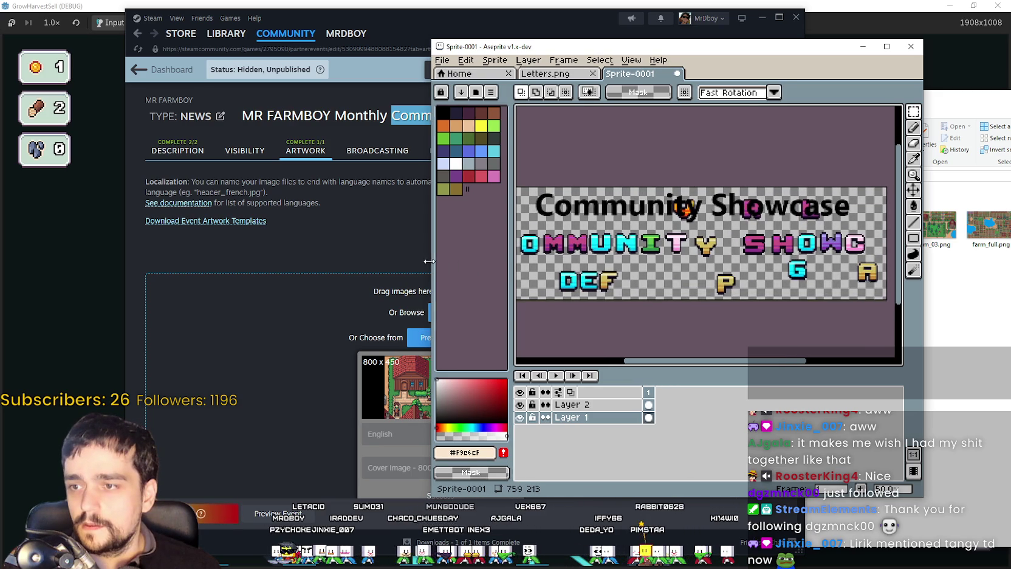
{"action": "left_click_drag", "start_coordinate": [438, 268], "coordinate": [286, 268]}
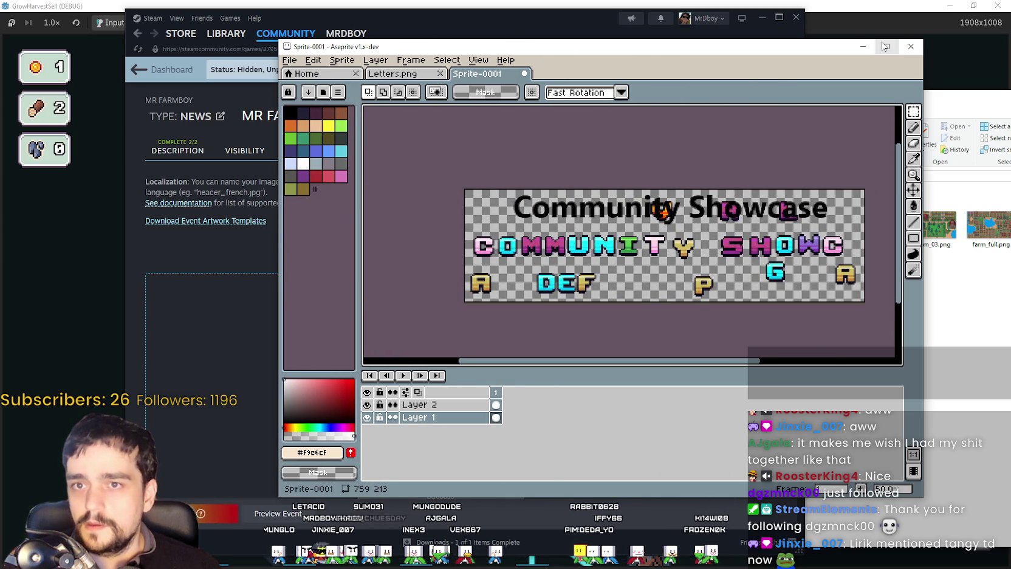
{"action": "left_click", "coordinate": [887, 46]}
{"action": "scroll", "coordinate": [547, 243], "scroll_direction": "up", "scroll_amount": 1}
{"action": "mouse_move", "coordinate": [104, 254]}
{"action": "left_mouse_down"}
{"action": "mouse_move", "coordinate": [457, 254]}
{"action": "mouse_move", "coordinate": [481, 263]}
{"action": "left_mouse_up"}
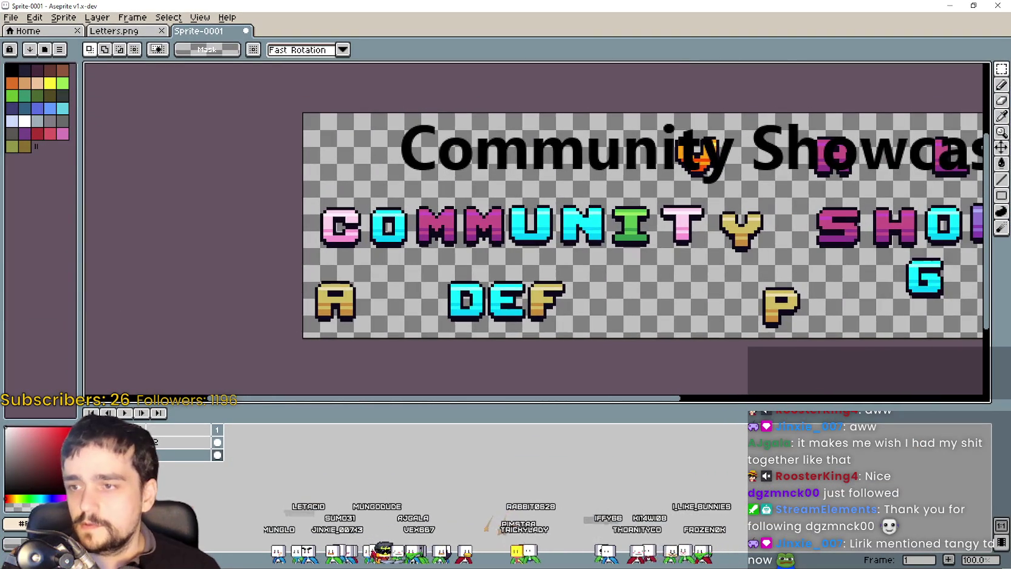
Step: Marquee-select the COMMUNIT letters and shift them slightly left
{"action": "left_click_drag", "start_coordinate": [303, 254], "coordinate": [704, 190]}
{"action": "left_click", "coordinate": [696, 212]}
{"action": "scroll", "coordinate": [394, 218], "scroll_direction": "up", "scroll_amount": 1}
{"action": "left_click_drag", "start_coordinate": [411, 218], "coordinate": [389, 221]}
{"action": "scroll", "coordinate": [388, 221], "scroll_direction": "down", "scroll_amount": 1}
{"action": "left_click", "coordinate": [650, 280]}
Step: Move the Y right beside the T and shift the SHOWC letters left
{"action": "left_click_drag", "start_coordinate": [674, 268], "coordinate": [607, 192]}
{"action": "mouse_move", "coordinate": [643, 234]}
{"action": "left_mouse_down"}
{"action": "mouse_move", "coordinate": [605, 232]}
{"action": "mouse_move", "coordinate": [843, 196]}
{"action": "left_mouse_up"}
{"action": "key", "text": "Return"}
{"action": "scroll", "coordinate": [608, 243], "scroll_direction": "right", "scroll_amount": 3}
{"action": "left_click_drag", "start_coordinate": [769, 231], "coordinate": [724, 233]}
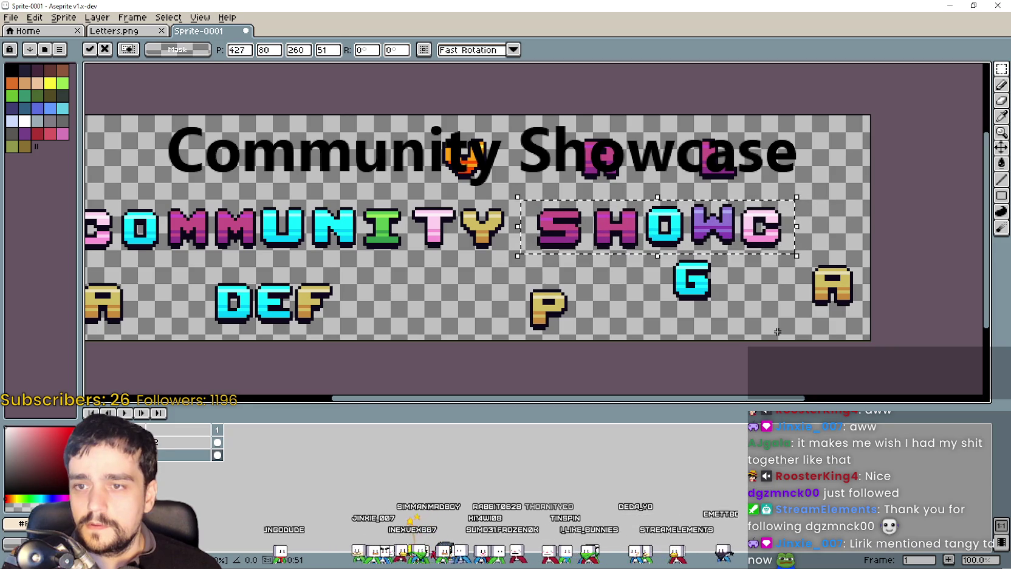
{"action": "key", "text": "Return"}
Step: Move the stray A up beside the C and nudge HOWCA left toward the S
{"action": "left_click_drag", "start_coordinate": [779, 328], "coordinate": [726, 350]}
{"action": "mouse_move", "coordinate": [756, 285]}
{"action": "left_mouse_down"}
{"action": "mouse_move", "coordinate": [809, 335]}
{"action": "mouse_move", "coordinate": [751, 246]}
{"action": "left_mouse_up"}
{"action": "left_click", "coordinate": [740, 321]}
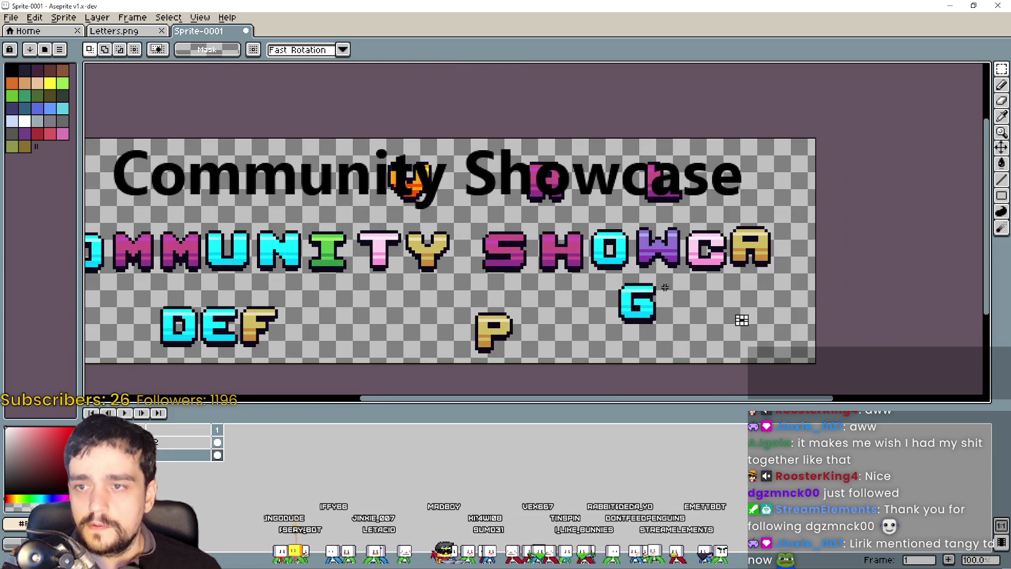
{"action": "left_click_drag", "start_coordinate": [627, 274], "coordinate": [724, 276]}
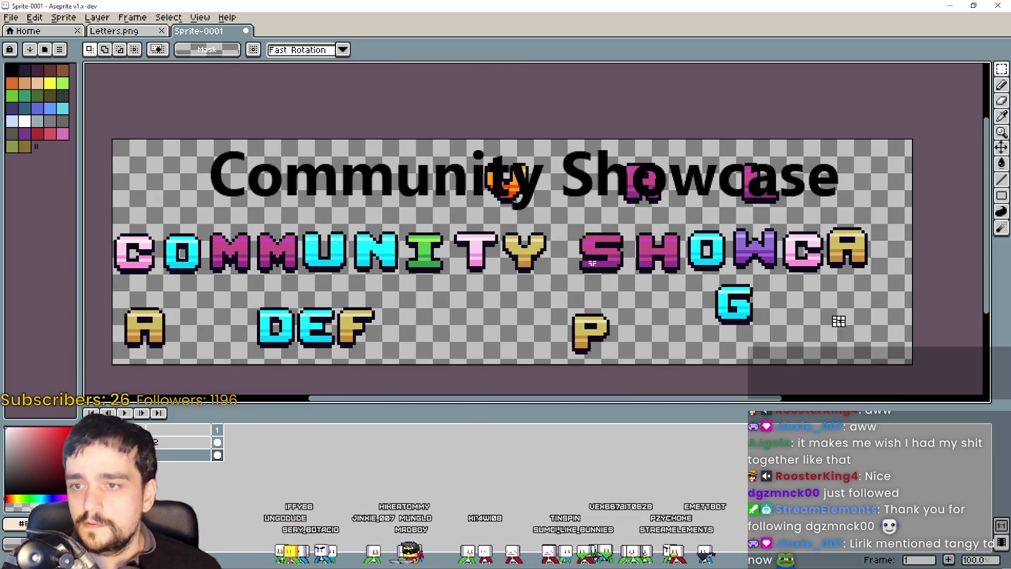
{"action": "left_click_drag", "start_coordinate": [573, 219], "coordinate": [597, 241]}
{"action": "left_click_drag", "start_coordinate": [625, 283], "coordinate": [898, 219]}
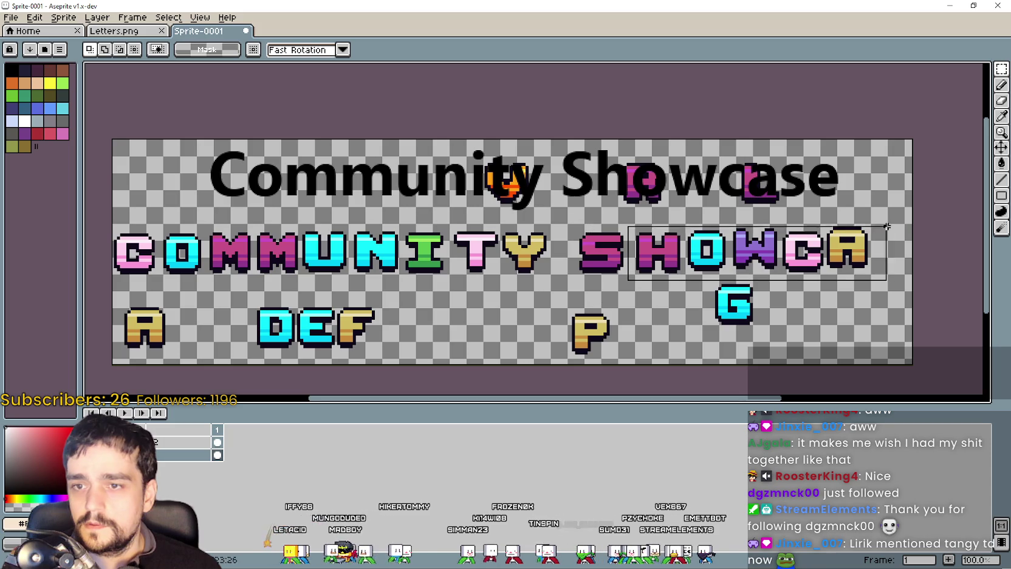
{"action": "left_click_drag", "start_coordinate": [815, 255], "coordinate": [810, 255]}
{"action": "left_click", "coordinate": [594, 299]}
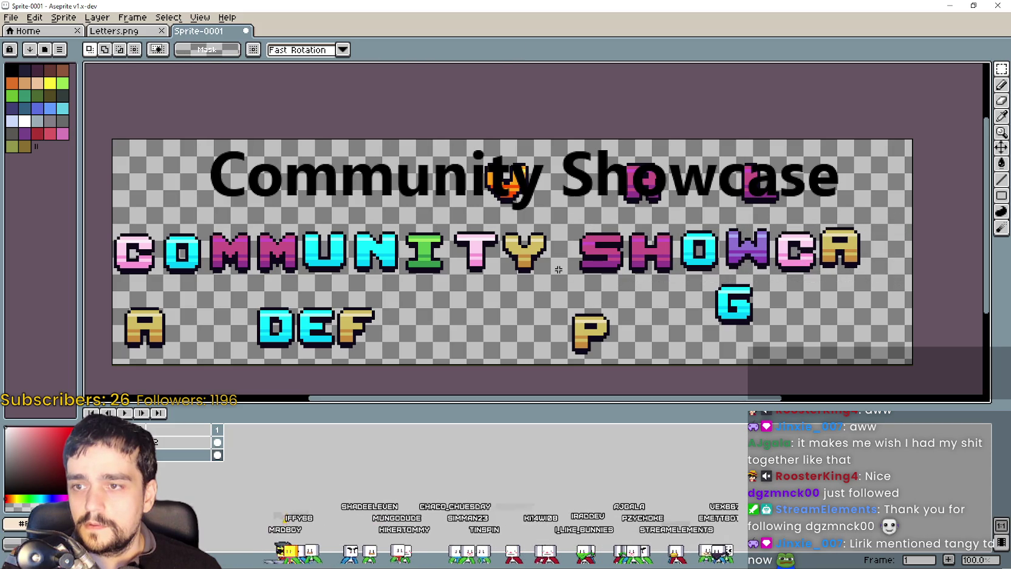
Step: Alt-drag a copy of the S after the A, then glance at the Letters.png sheet
{"action": "mouse_move", "coordinate": [568, 222]}
{"action": "left_mouse_down"}
{"action": "mouse_move", "coordinate": [629, 282]}
{"action": "mouse_move", "coordinate": [908, 249]}
{"action": "mouse_move", "coordinate": [896, 261]}
{"action": "left_mouse_up"}
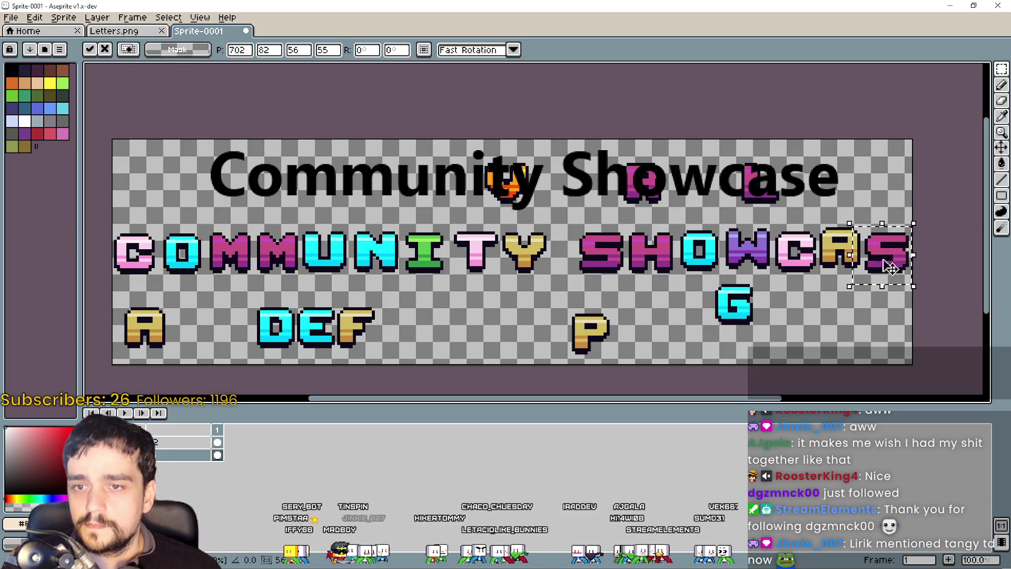
{"action": "left_click", "coordinate": [594, 297]}
{"action": "left_click", "coordinate": [594, 297]}
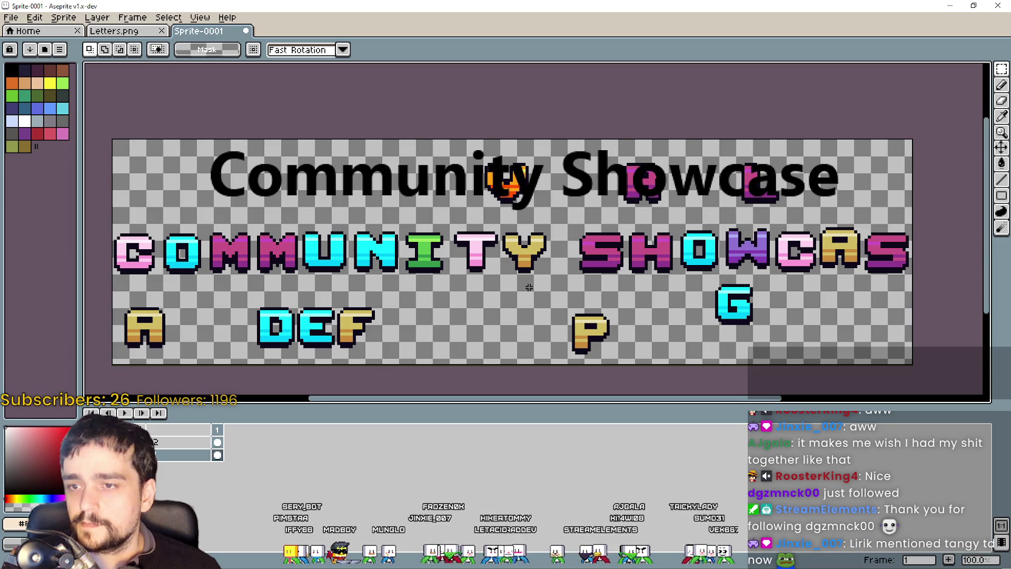
{"action": "left_click_drag", "start_coordinate": [594, 297], "coordinate": [638, 308]}
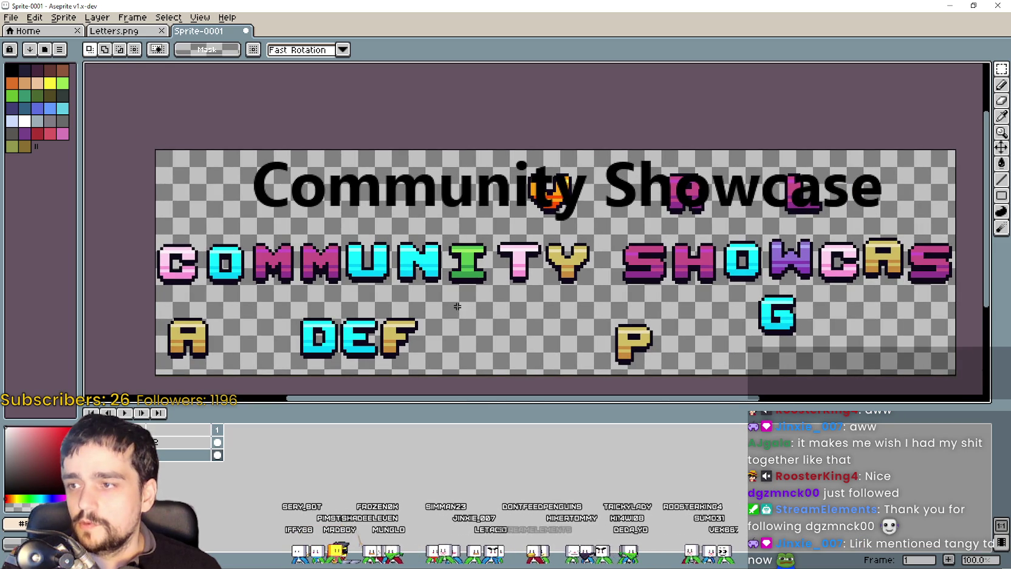
{"action": "left_click", "coordinate": [108, 31]}
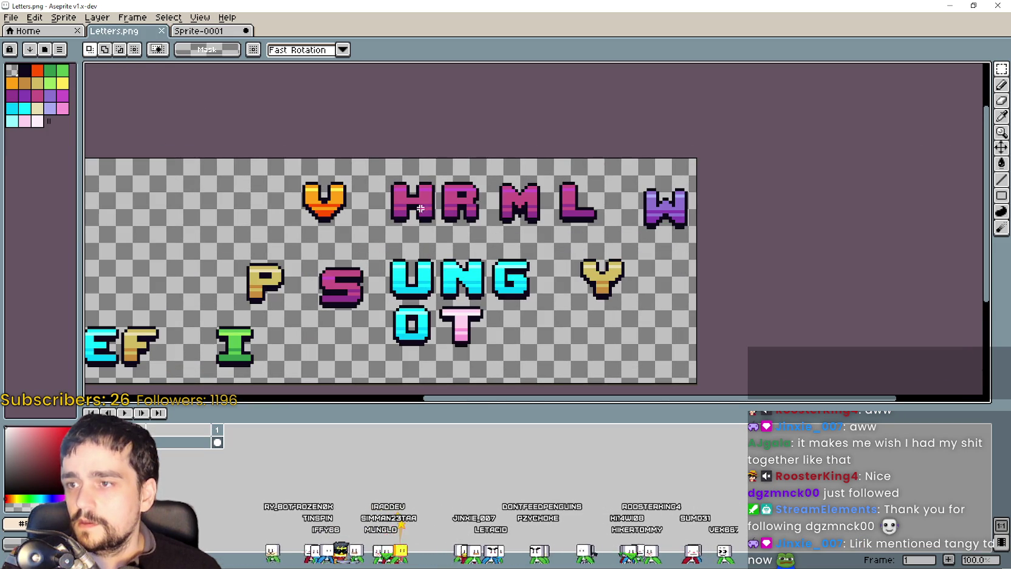
{"action": "left_click", "coordinate": [201, 31]}
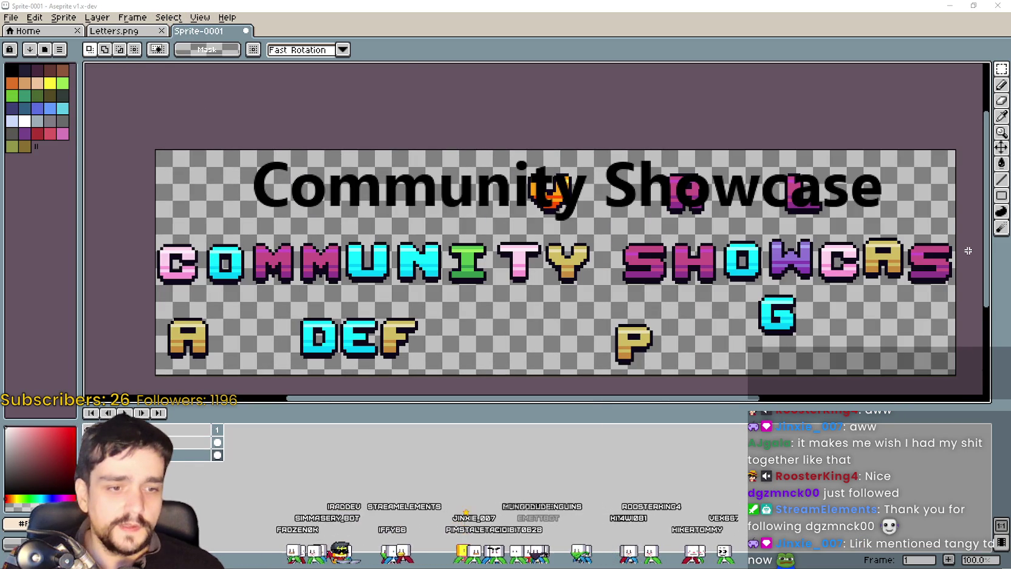
{"action": "key", "text": "alt+Tab"}
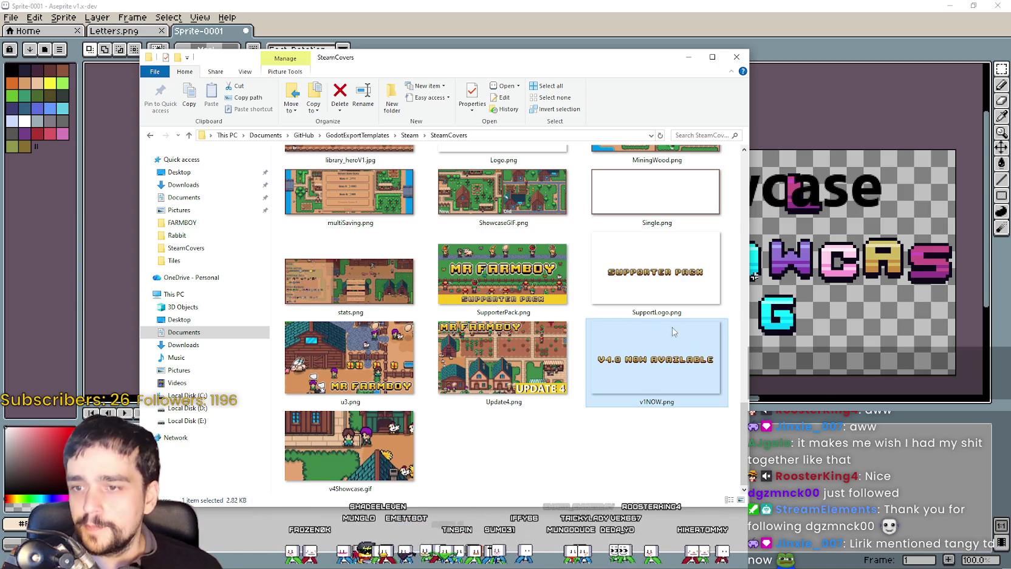
Step: Open SupportLogo.png in Aseprite and select the whole image
{"action": "double_click", "coordinate": [661, 285]}
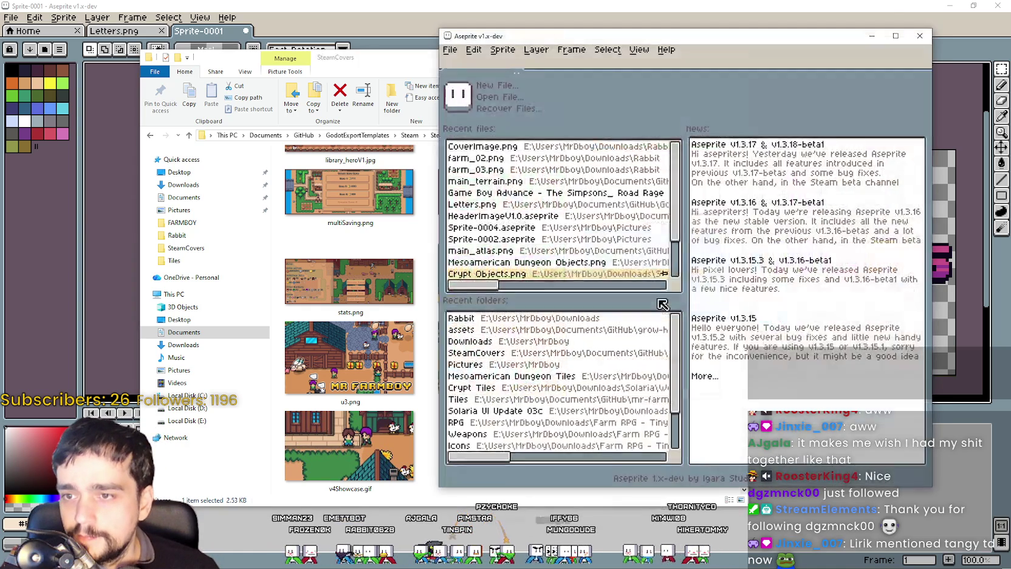
{"action": "key", "text": "m"}
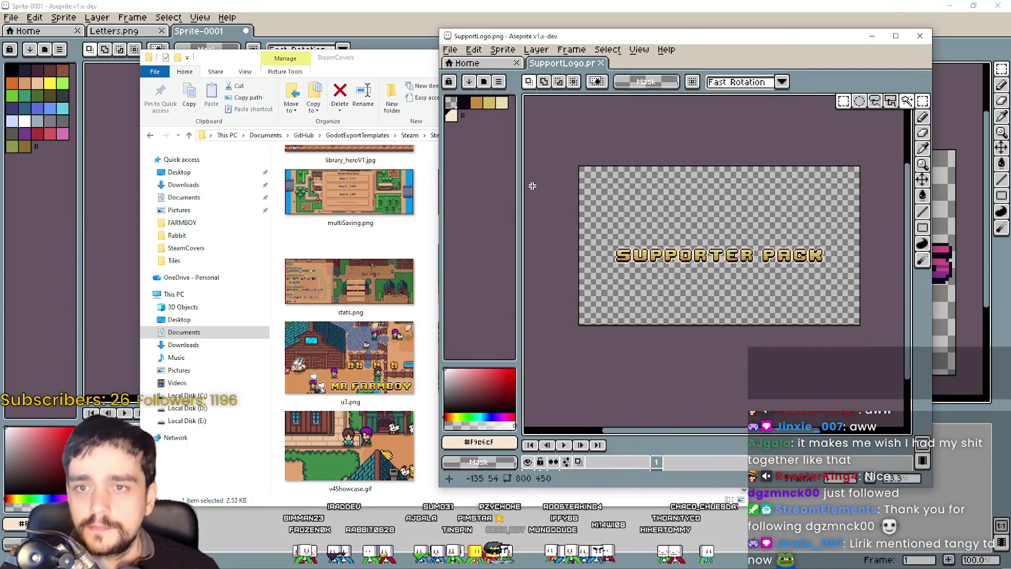
{"action": "key", "text": "ctrl+a"}
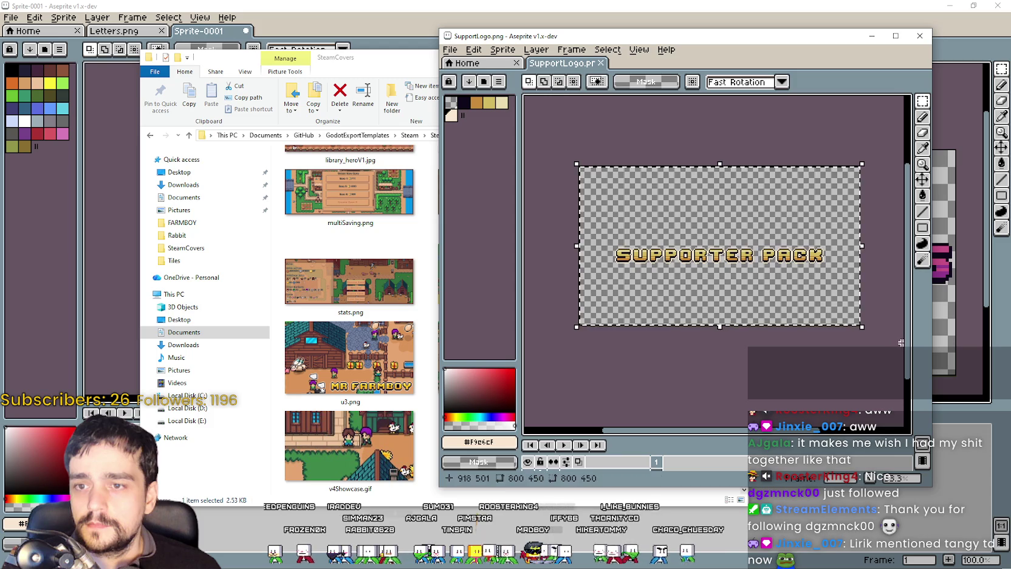
{"action": "left_click", "coordinate": [4, 5]}
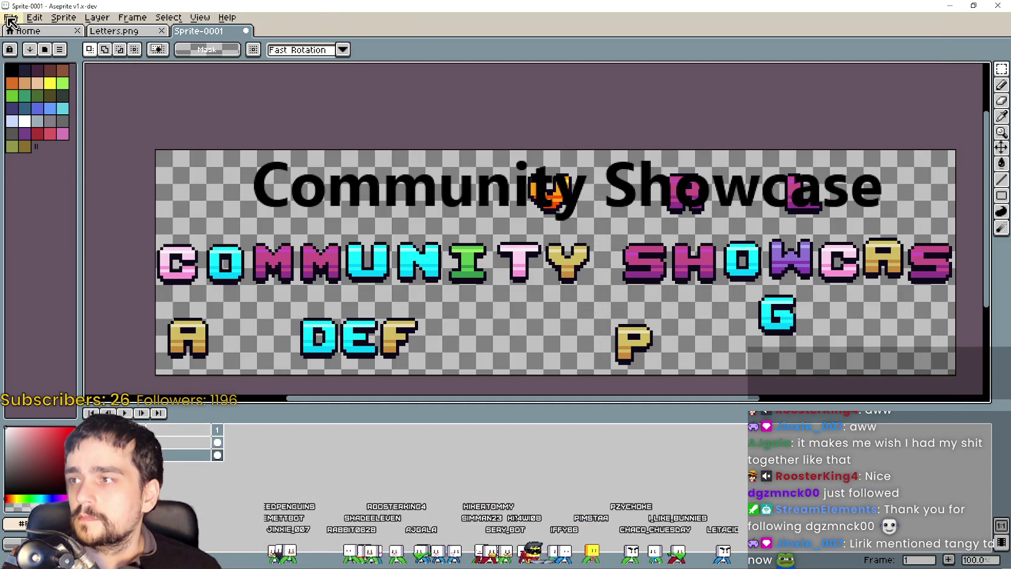
Step: Create a new blank 800×450 sprite
{"action": "left_click", "coordinate": [11, 17]}
{"action": "key", "text": "Right"}
{"action": "key", "text": "Right"}
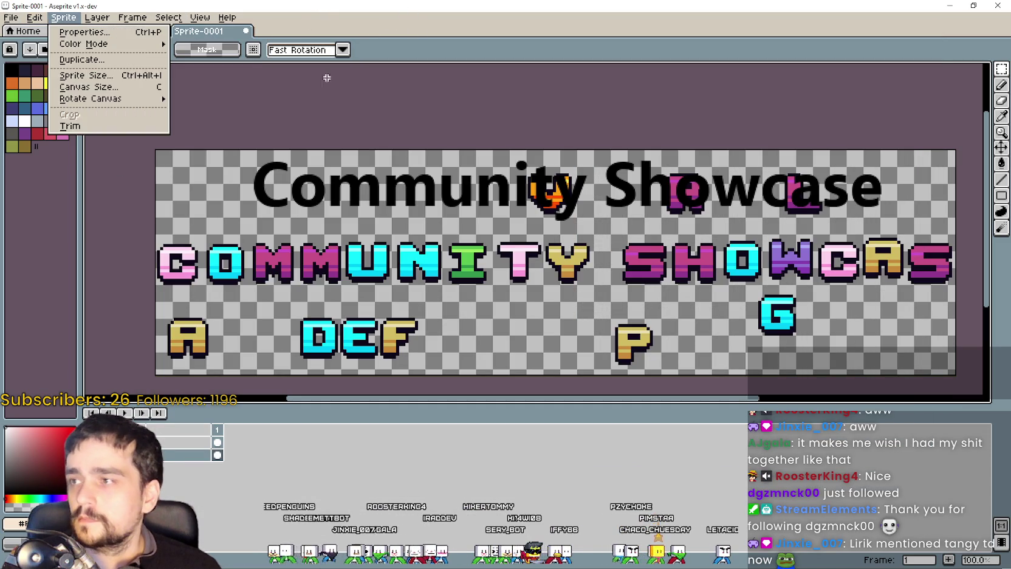
{"action": "key", "text": "Escape"}
{"action": "left_click", "coordinate": [11, 17]}
{"action": "left_click", "coordinate": [24, 32]}
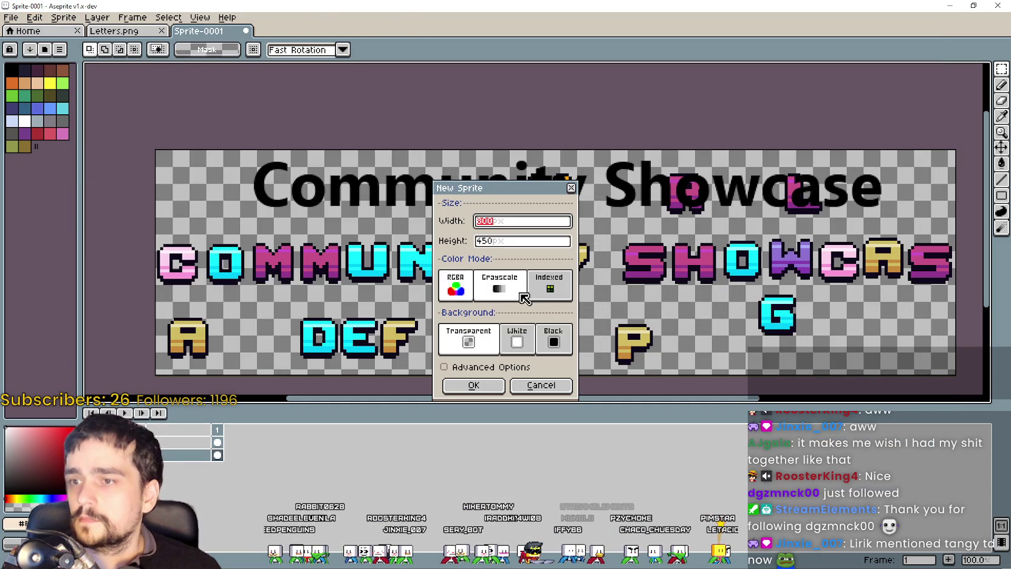
{"action": "left_click", "coordinate": [479, 384]}
Step: Paste the SUPPORTER PACK image into the sprite and add a new layer above it
{"action": "key", "text": "ctrl+v"}
{"action": "scroll", "coordinate": [545, 286], "scroll_direction": "up", "scroll_amount": 2}
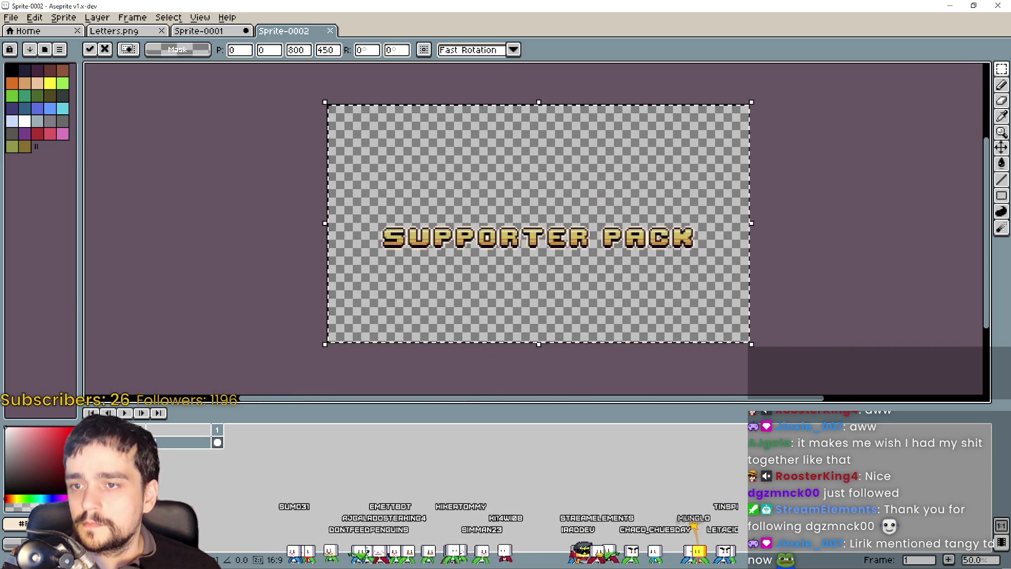
{"action": "key", "text": "Return"}
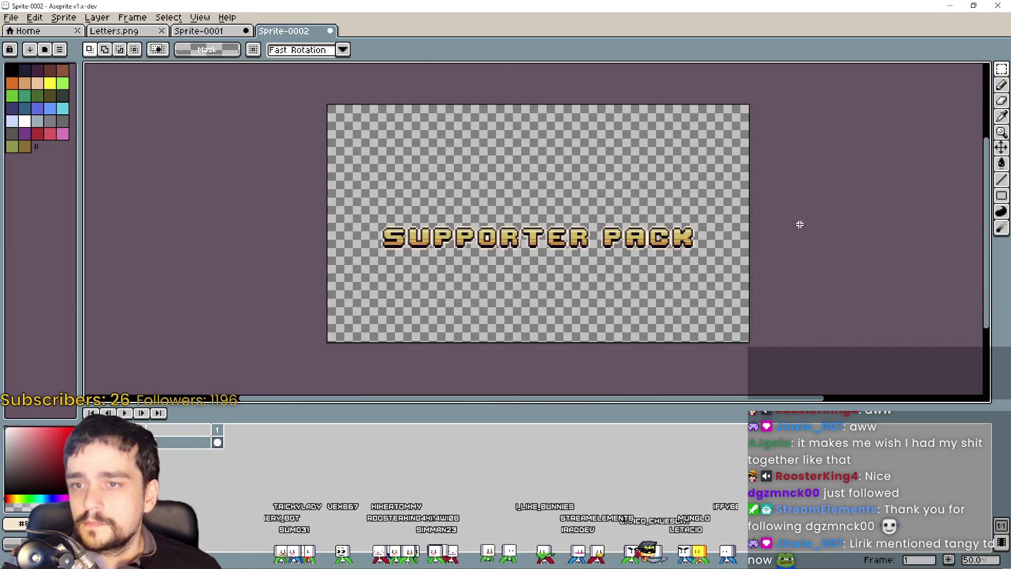
{"action": "left_click", "coordinate": [132, 18]}
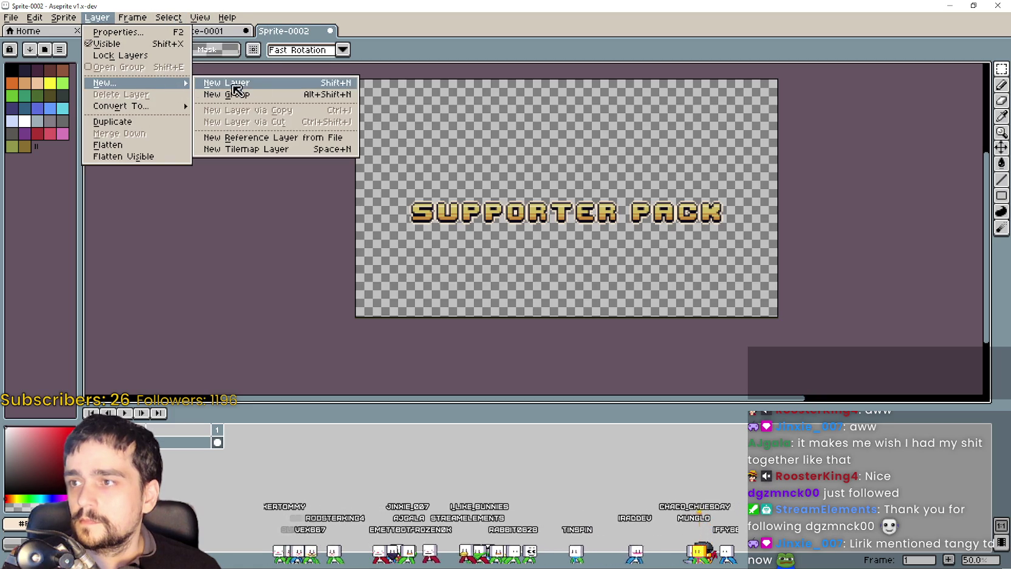
{"action": "mouse_move", "coordinate": [103, 82]}
{"action": "left_click", "coordinate": [225, 83]}
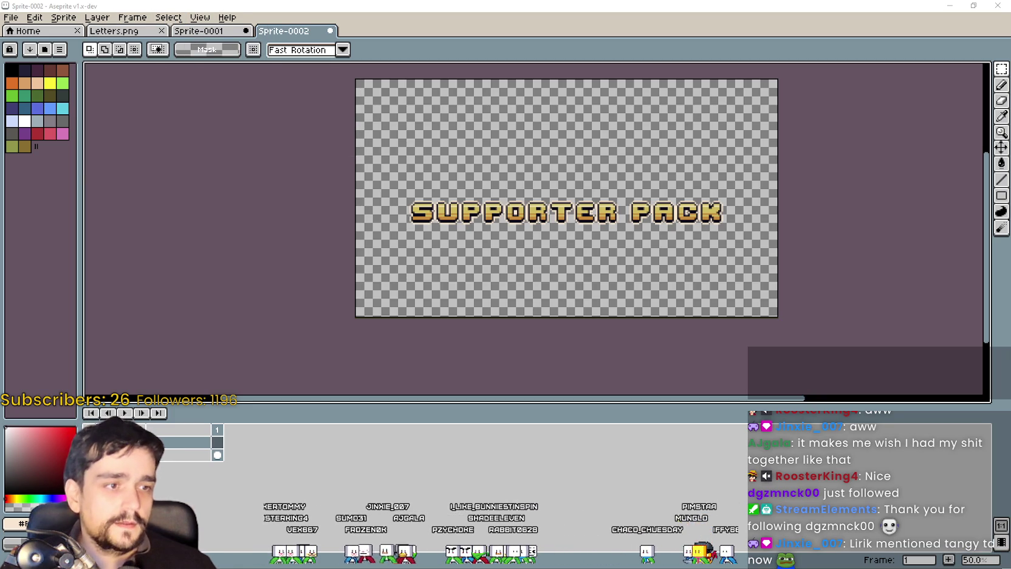
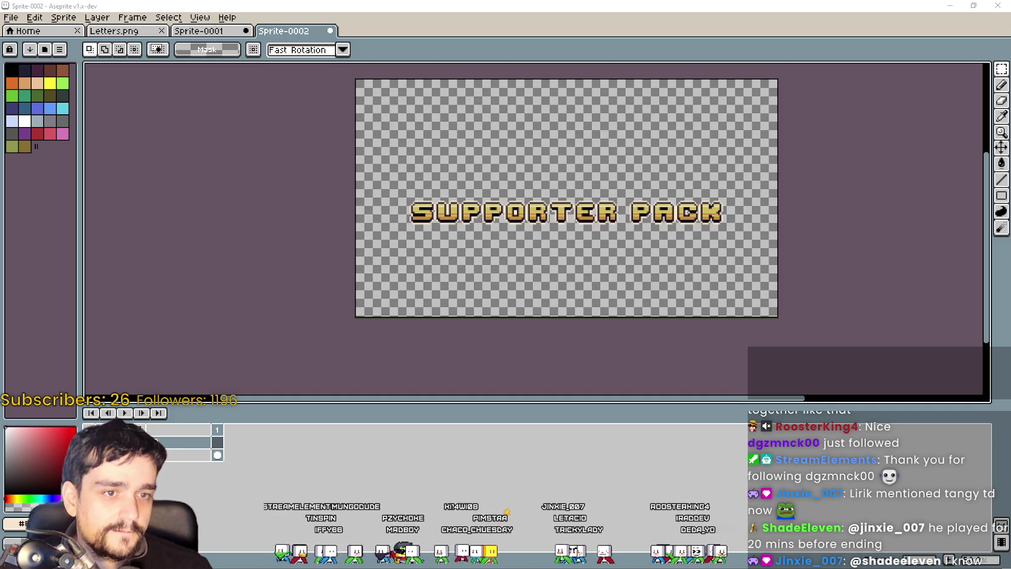
Step: Marquee-select the COMMUNITY letters in Sprite-0001, then go back to the SUPPORTER PACK sprite
{"action": "scroll", "coordinate": [438, 226], "scroll_direction": "up", "scroll_amount": 1}
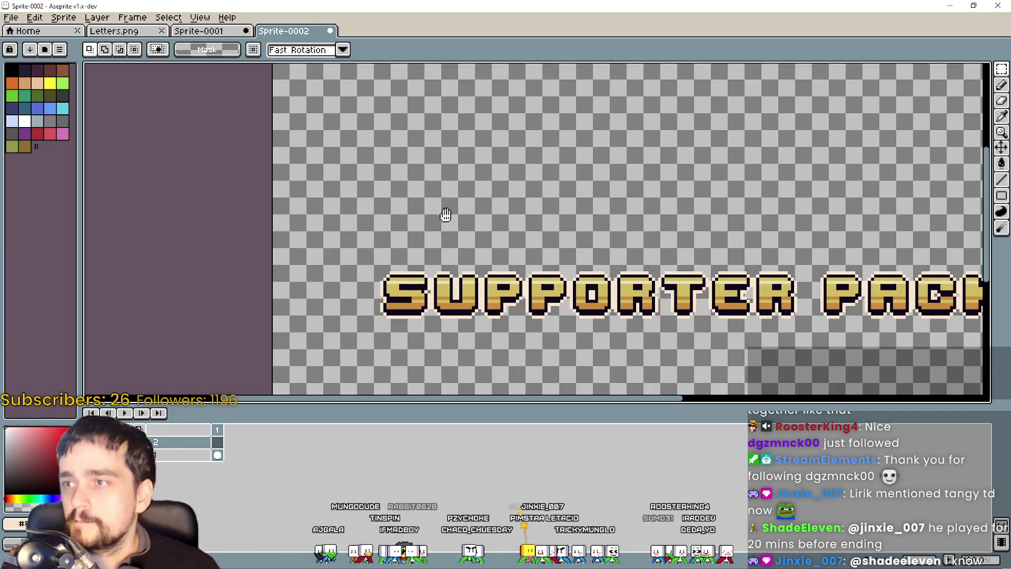
{"action": "scroll", "coordinate": [438, 226], "scroll_direction": "down", "scroll_amount": 1}
{"action": "left_click", "coordinate": [166, 443]}
{"action": "scroll", "coordinate": [415, 264], "scroll_direction": "up", "scroll_amount": 1}
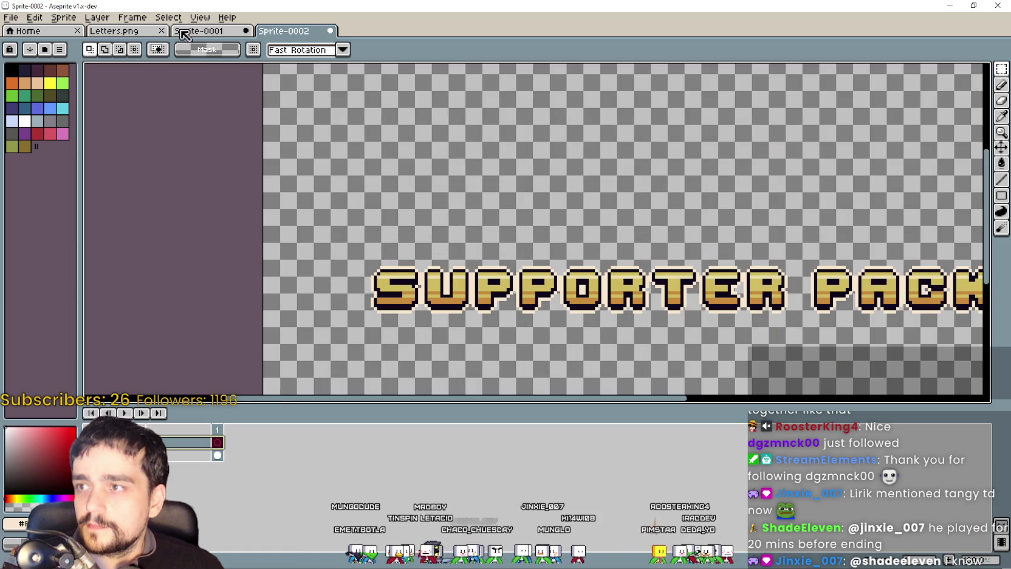
{"action": "left_click", "coordinate": [182, 31]}
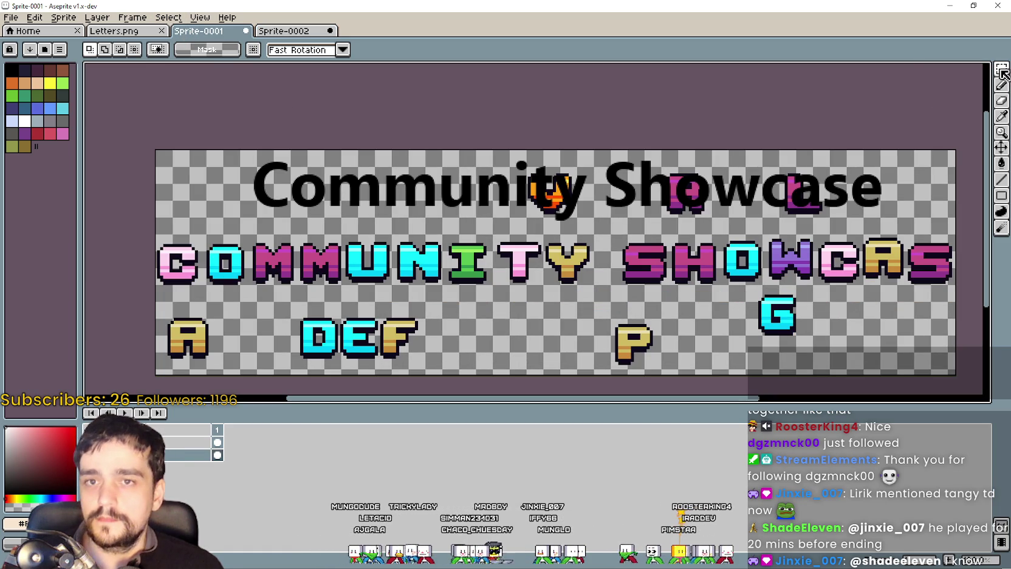
{"action": "mouse_move", "coordinate": [156, 295]}
{"action": "left_mouse_down"}
{"action": "mouse_move", "coordinate": [382, 222]}
{"action": "mouse_move", "coordinate": [598, 234]}
{"action": "left_mouse_up"}
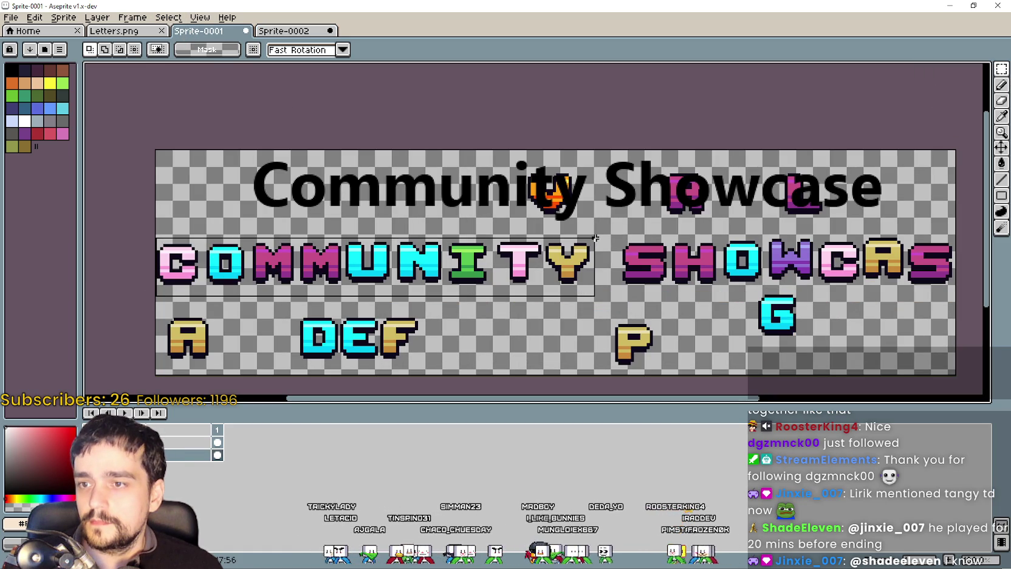
{"action": "left_click", "coordinate": [268, 40]}
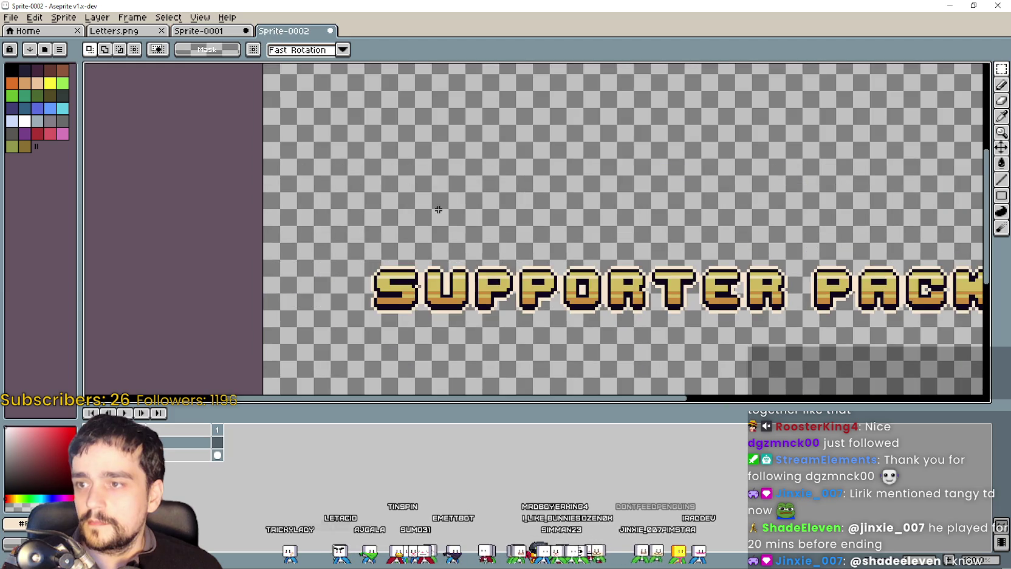
Step: Paste the COMMUNITY letters into the banner sprite and move them into position
{"action": "scroll", "coordinate": [454, 170], "scroll_direction": "down", "scroll_amount": 2}
{"action": "scroll", "coordinate": [456, 177], "scroll_direction": "down", "scroll_amount": 1}
{"action": "key", "text": "ctrl+v"}
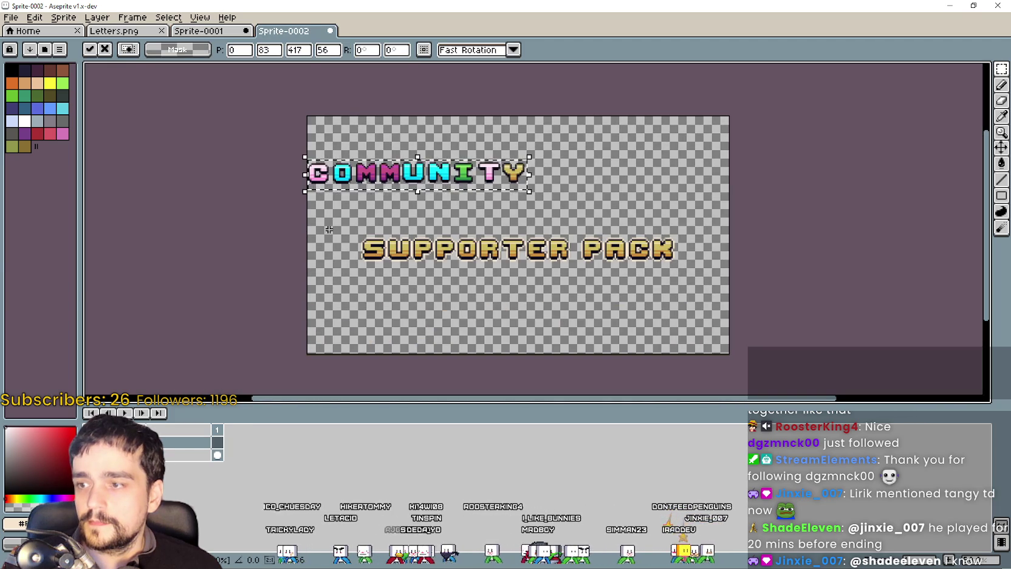
{"action": "scroll", "coordinate": [381, 130], "scroll_direction": "up", "scroll_amount": 1}
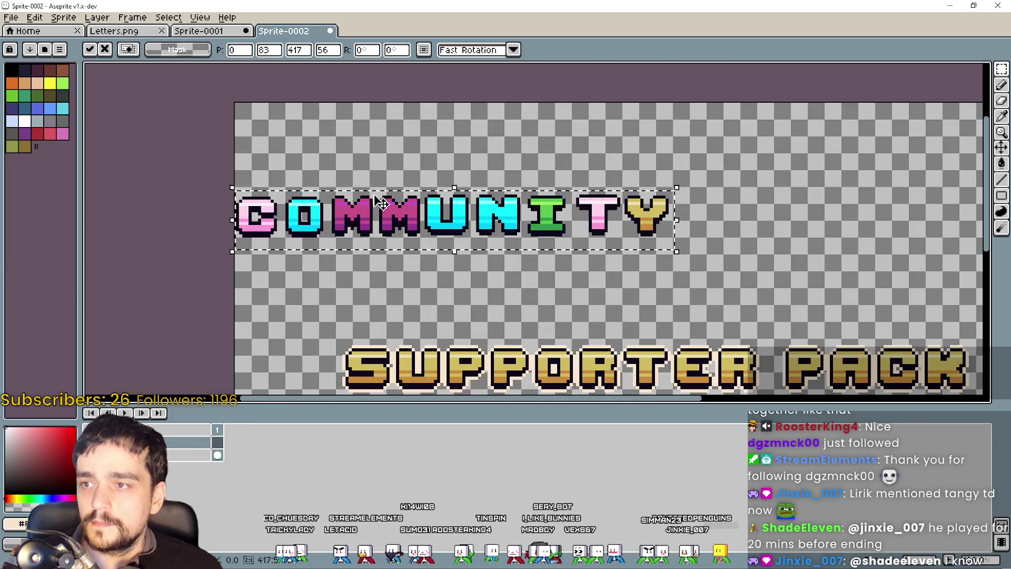
{"action": "left_click_drag", "start_coordinate": [389, 207], "coordinate": [421, 203]}
{"action": "left_click_drag", "start_coordinate": [340, 110], "coordinate": [327, 109]}
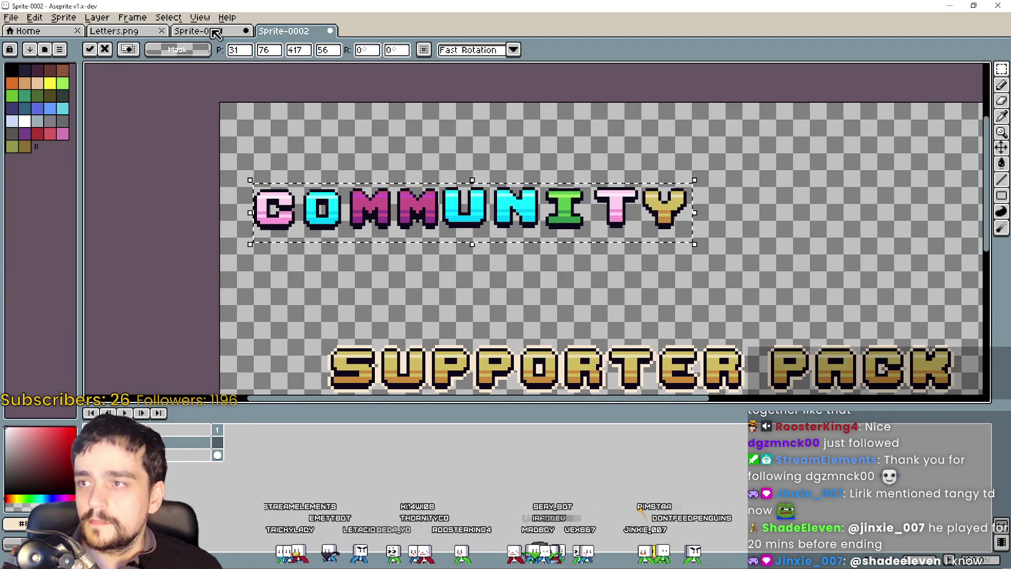
Step: Copy the SHOWCAS letters from the Community Showcase sprite
{"action": "left_click", "coordinate": [216, 31]}
{"action": "left_click_drag", "start_coordinate": [633, 304], "coordinate": [503, 305]}
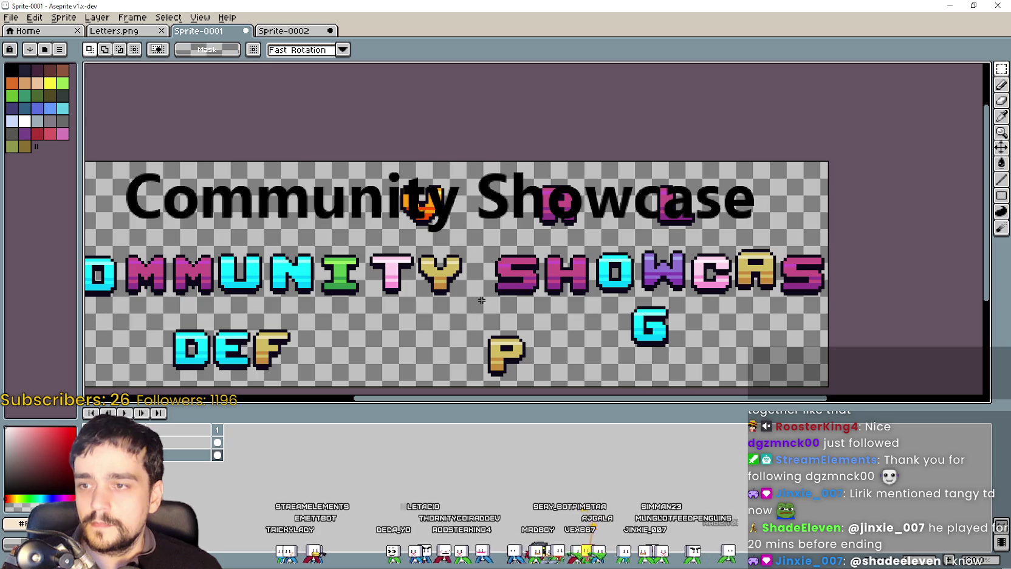
{"action": "left_click_drag", "start_coordinate": [484, 239], "coordinate": [830, 303]}
{"action": "key", "text": "ctrl+c"}
Step: Paste SHOWCAS right after COMMUNITY in the banner, nudge it left, and commit
{"action": "left_click", "coordinate": [282, 30]}
{"action": "key", "text": "ctrl+v"}
{"action": "mouse_move", "coordinate": [790, 201]}
{"action": "left_mouse_down"}
{"action": "mouse_move", "coordinate": [622, 190]}
{"action": "mouse_move", "coordinate": [625, 201]}
{"action": "left_mouse_up"}
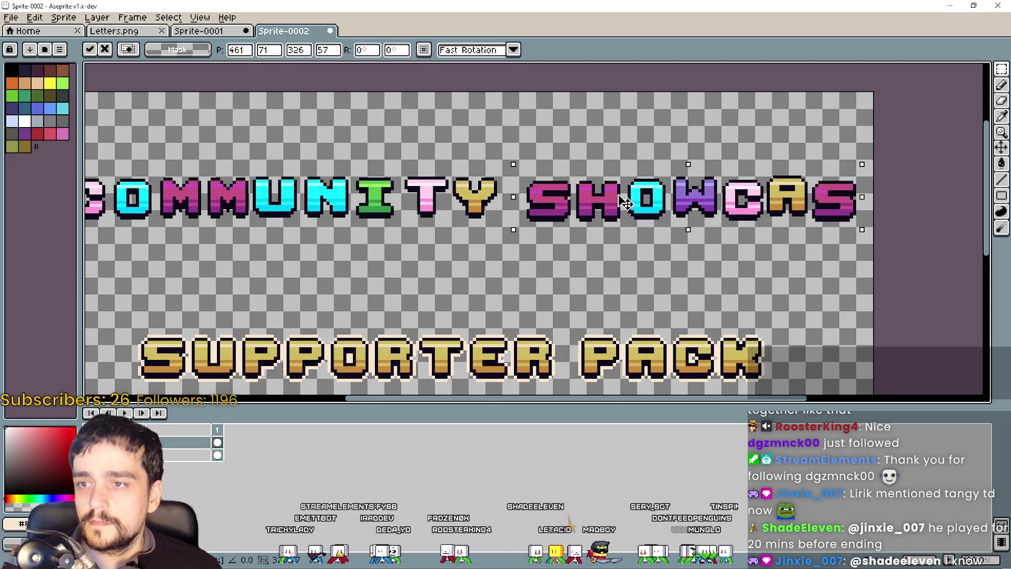
{"action": "left_click_drag", "start_coordinate": [338, 281], "coordinate": [429, 236]}
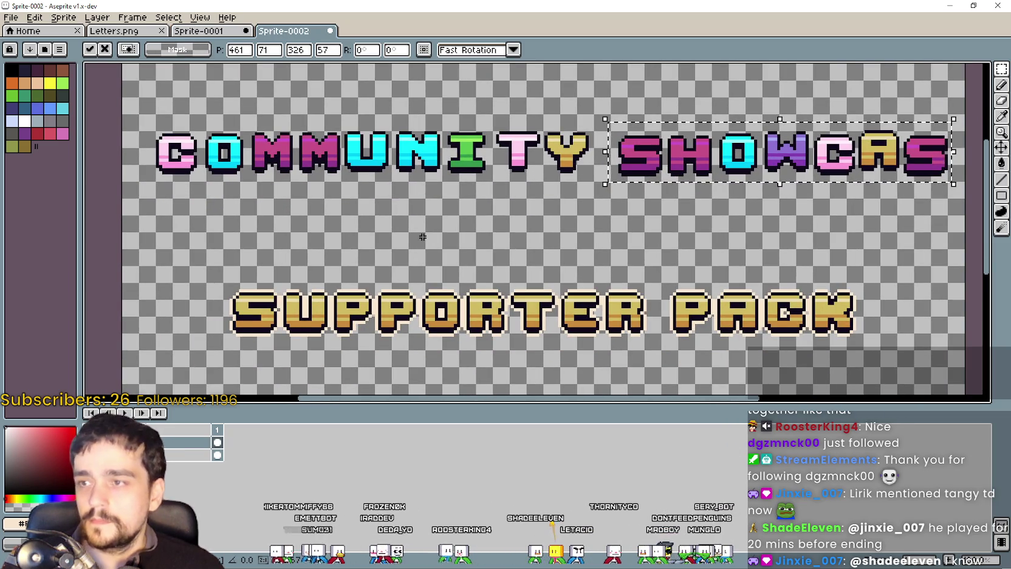
{"action": "scroll", "coordinate": [264, 295], "scroll_direction": "up", "scroll_amount": 1}
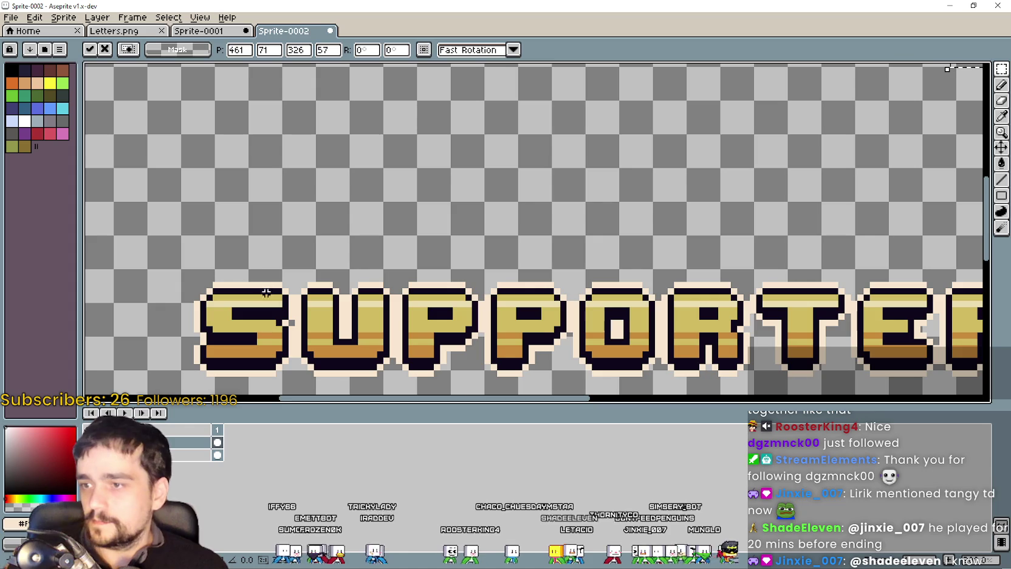
{"action": "scroll", "coordinate": [283, 305], "scroll_direction": "down", "scroll_amount": 1}
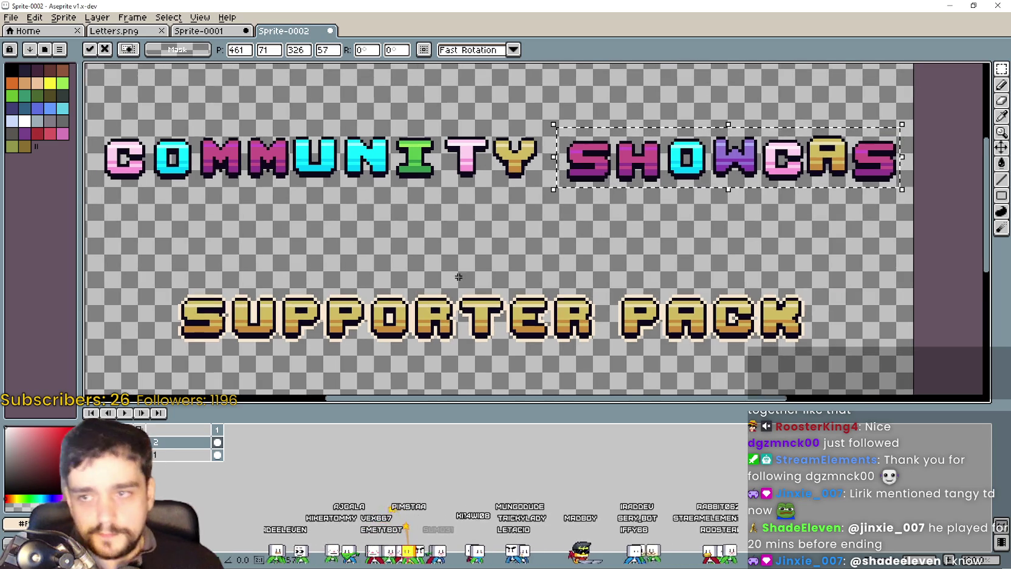
{"action": "scroll", "coordinate": [518, 315], "scroll_direction": "down", "scroll_amount": 1}
{"action": "scroll", "coordinate": [384, 225], "scroll_direction": "up", "scroll_amount": 1}
{"action": "key", "text": "Return"}
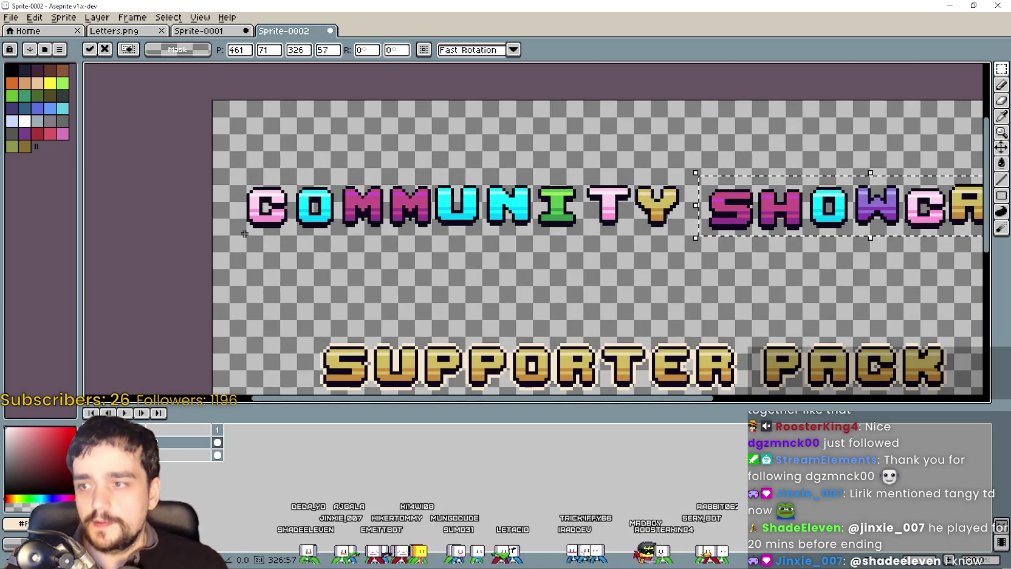
{"action": "mouse_move", "coordinate": [234, 238]}
{"action": "left_mouse_down"}
{"action": "mouse_move", "coordinate": [295, 173]}
{"action": "mouse_move", "coordinate": [335, 252]}
{"action": "left_mouse_up"}
{"action": "scroll", "coordinate": [281, 251], "scroll_direction": "down", "scroll_amount": 1}
{"action": "scroll", "coordinate": [334, 252], "scroll_direction": "up", "scroll_amount": 3}
{"action": "scroll", "coordinate": [338, 265], "scroll_direction": "down", "scroll_amount": 1}
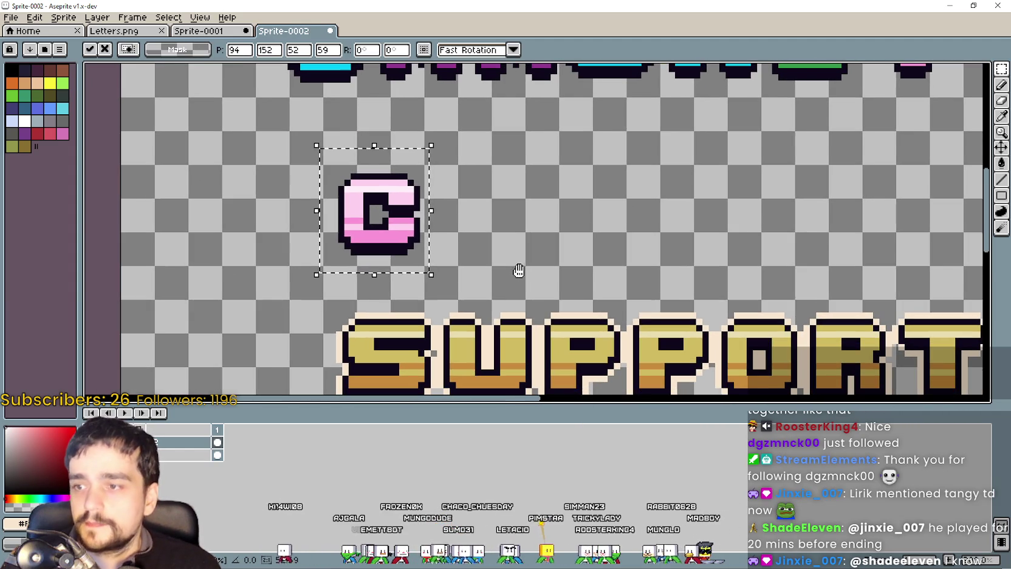
{"action": "left_click_drag", "start_coordinate": [399, 224], "coordinate": [430, 250]}
{"action": "scroll", "coordinate": [399, 229], "scroll_direction": "up", "scroll_amount": 1}
{"action": "scroll", "coordinate": [430, 250], "scroll_direction": "down", "scroll_amount": 1}
{"action": "scroll", "coordinate": [435, 222], "scroll_direction": "up", "scroll_amount": 1}
{"action": "scroll", "coordinate": [433, 204], "scroll_direction": "down", "scroll_amount": 1}
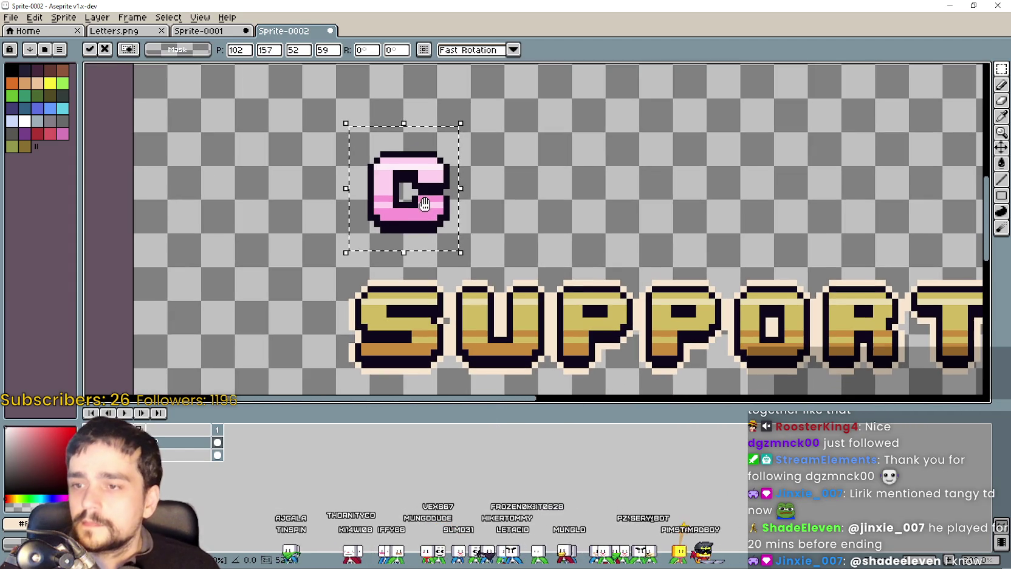
{"action": "left_click_drag", "start_coordinate": [432, 204], "coordinate": [406, 199]}
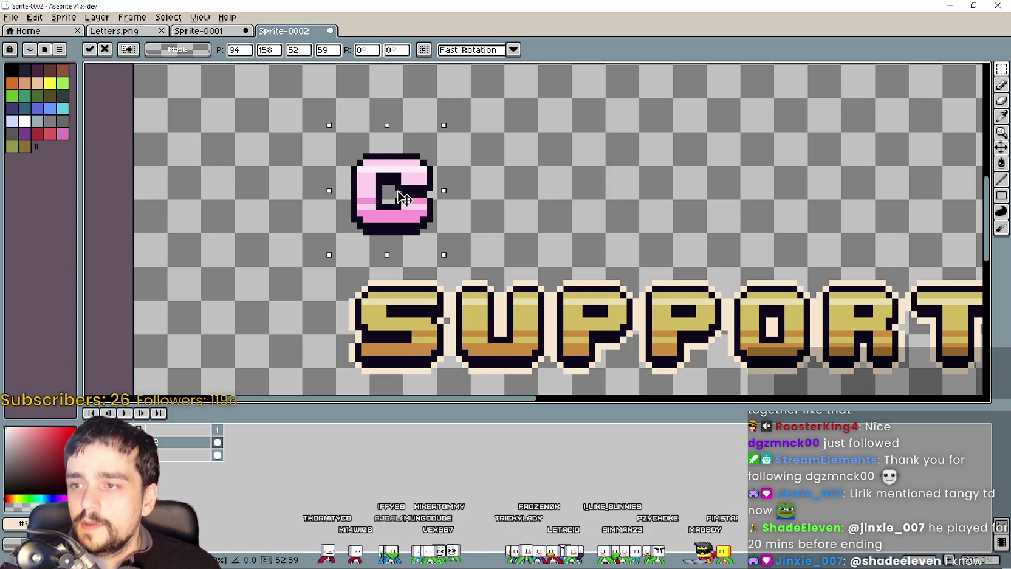
{"action": "key", "text": "Return"}
{"action": "scroll", "coordinate": [549, 226], "scroll_direction": "down", "scroll_amount": 2}
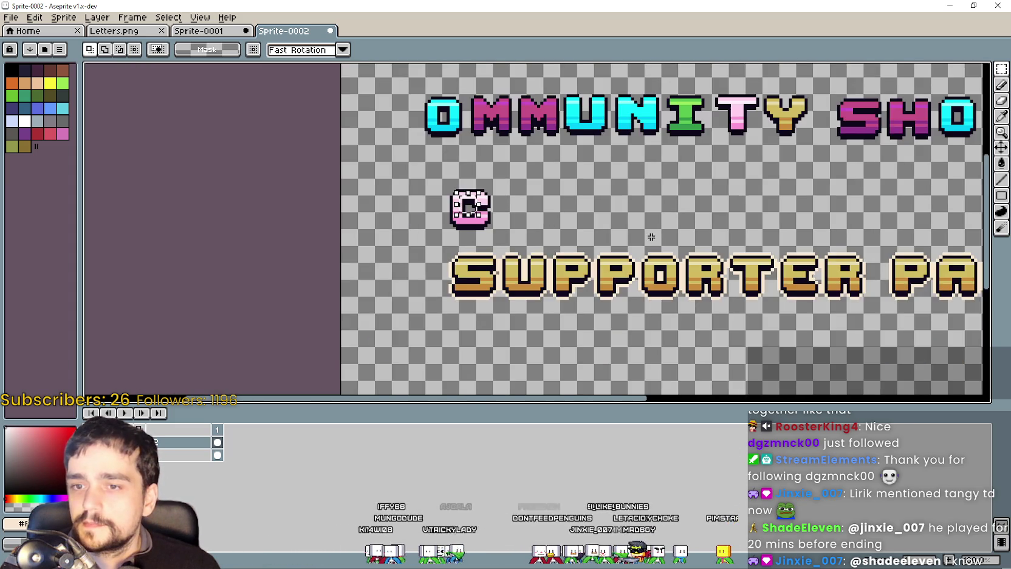
{"action": "left_click_drag", "start_coordinate": [632, 226], "coordinate": [439, 228]}
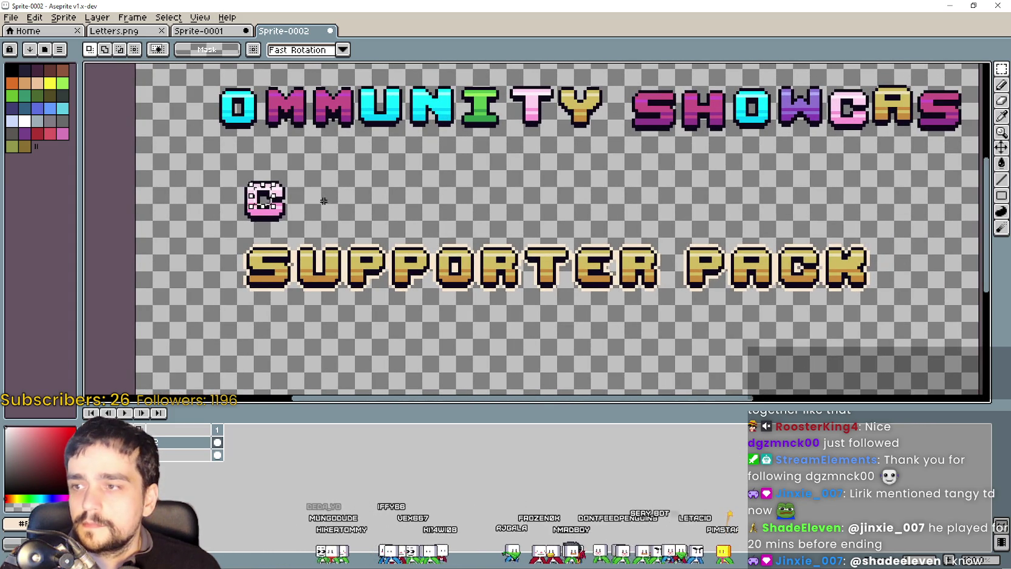
{"action": "left_click_drag", "start_coordinate": [311, 225], "coordinate": [185, 174]}
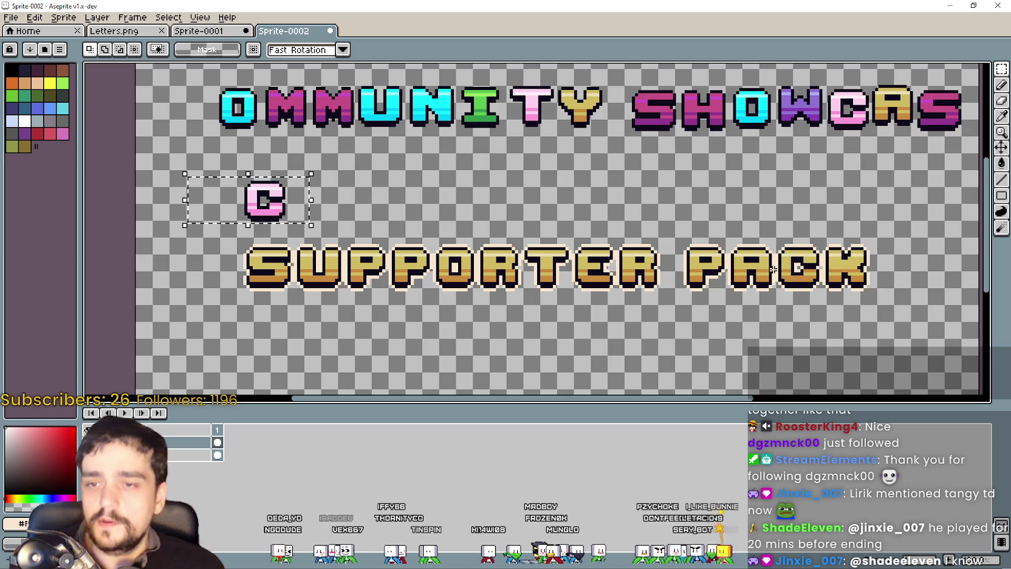
{"action": "key", "text": "ctrl+z"}
{"action": "key", "text": "ctrl+z"}
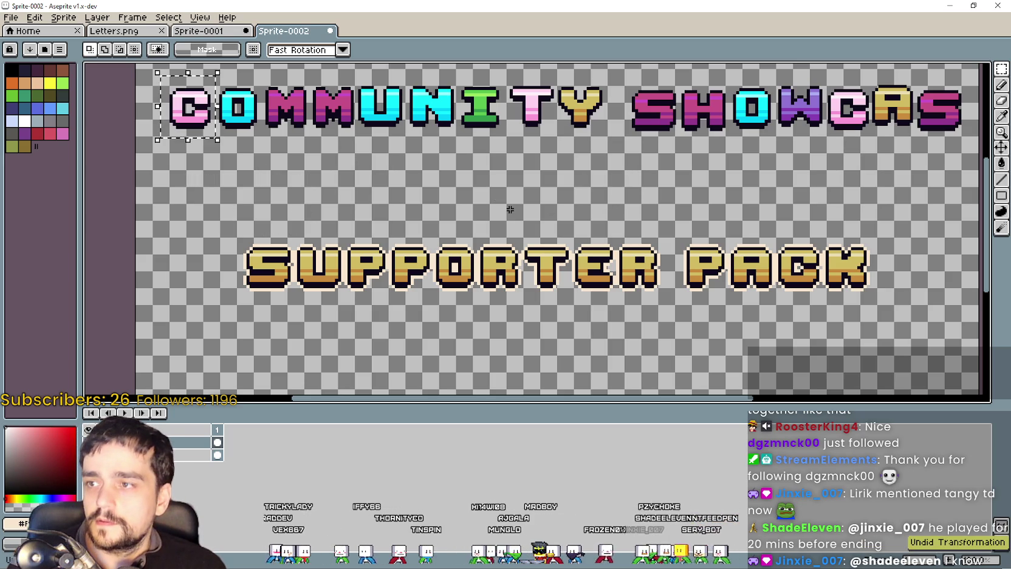
{"action": "scroll", "coordinate": [528, 211], "scroll_direction": "up", "scroll_amount": 1}
{"action": "scroll", "coordinate": [596, 212], "scroll_direction": "up", "scroll_amount": 1}
{"action": "scroll", "coordinate": [664, 214], "scroll_direction": "up", "scroll_amount": 1}
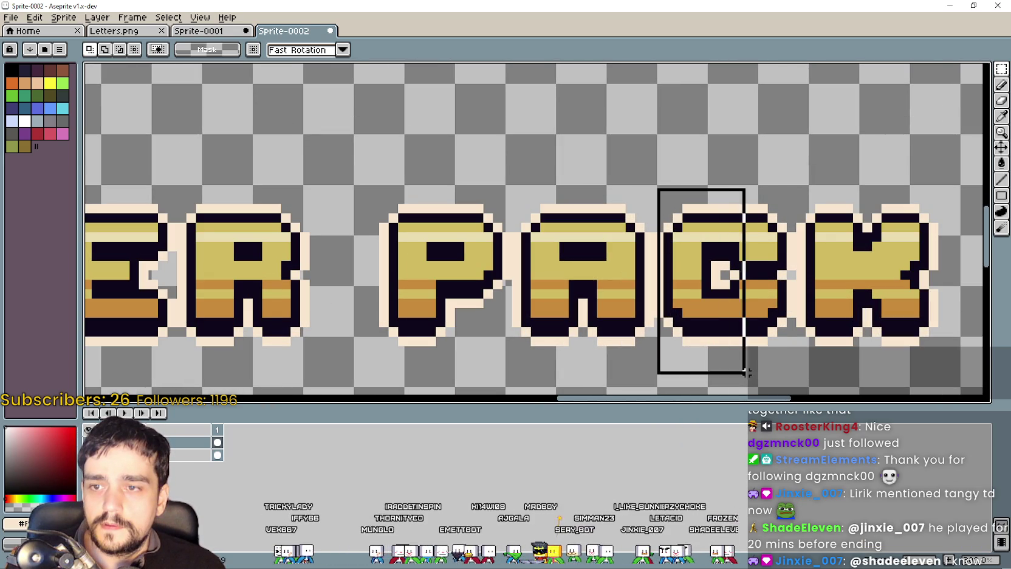
Step: Marquee-select the C in PACK, redrawing the box until it covers the letter
{"action": "left_click_drag", "start_coordinate": [658, 189], "coordinate": [803, 368]}
{"action": "scroll", "coordinate": [808, 352], "scroll_direction": "up", "scroll_amount": 2}
{"action": "key", "text": "ctrl+d"}
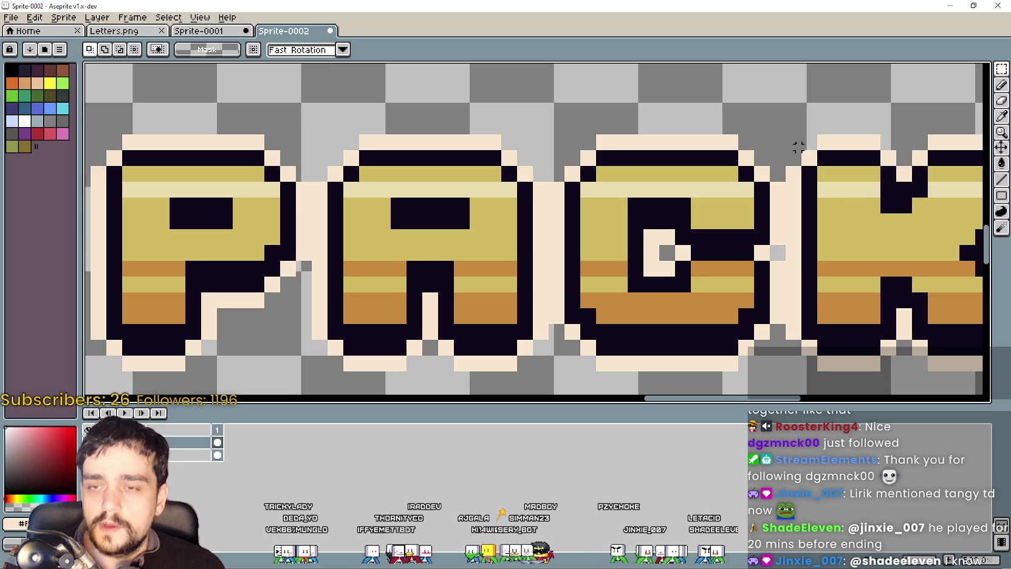
{"action": "left_click_drag", "start_coordinate": [782, 115], "coordinate": [661, 280]}
{"action": "key", "text": "ctrl+d"}
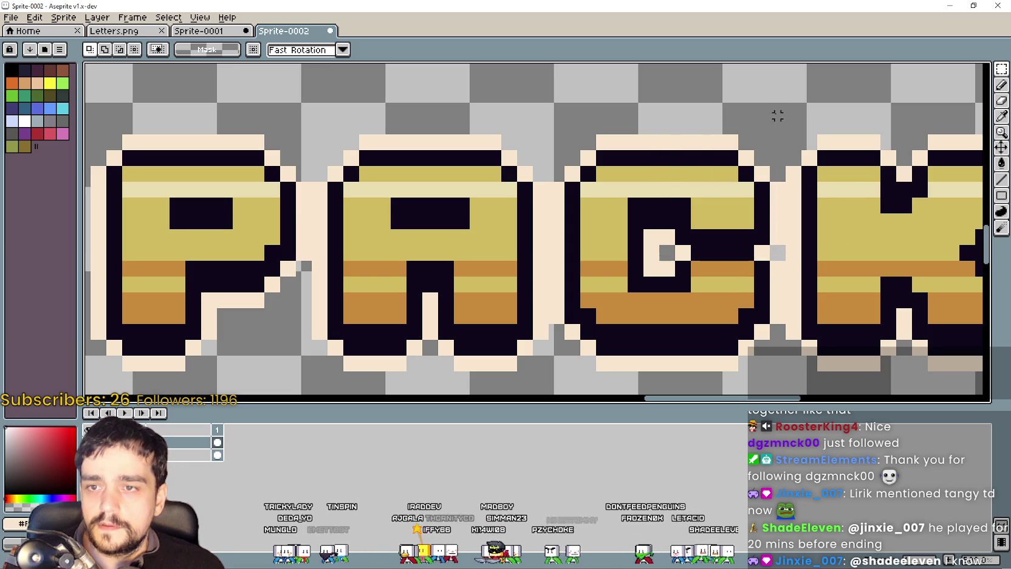
{"action": "left_click_drag", "start_coordinate": [777, 111], "coordinate": [653, 296]}
{"action": "key", "text": "ctrl+d"}
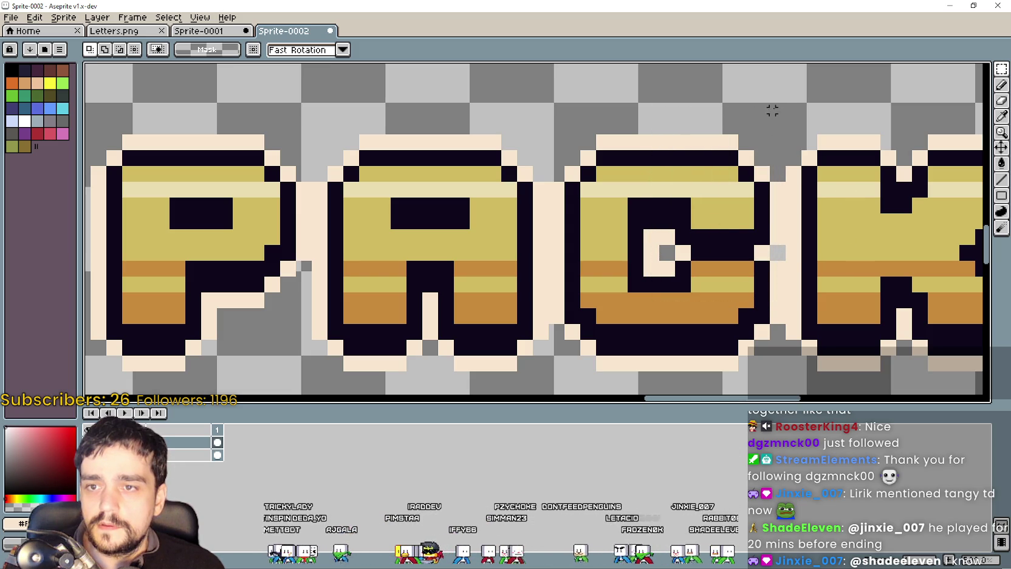
{"action": "left_click_drag", "start_coordinate": [782, 110], "coordinate": [675, 210]}
{"action": "key", "text": "ctrl+d"}
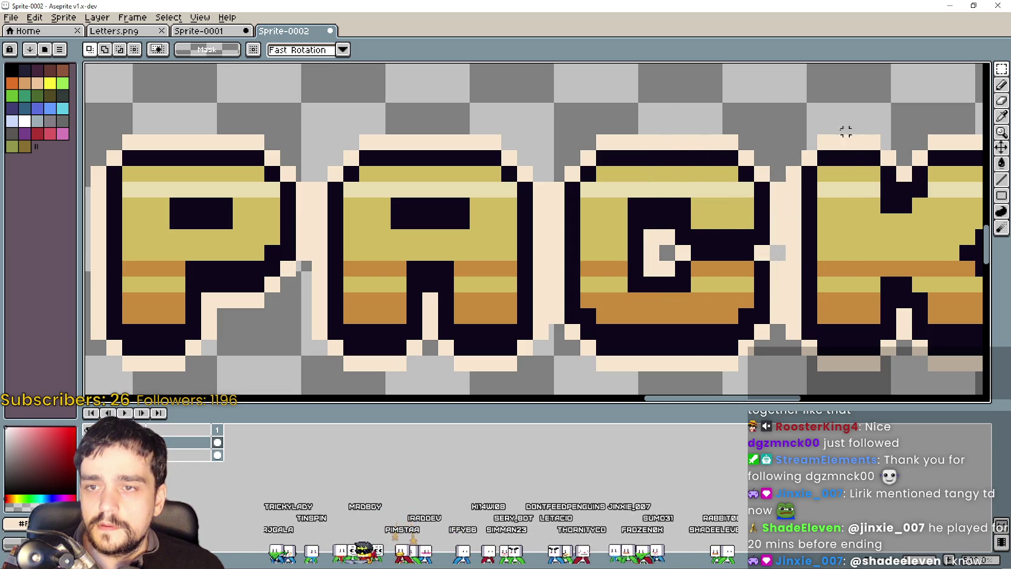
{"action": "left_click_drag", "start_coordinate": [782, 110], "coordinate": [557, 388]}
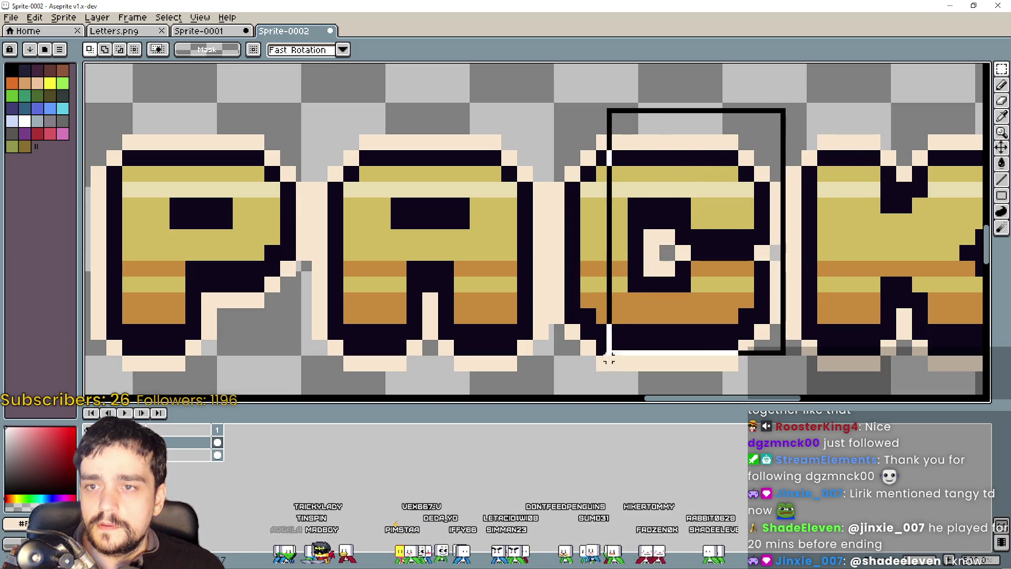
Step: Cut and paste the C, then line it back up in its original place on PACK
{"action": "scroll", "coordinate": [558, 387], "scroll_direction": "down", "scroll_amount": 4}
{"action": "scroll", "coordinate": [608, 286], "scroll_direction": "down", "scroll_amount": 2}
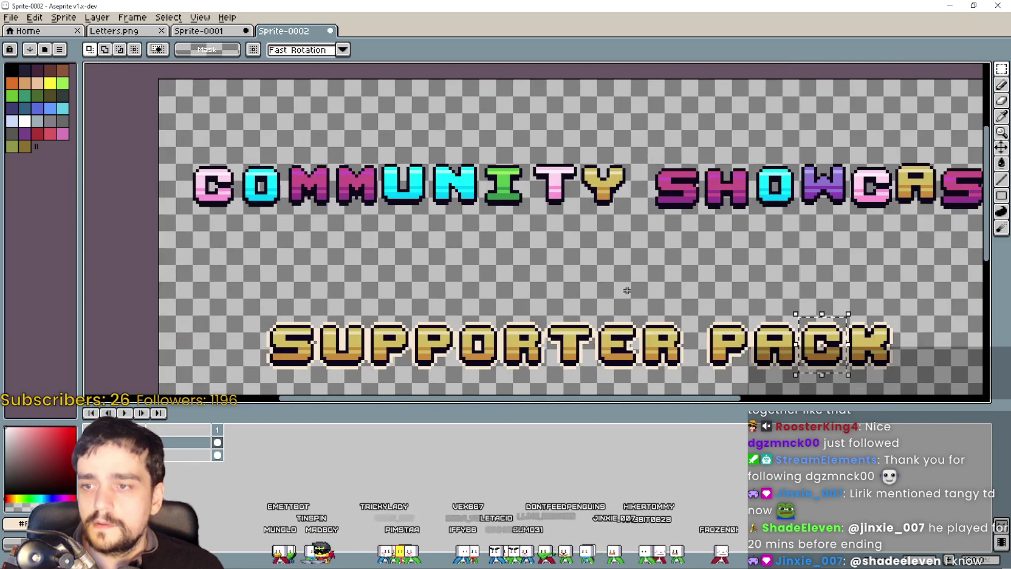
{"action": "key", "text": "ctrl+x"}
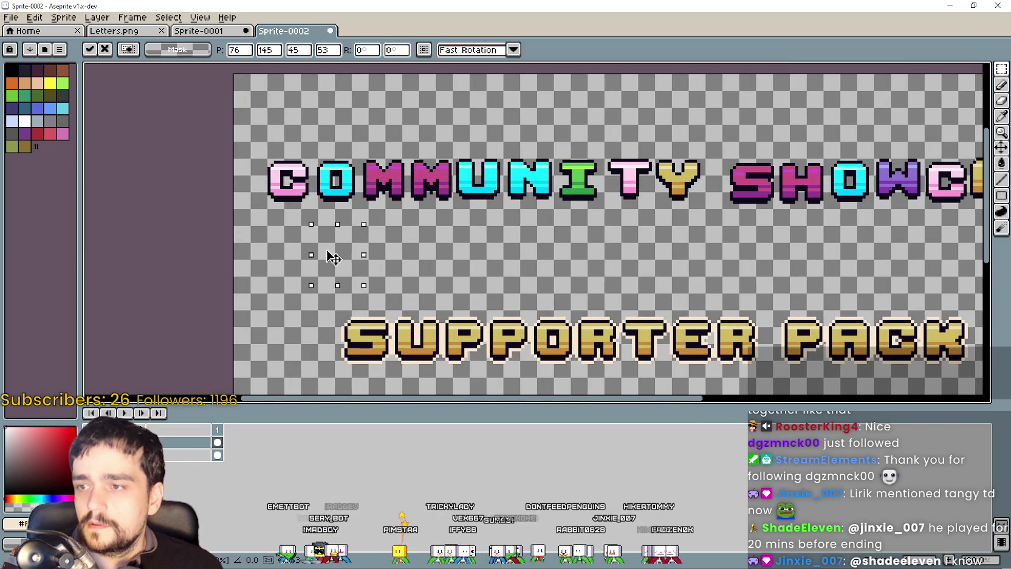
{"action": "key", "text": "ctrl+v"}
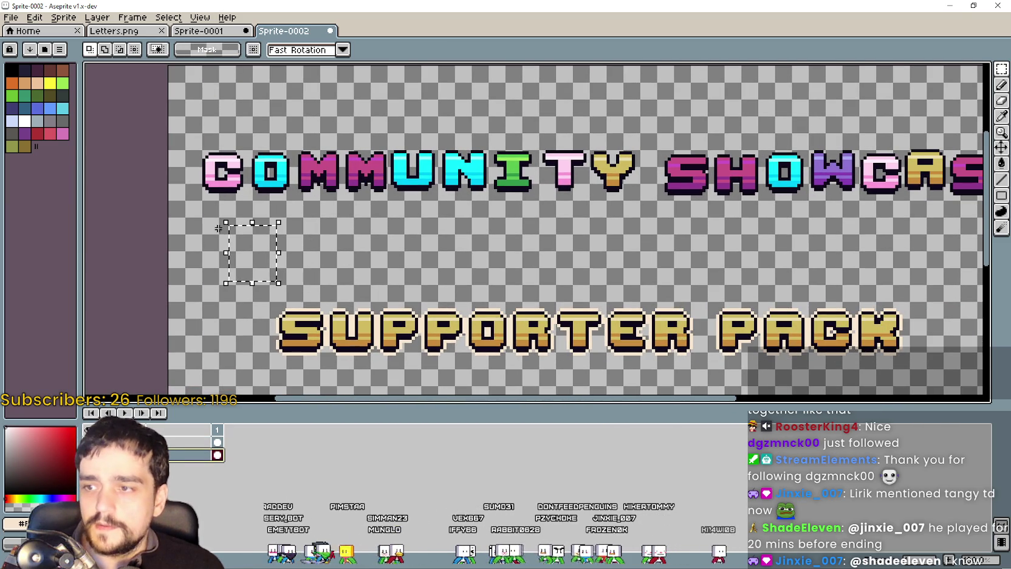
{"action": "left_click_drag", "start_coordinate": [273, 265], "coordinate": [828, 331]}
{"action": "scroll", "coordinate": [828, 331], "scroll_direction": "up", "scroll_amount": 3}
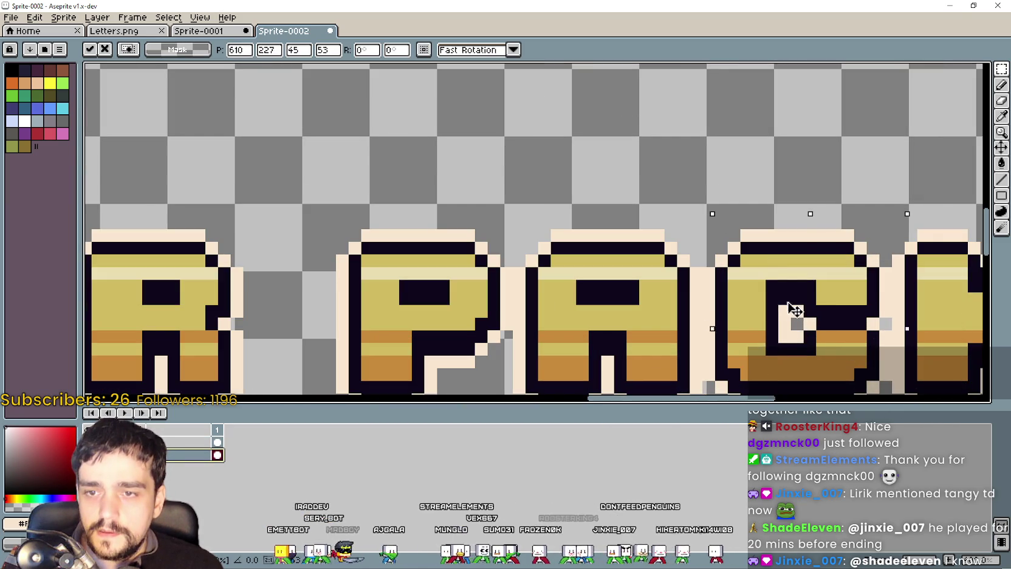
{"action": "left_click_drag", "start_coordinate": [785, 302], "coordinate": [849, 290]}
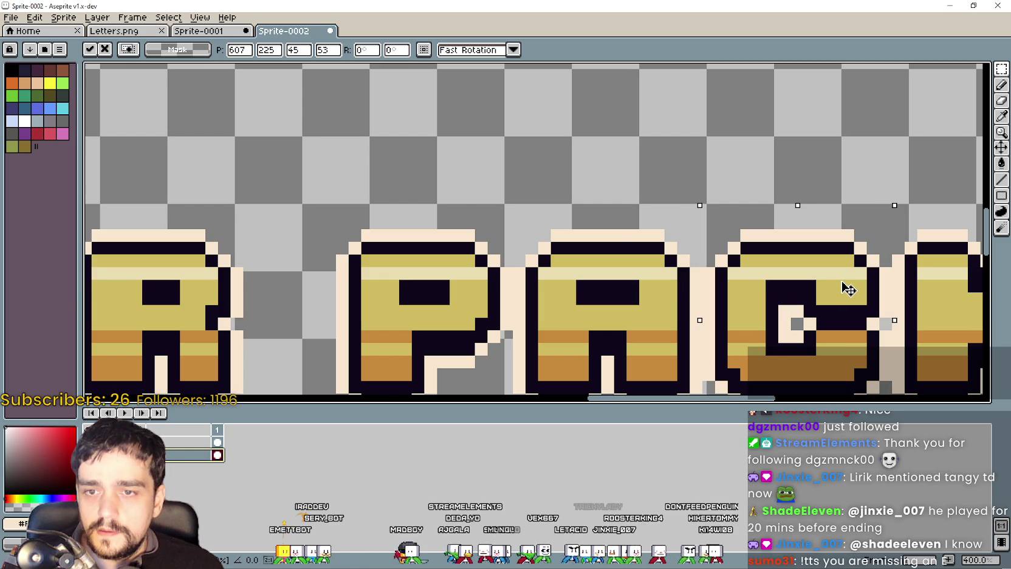
{"action": "scroll", "coordinate": [849, 289], "scroll_direction": "down", "scroll_amount": 1}
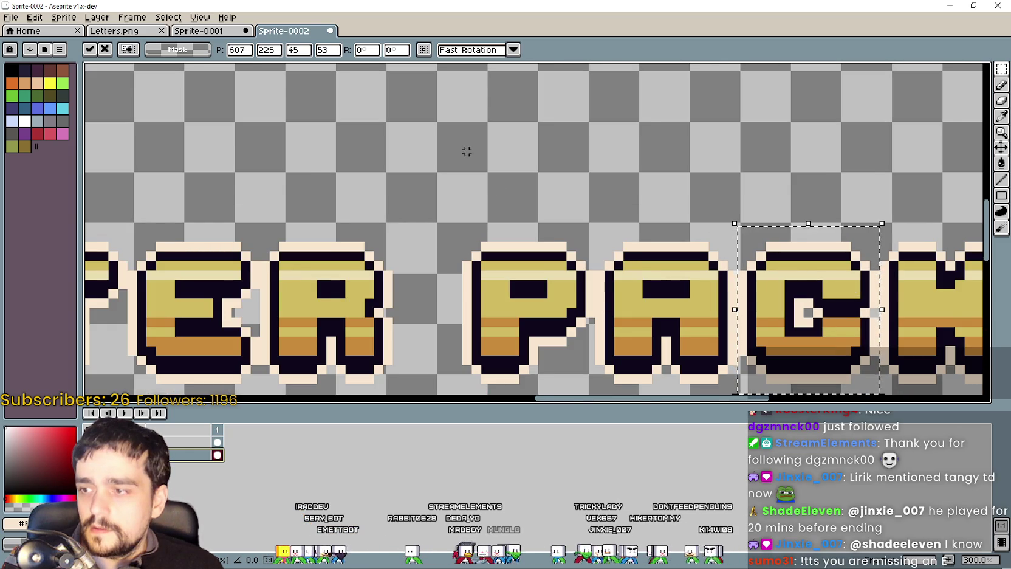
{"action": "scroll", "coordinate": [467, 153], "scroll_direction": "down", "scroll_amount": 2}
{"action": "left_click", "coordinate": [344, 236]}
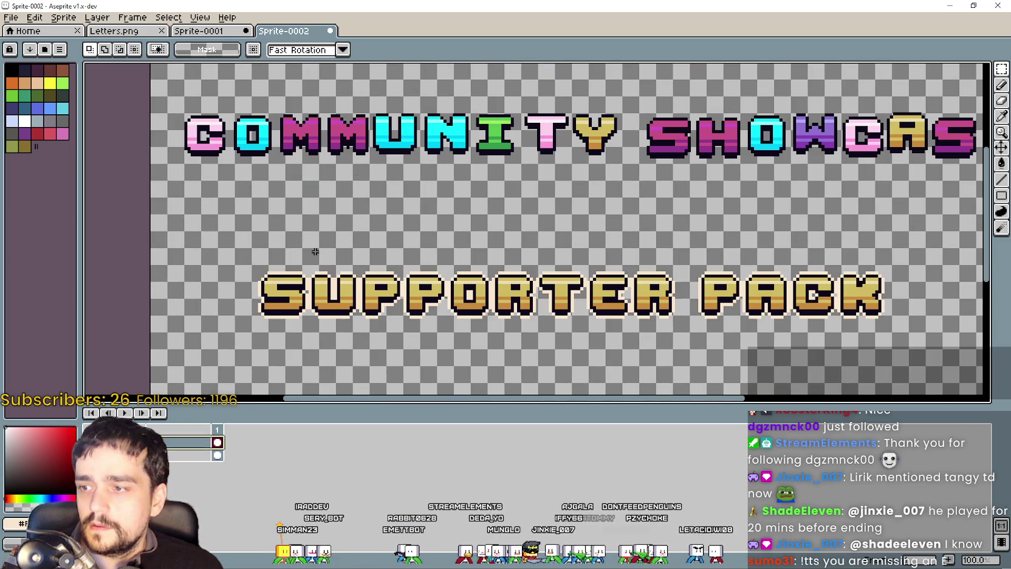
Step: Paste another copy of the C toward the upper left and drop it
{"action": "key", "text": "ctrl+v"}
{"action": "mouse_move", "coordinate": [825, 300]}
{"action": "left_mouse_down"}
{"action": "mouse_move", "coordinate": [258, 208]}
{"action": "mouse_move", "coordinate": [433, 221]}
{"action": "left_mouse_up"}
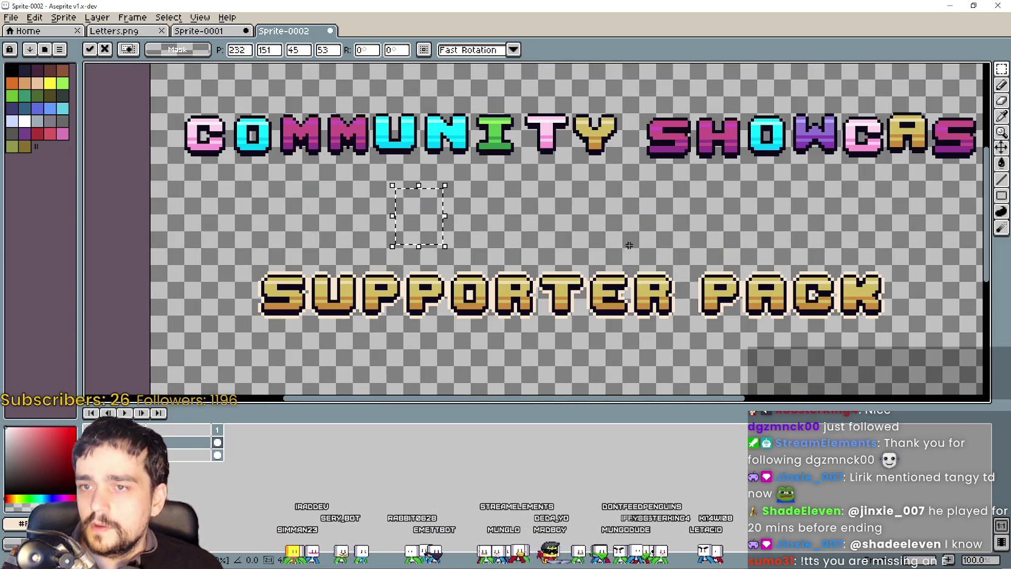
{"action": "key", "text": "Return"}
{"action": "scroll", "coordinate": [535, 231], "scroll_direction": "right", "scroll_amount": 3}
{"action": "scroll", "coordinate": [679, 245], "scroll_direction": "up", "scroll_amount": 1}
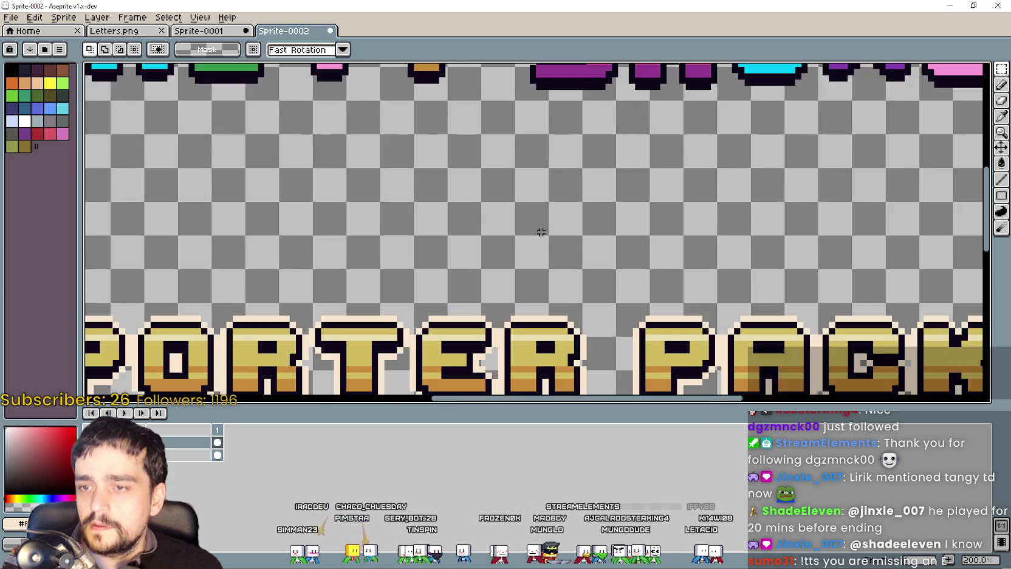
{"action": "scroll", "coordinate": [546, 267], "scroll_direction": "down", "scroll_amount": 2}
{"action": "scroll", "coordinate": [508, 278], "scroll_direction": "up", "scroll_amount": 1}
Step: On the third layer, select the PACK C tightly and drag a copy above SUPPORTER
{"action": "left_click", "coordinate": [194, 455]}
{"action": "scroll", "coordinate": [803, 275], "scroll_direction": "up", "scroll_amount": 1}
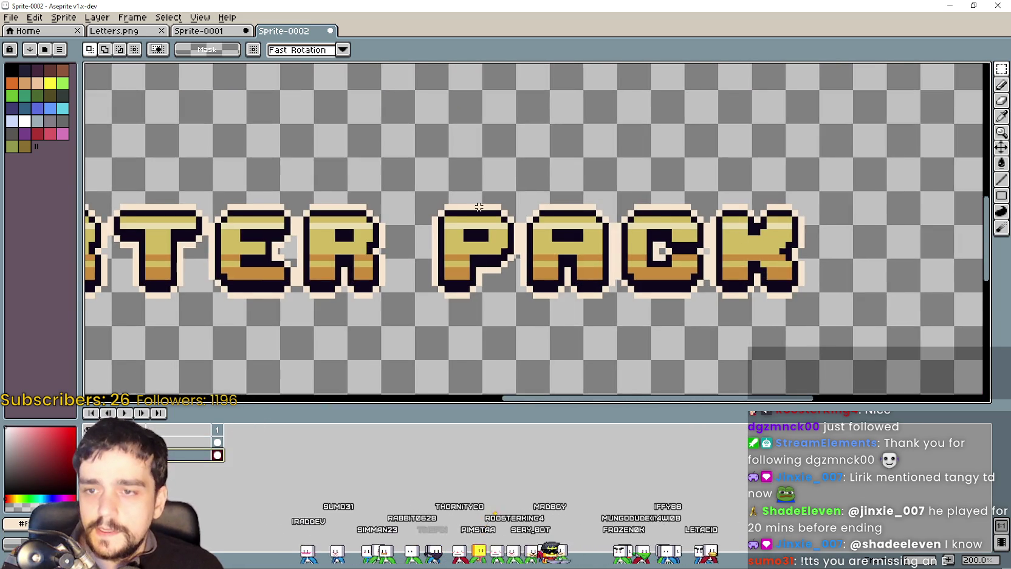
{"action": "scroll", "coordinate": [668, 231], "scroll_direction": "up", "scroll_amount": 1}
{"action": "scroll", "coordinate": [584, 173], "scroll_direction": "right", "scroll_amount": 2}
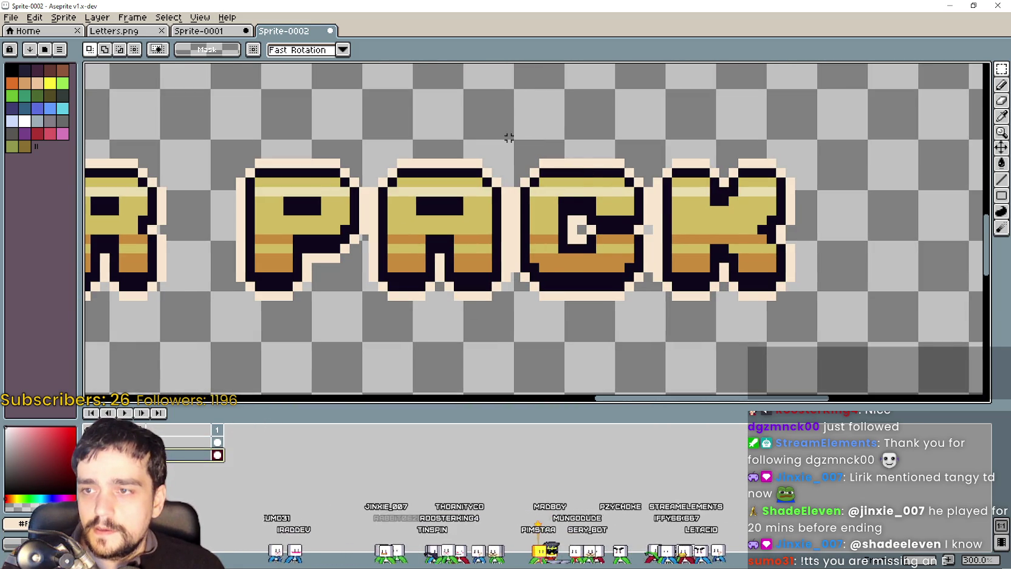
{"action": "left_click_drag", "start_coordinate": [509, 137], "coordinate": [651, 328]}
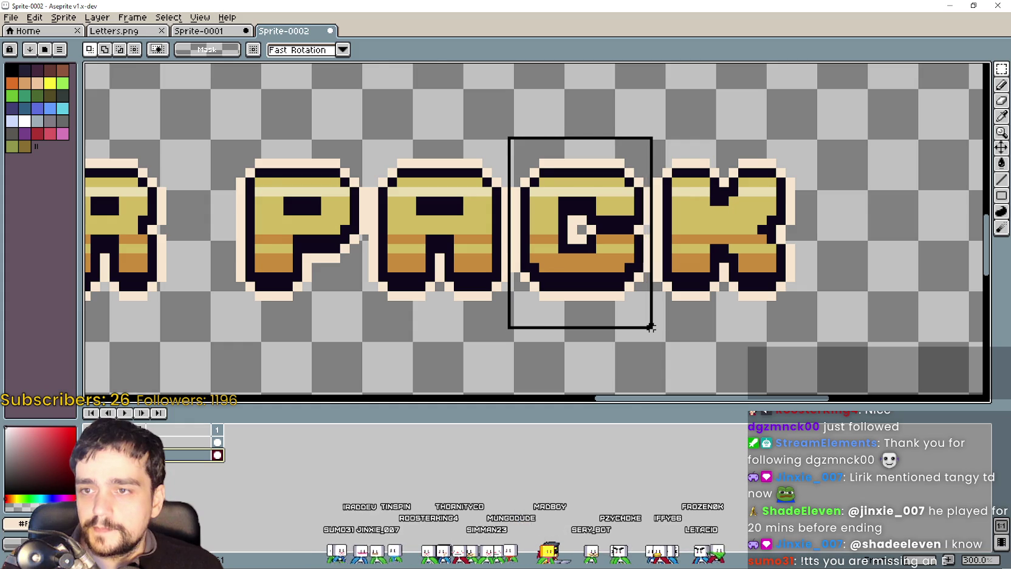
{"action": "scroll", "coordinate": [541, 219], "scroll_direction": "up", "scroll_amount": 1}
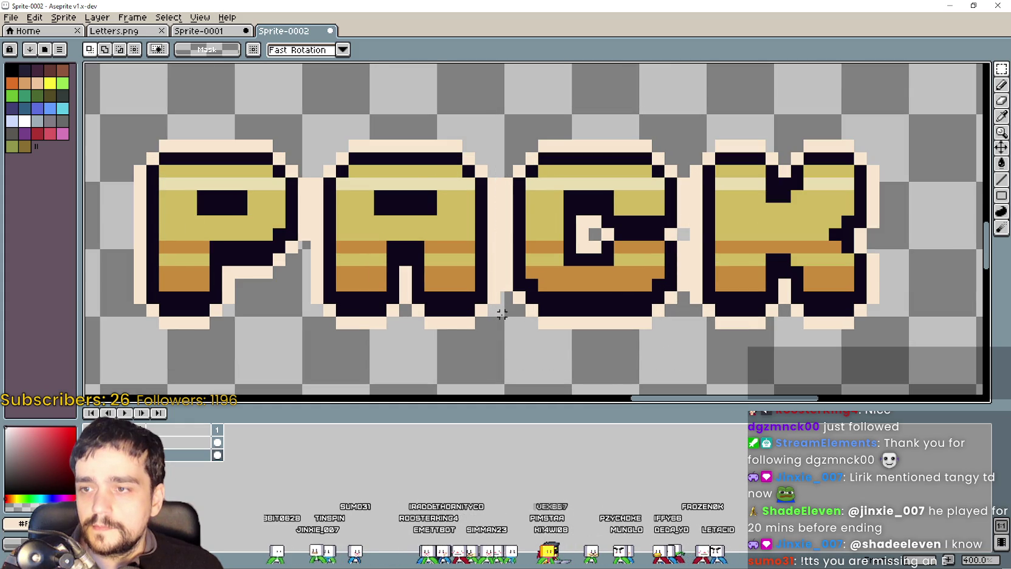
{"action": "left_click_drag", "start_coordinate": [501, 331], "coordinate": [687, 99]}
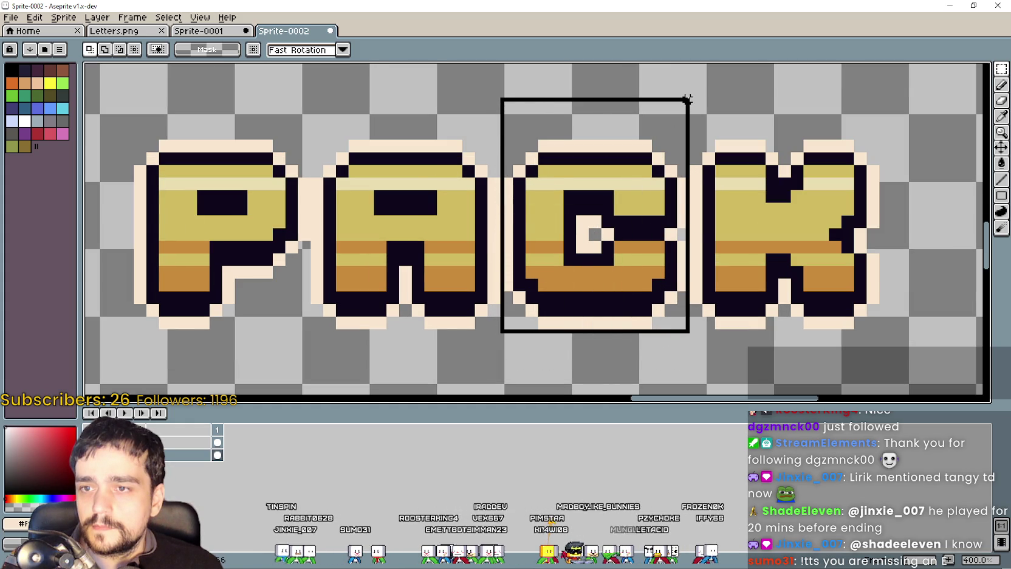
{"action": "scroll", "coordinate": [605, 214], "scroll_direction": "down", "scroll_amount": 2}
{"action": "scroll", "coordinate": [604, 214], "scroll_direction": "down", "scroll_amount": 1}
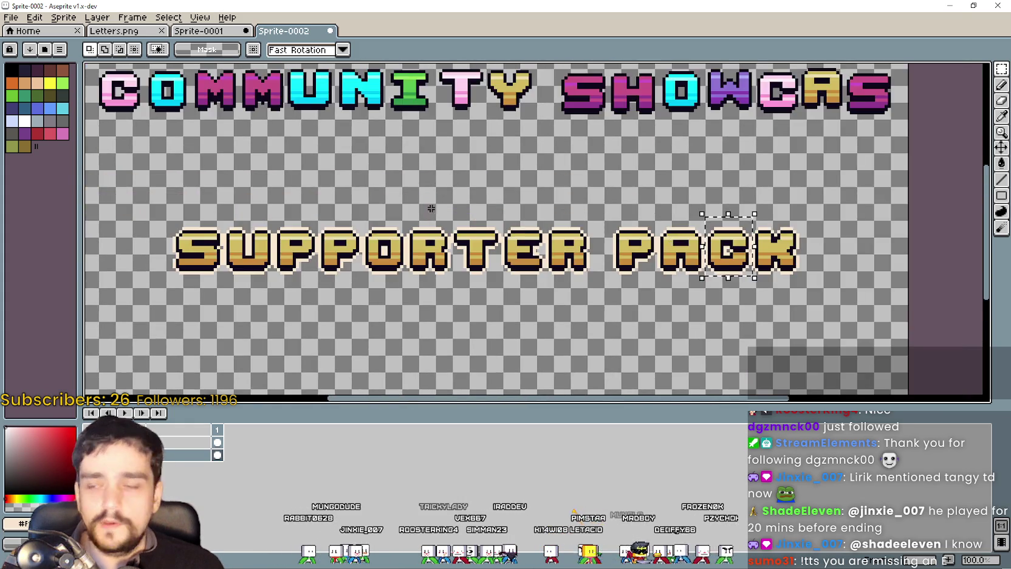
{"action": "left_click_drag", "start_coordinate": [431, 208], "coordinate": [568, 239]}
{"action": "mouse_move", "coordinate": [862, 276]}
{"action": "left_mouse_down"}
{"action": "mouse_move", "coordinate": [291, 188]}
{"action": "mouse_move", "coordinate": [279, 210]}
{"action": "left_mouse_up"}
Step: Nudge the copied C pixel by pixel into place on the new left line and commit it
{"action": "scroll", "coordinate": [270, 209], "scroll_direction": "up", "scroll_amount": 1}
{"action": "scroll", "coordinate": [271, 210], "scroll_direction": "down", "scroll_amount": 1}
{"action": "scroll", "coordinate": [278, 211], "scroll_direction": "up", "scroll_amount": 1}
{"action": "scroll", "coordinate": [275, 206], "scroll_direction": "down", "scroll_amount": 1}
{"action": "scroll", "coordinate": [272, 211], "scroll_direction": "up", "scroll_amount": 1}
{"action": "scroll", "coordinate": [272, 211], "scroll_direction": "down", "scroll_amount": 1}
{"action": "left_click_drag", "start_coordinate": [300, 182], "coordinate": [311, 170]}
{"action": "scroll", "coordinate": [311, 171], "scroll_direction": "up", "scroll_amount": 2}
{"action": "scroll", "coordinate": [328, 178], "scroll_direction": "down", "scroll_amount": 2}
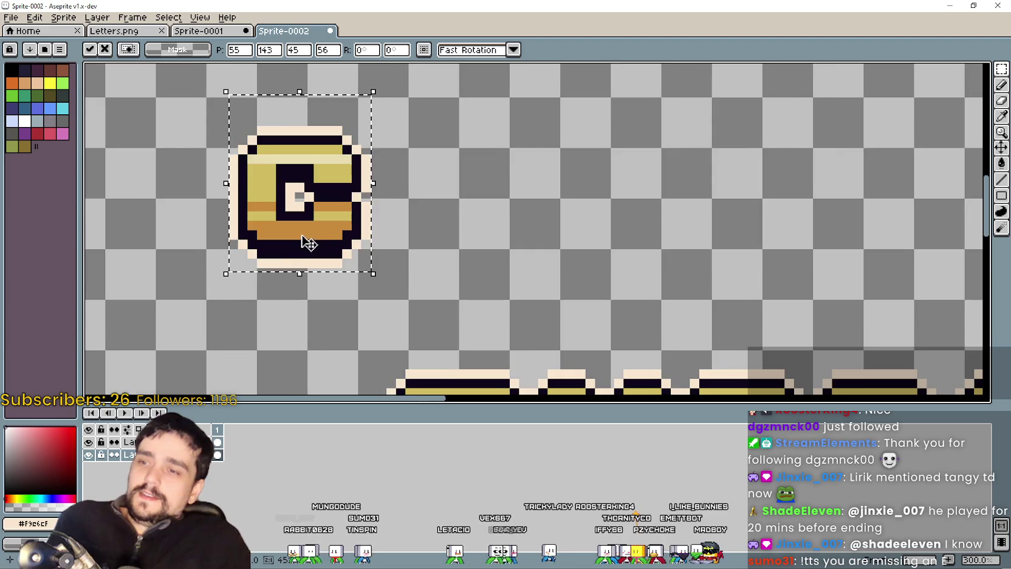
{"action": "left_click_drag", "start_coordinate": [304, 240], "coordinate": [309, 256]}
{"action": "scroll", "coordinate": [315, 240], "scroll_direction": "up", "scroll_amount": 1}
{"action": "key", "text": "Left"}
{"action": "key", "text": "Down"}
{"action": "left_click_drag", "start_coordinate": [322, 245], "coordinate": [316, 241]}
{"action": "scroll", "coordinate": [314, 240], "scroll_direction": "down", "scroll_amount": 1}
{"action": "scroll", "coordinate": [666, 254], "scroll_direction": "down", "scroll_amount": 1}
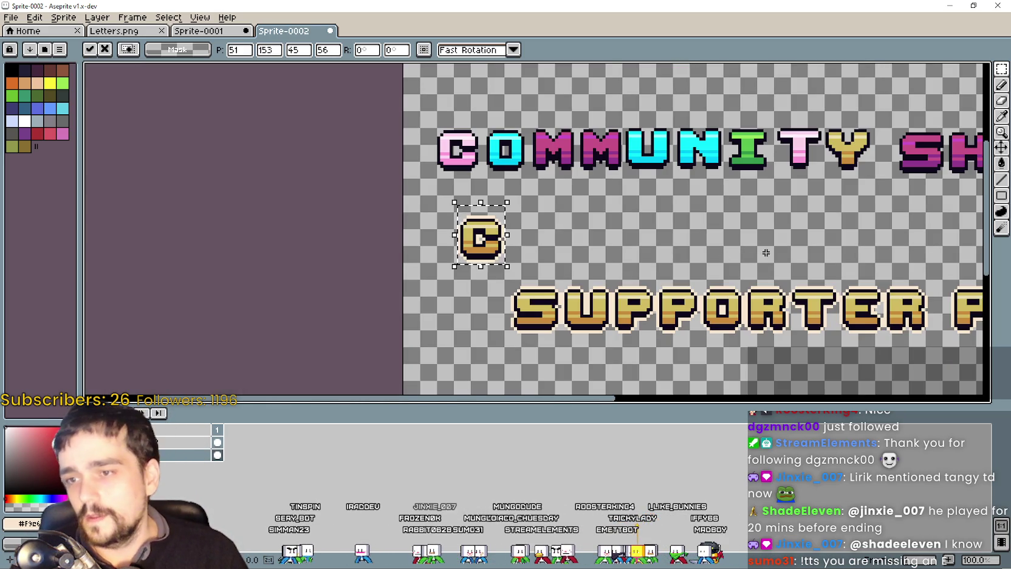
{"action": "scroll", "coordinate": [582, 237], "scroll_direction": "right", "scroll_amount": 3}
{"action": "scroll", "coordinate": [531, 295], "scroll_direction": "up", "scroll_amount": 1}
{"action": "key", "text": "Return"}
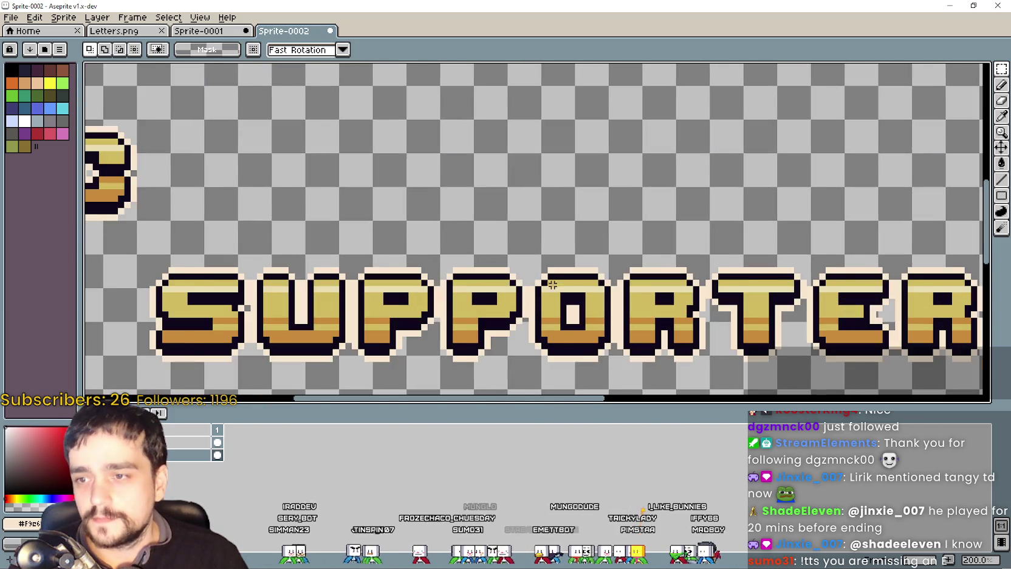
Step: Marquee-select the O in SUPPORTER, redoing the selection once
{"action": "scroll", "coordinate": [534, 207], "scroll_direction": "up", "scroll_amount": 1}
{"action": "left_click_drag", "start_coordinate": [496, 197], "coordinate": [626, 373]}
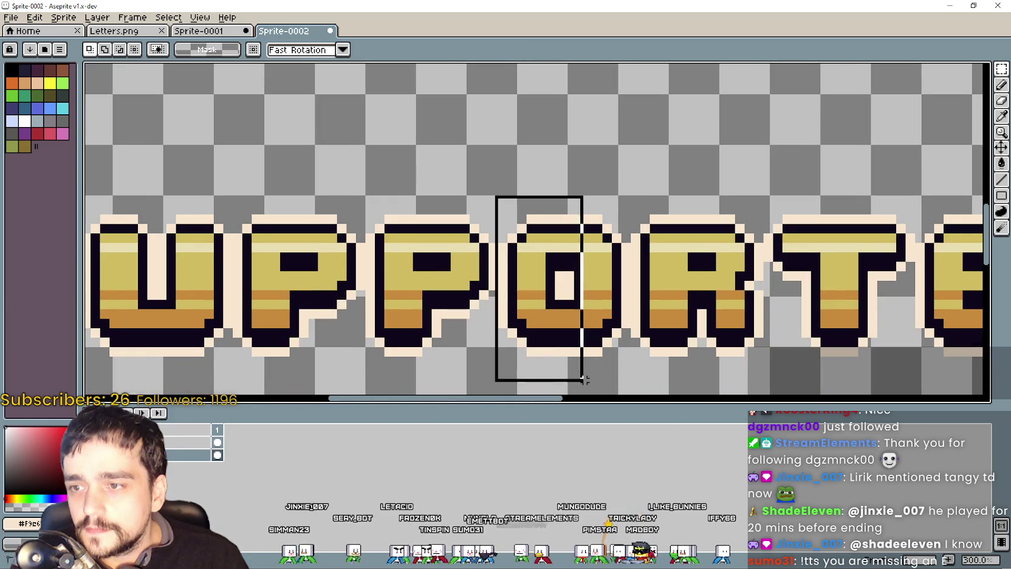
{"action": "scroll", "coordinate": [605, 332], "scroll_direction": "up", "scroll_amount": 2}
{"action": "scroll", "coordinate": [523, 207], "scroll_direction": "up", "scroll_amount": 1}
{"action": "scroll", "coordinate": [524, 208], "scroll_direction": "left", "scroll_amount": 1}
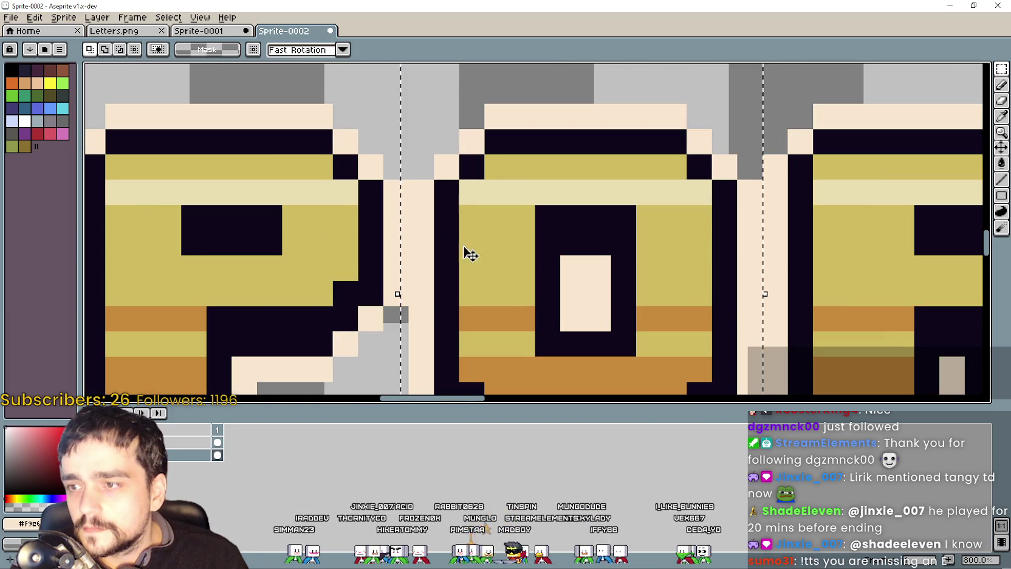
{"action": "scroll", "coordinate": [566, 237], "scroll_direction": "left", "scroll_amount": 1}
{"action": "scroll", "coordinate": [458, 263], "scroll_direction": "left", "scroll_amount": 1}
{"action": "key", "text": "ctrl+d"}
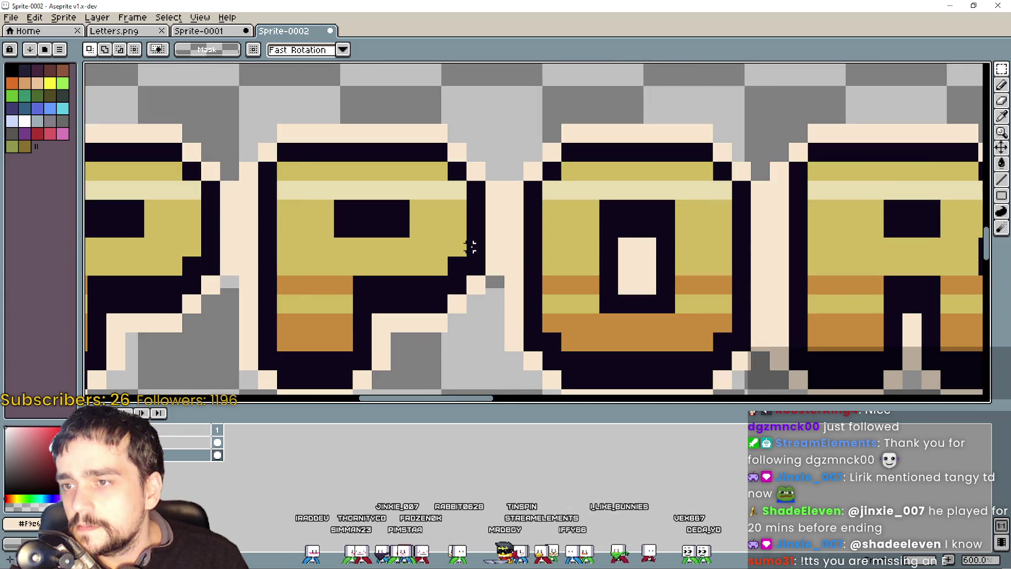
{"action": "scroll", "coordinate": [507, 162], "scroll_direction": "down", "scroll_amount": 1}
{"action": "mouse_move", "coordinate": [502, 383]}
{"action": "left_mouse_down"}
{"action": "mouse_move", "coordinate": [638, 243]}
{"action": "mouse_move", "coordinate": [712, 108]}
{"action": "mouse_move", "coordinate": [722, 108]}
{"action": "left_mouse_up"}
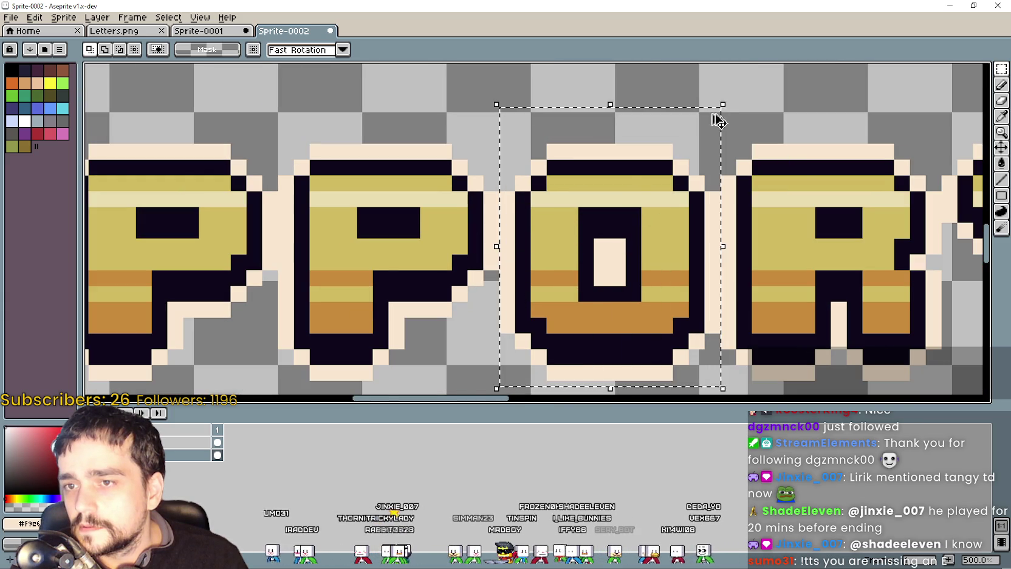
Step: Place a copy of the O next to the C, align it, and commit it
{"action": "scroll", "coordinate": [722, 119], "scroll_direction": "down", "scroll_amount": 3}
{"action": "scroll", "coordinate": [593, 292], "scroll_direction": "down", "scroll_amount": 2}
{"action": "scroll", "coordinate": [592, 298], "scroll_direction": "down", "scroll_amount": 1}
{"action": "left_click", "coordinate": [592, 305]}
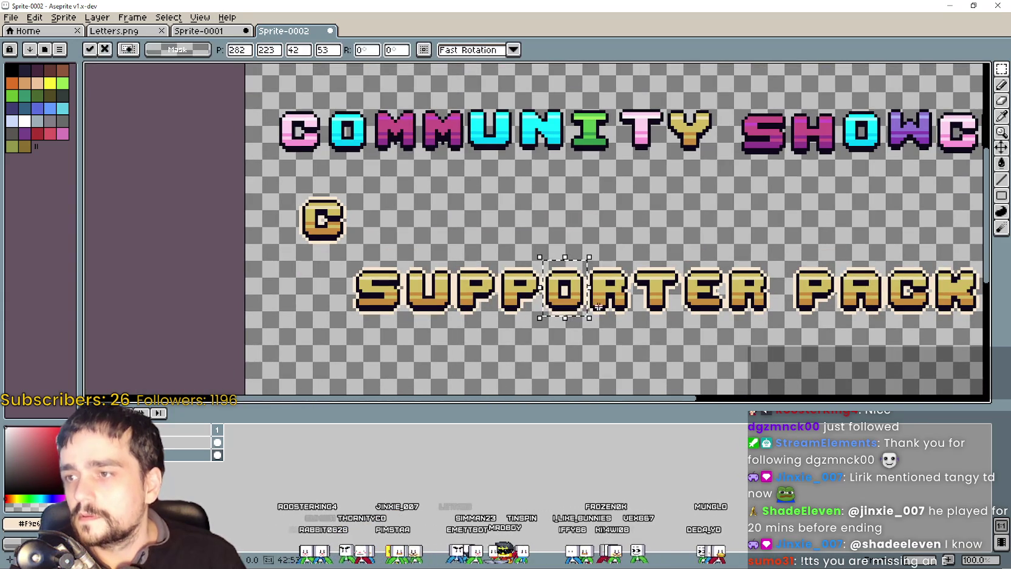
{"action": "mouse_move", "coordinate": [564, 297]}
{"action": "left_mouse_down"}
{"action": "mouse_move", "coordinate": [369, 224]}
{"action": "mouse_move", "coordinate": [467, 84]}
{"action": "left_mouse_up"}
{"action": "scroll", "coordinate": [369, 224], "scroll_direction": "up", "scroll_amount": 3}
{"action": "mouse_move", "coordinate": [471, 98]}
{"action": "left_mouse_down"}
{"action": "mouse_move", "coordinate": [519, 232]}
{"action": "mouse_move", "coordinate": [507, 241]}
{"action": "left_mouse_up"}
{"action": "scroll", "coordinate": [500, 209], "scroll_direction": "up", "scroll_amount": 1}
{"action": "scroll", "coordinate": [510, 241], "scroll_direction": "down", "scroll_amount": 3}
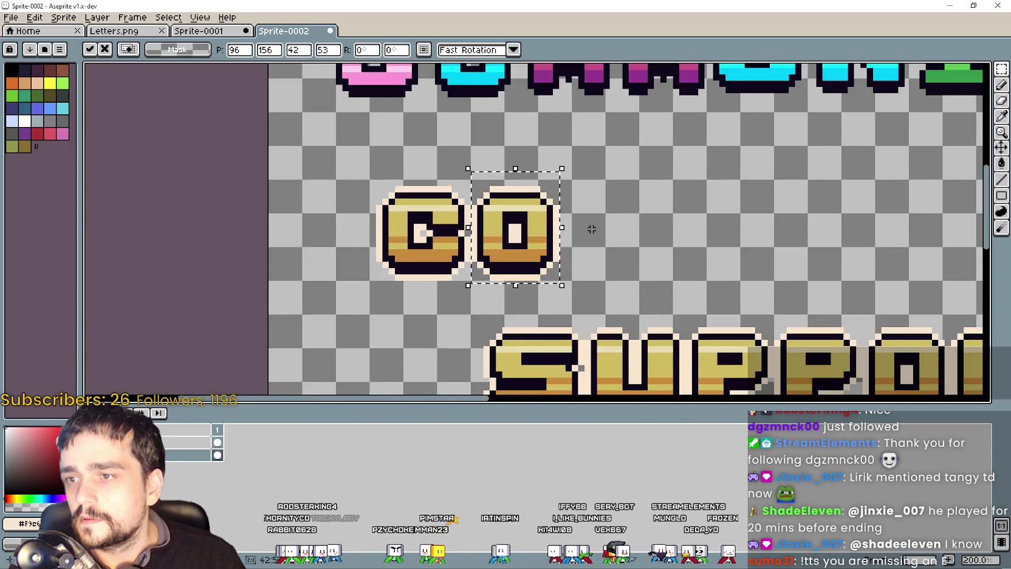
{"action": "scroll", "coordinate": [510, 241], "scroll_direction": "down", "scroll_amount": 1}
{"action": "left_click", "coordinate": [593, 243]}
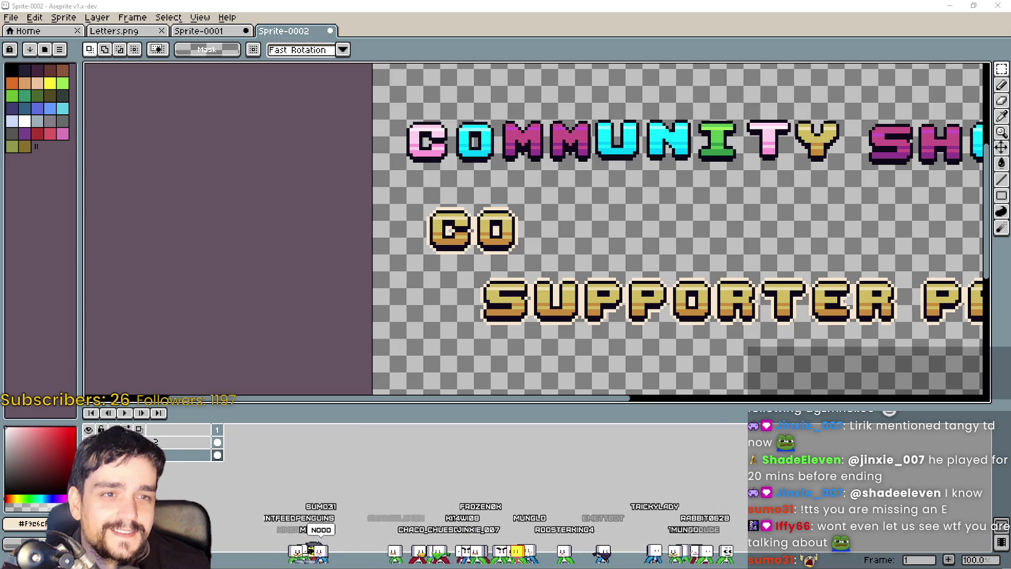
Step: Bring the Twitch stream browser forward and move its window up and left over Aseprite
{"action": "key", "text": "alt+Tab"}
{"action": "left_click_drag", "start_coordinate": [441, 112], "coordinate": [381, 59]}
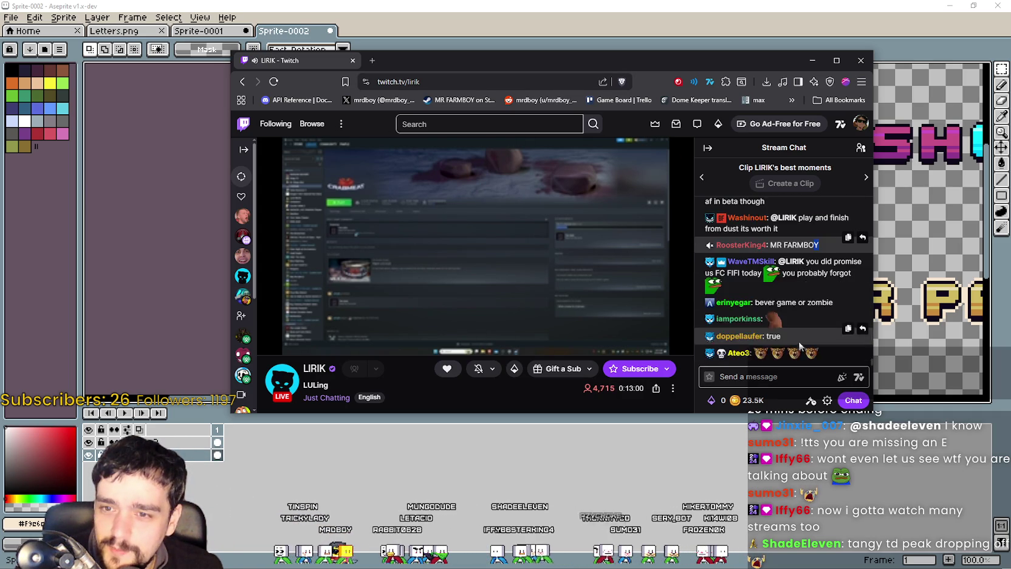
{"action": "left_click", "coordinate": [784, 373]}
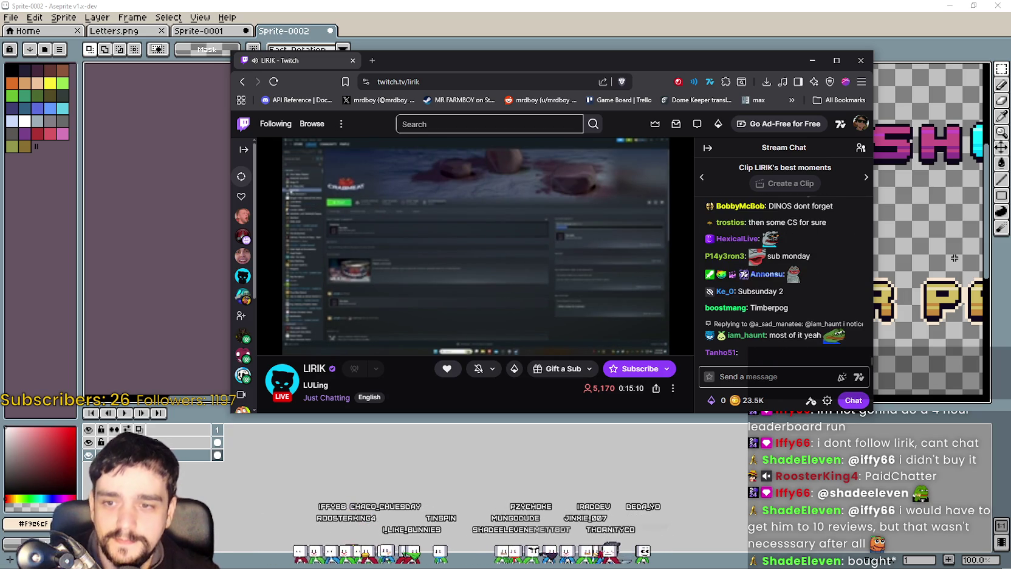
{"action": "left_click", "coordinate": [779, 379]}
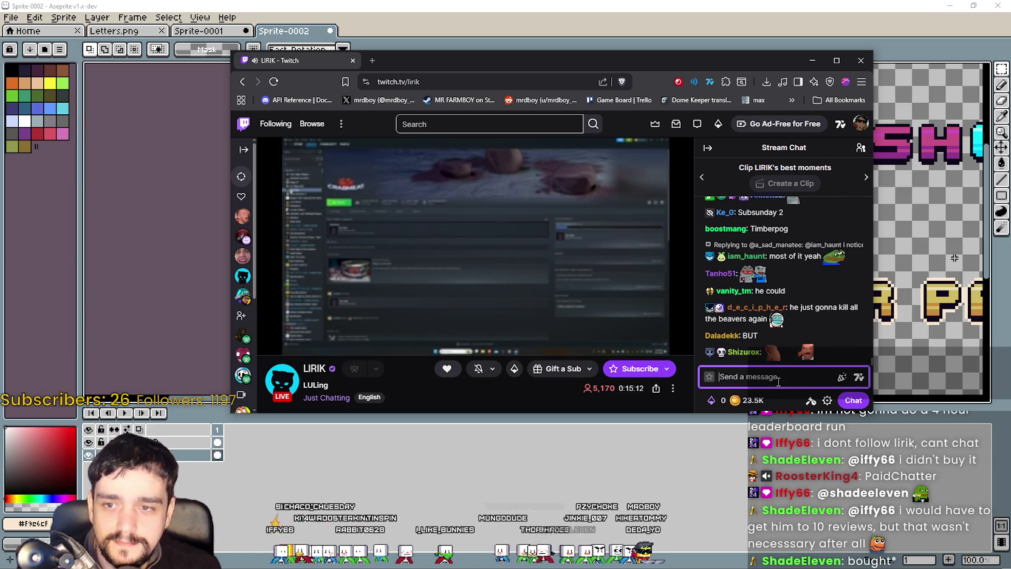
Step: Clear the chat draft and post "MR FARMBOY TRUST ME CinemA GOTY" in the stream chat
{"action": "left_click", "coordinate": [859, 377]}
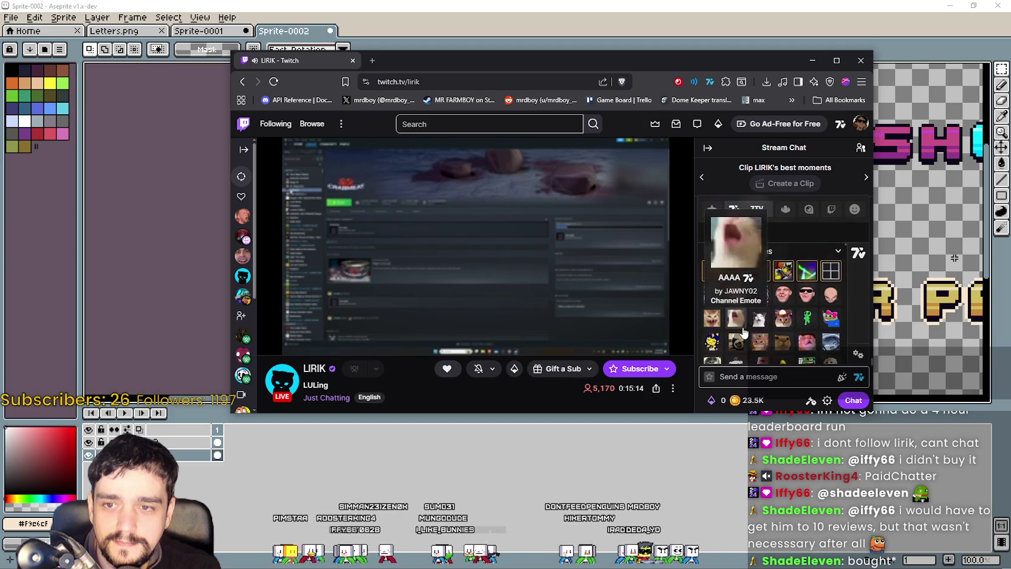
{"action": "left_click", "coordinate": [777, 378]}
{"action": "type", "text": "MR FARMB"}
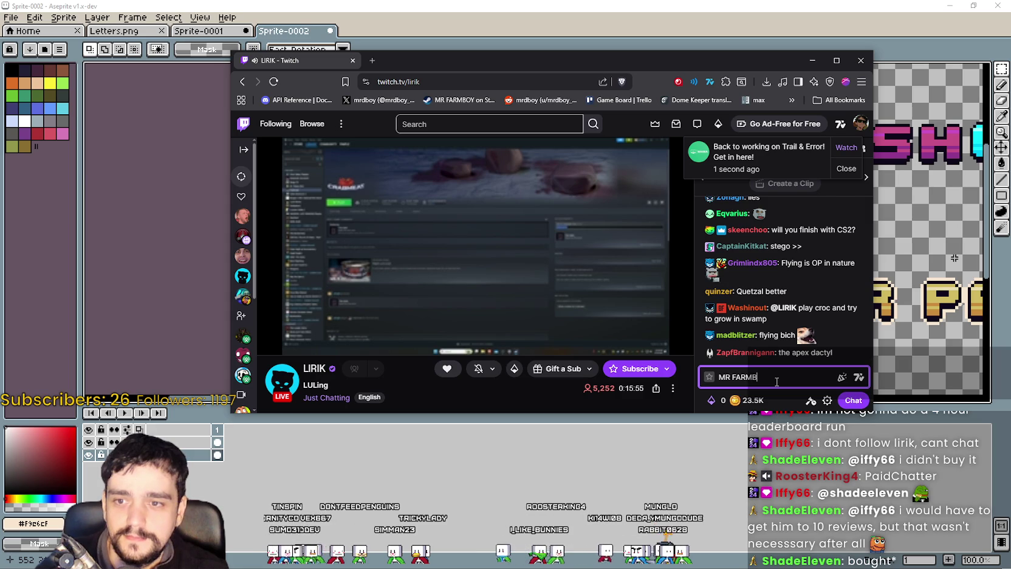
{"action": "key", "text": "BackSpace"}
{"action": "key", "text": "BackSpace"}
{"action": "key", "text": "BackSpace"}
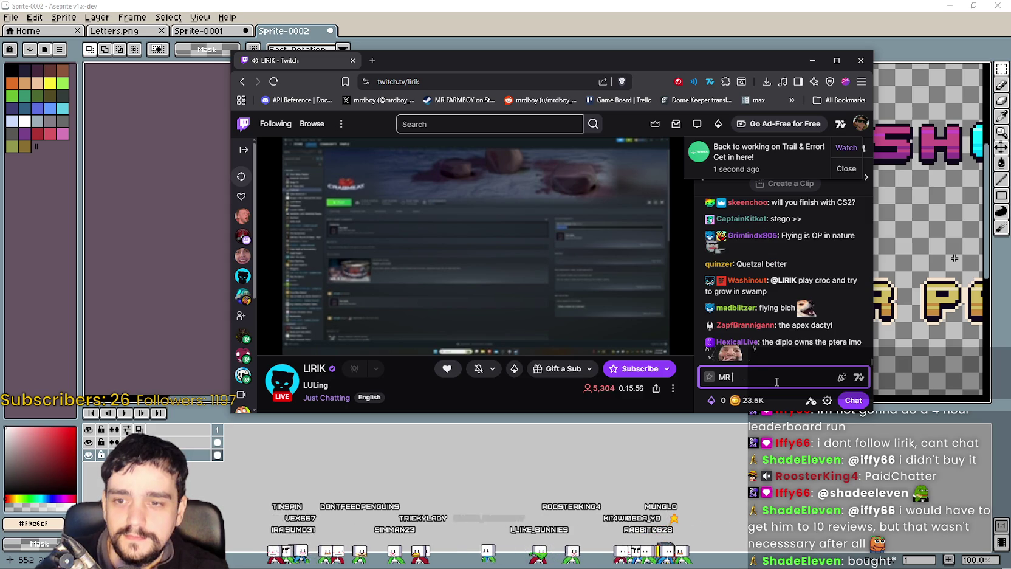
{"action": "key", "text": "BackSpace"}
{"action": "key", "text": "BackSpace"}
{"action": "key", "text": "BackSpace"}
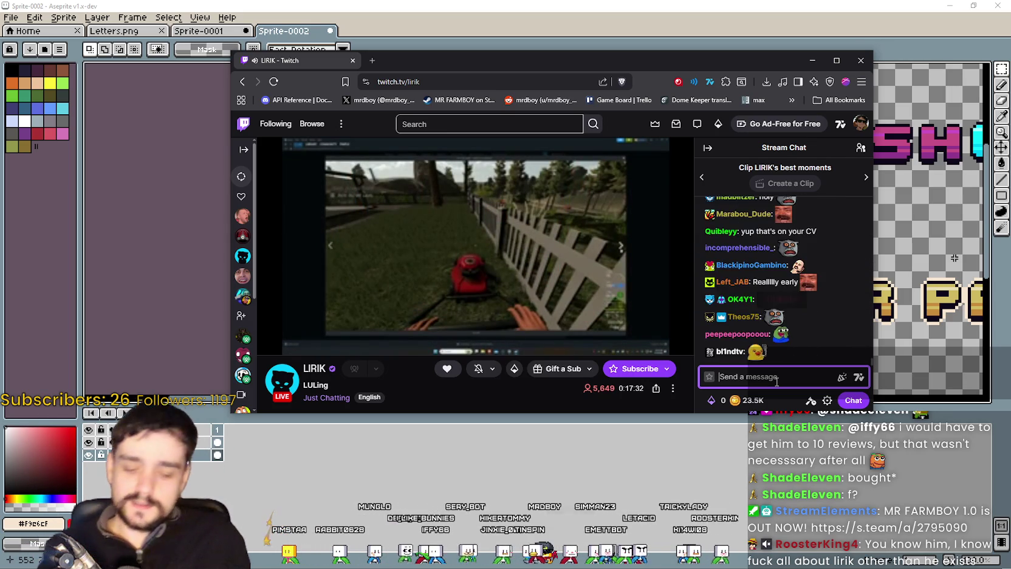
{"action": "type", "text": "MR FARMBO"}
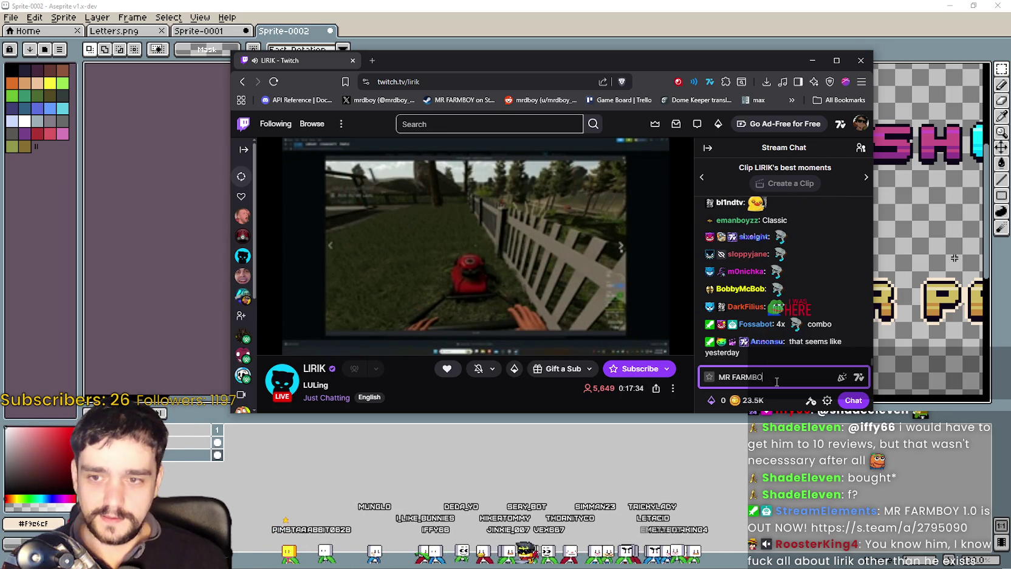
{"action": "type", "text": "Y TRUST ME"}
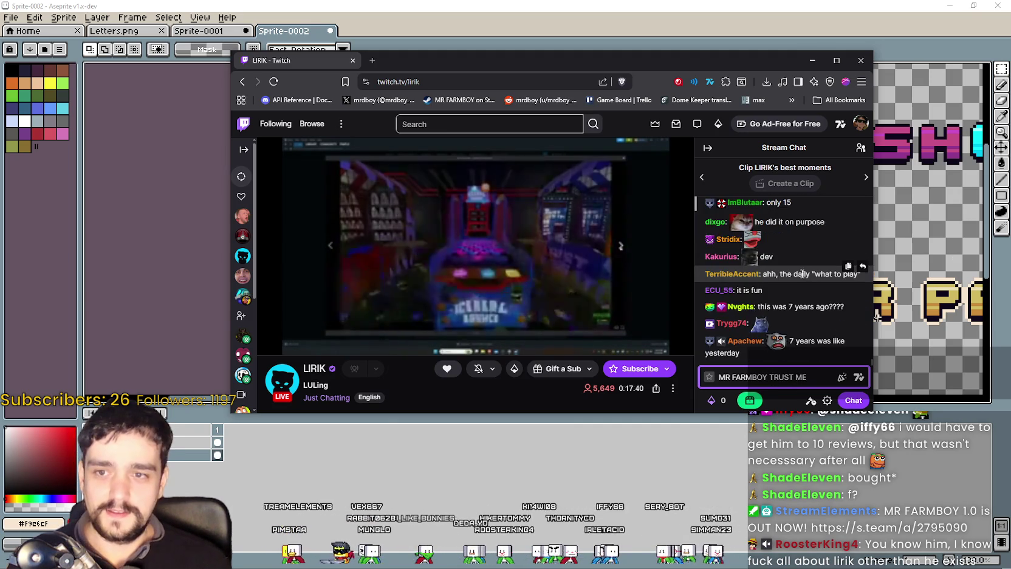
{"action": "scroll", "coordinate": [800, 263], "scroll_direction": "up", "scroll_amount": 3}
{"action": "scroll", "coordinate": [825, 300], "scroll_direction": "up", "scroll_amount": 2}
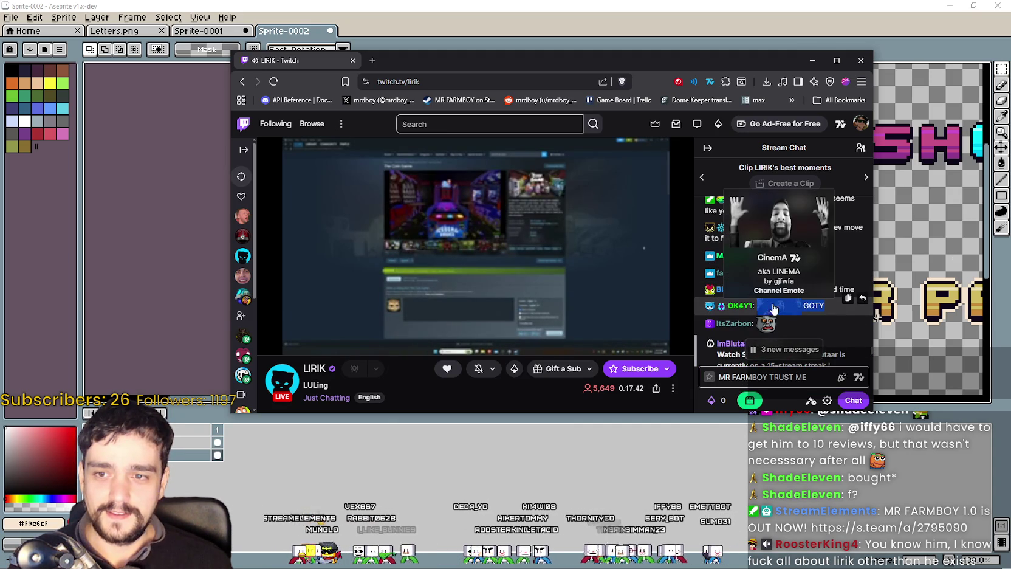
{"action": "type", "text": "CinemA GOTY"}
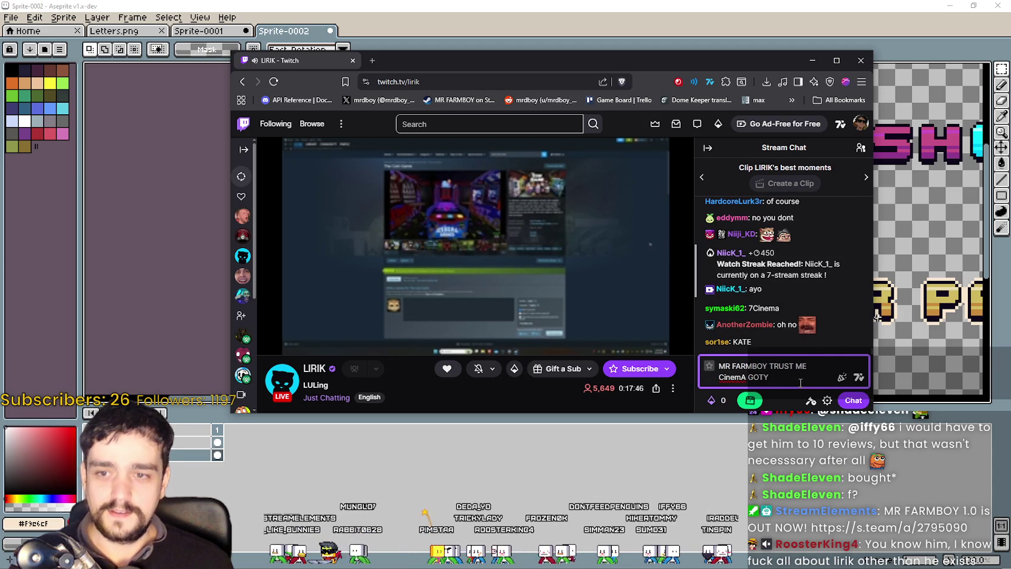
{"action": "key", "text": "Return"}
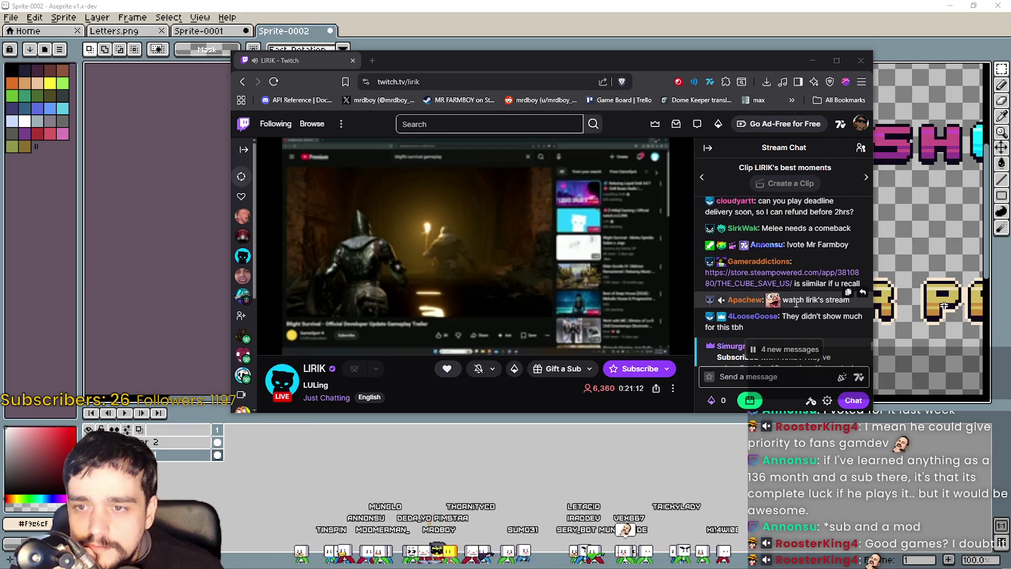
{"action": "scroll", "coordinate": [783, 301], "scroll_direction": "up", "scroll_amount": 1}
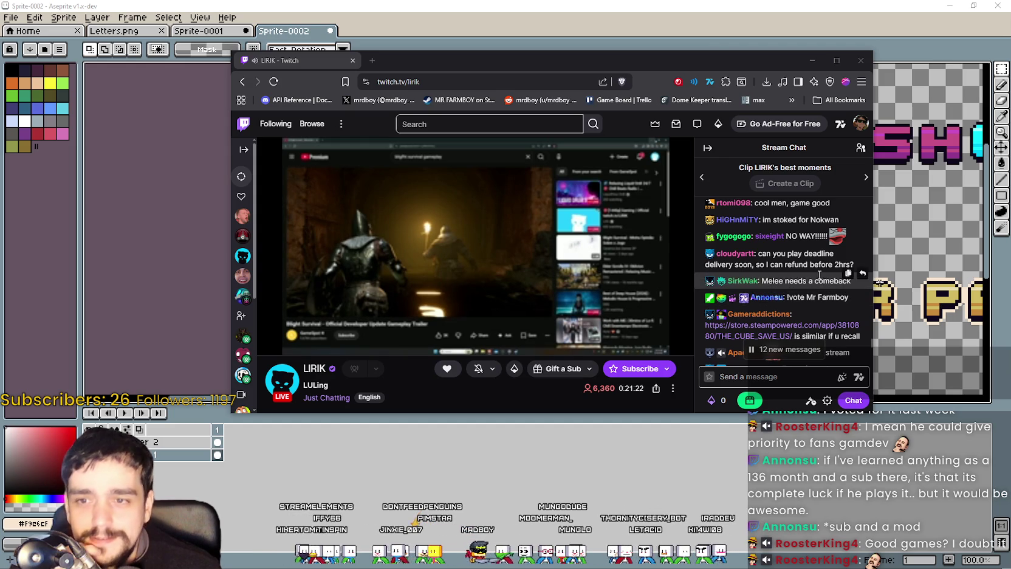
{"action": "scroll", "coordinate": [784, 274], "scroll_direction": "down", "scroll_amount": 3}
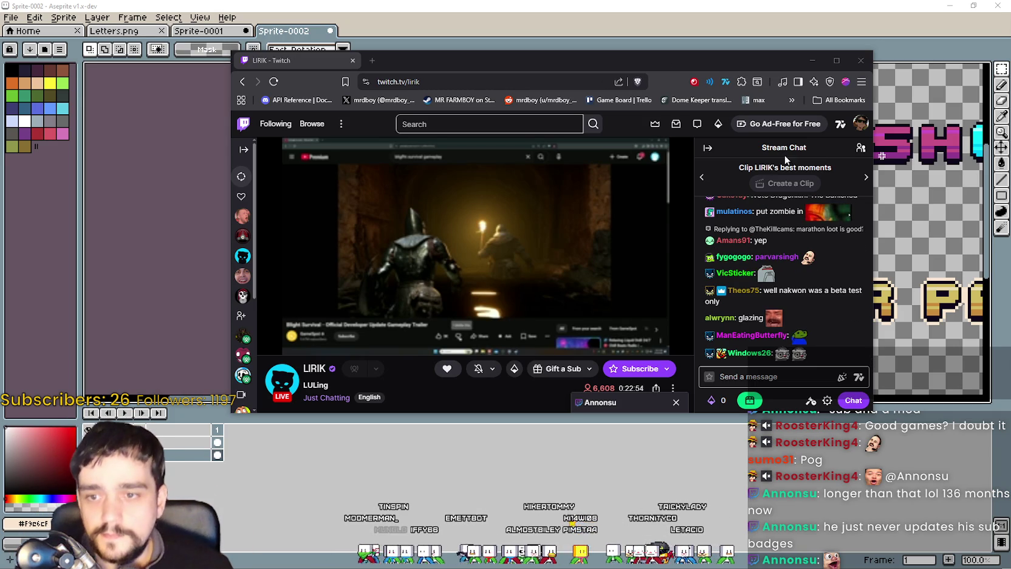
Step: Dismiss the whisper notice and redeem a Sub Vote with the message "!vote MR FARMBOY"
{"action": "left_click", "coordinate": [458, 382]}
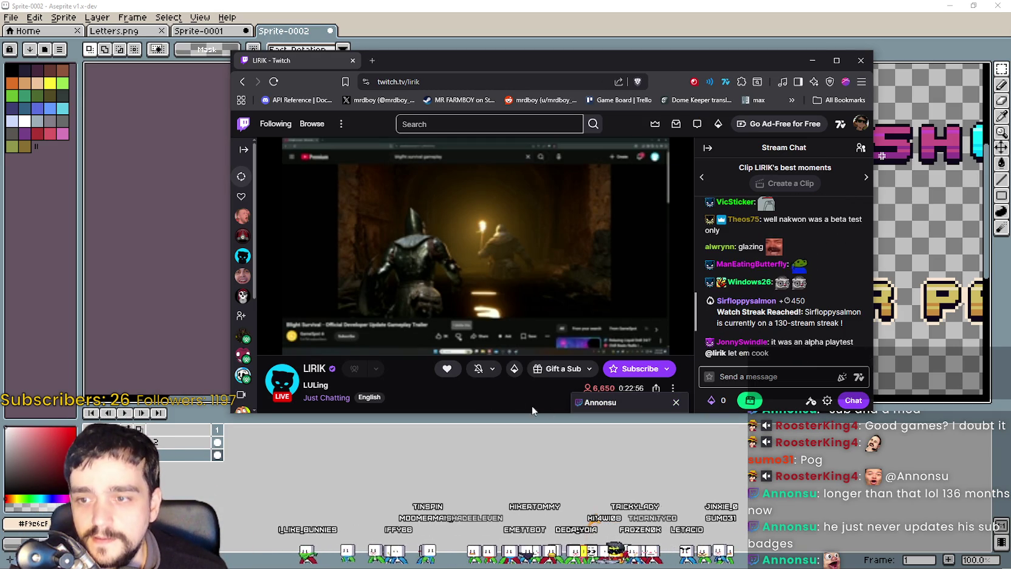
{"action": "left_click", "coordinate": [675, 402]}
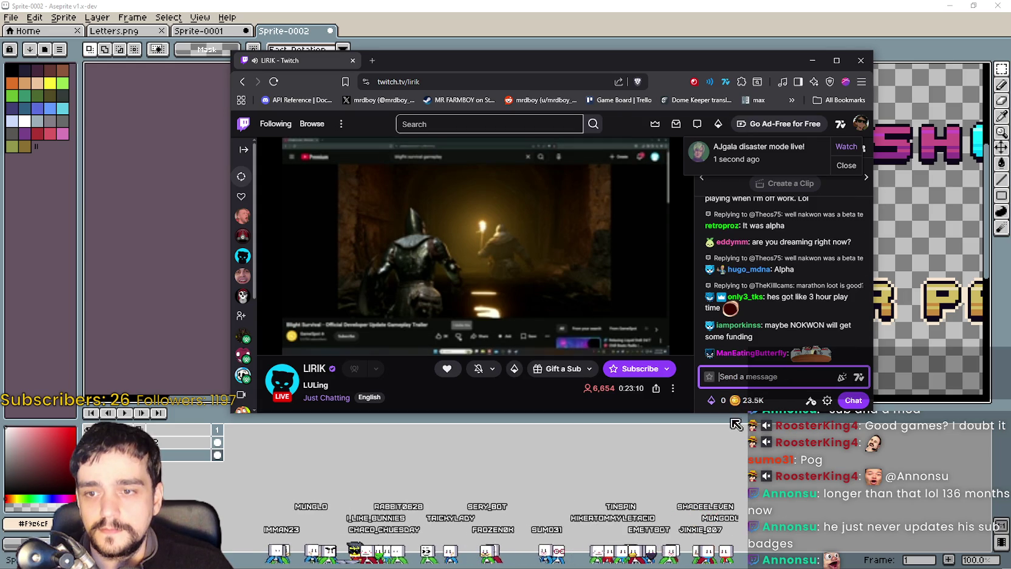
{"action": "left_click", "coordinate": [742, 399]}
{"action": "scroll", "coordinate": [788, 302], "scroll_direction": "down", "scroll_amount": 2}
{"action": "scroll", "coordinate": [788, 302], "scroll_direction": "down", "scroll_amount": 2}
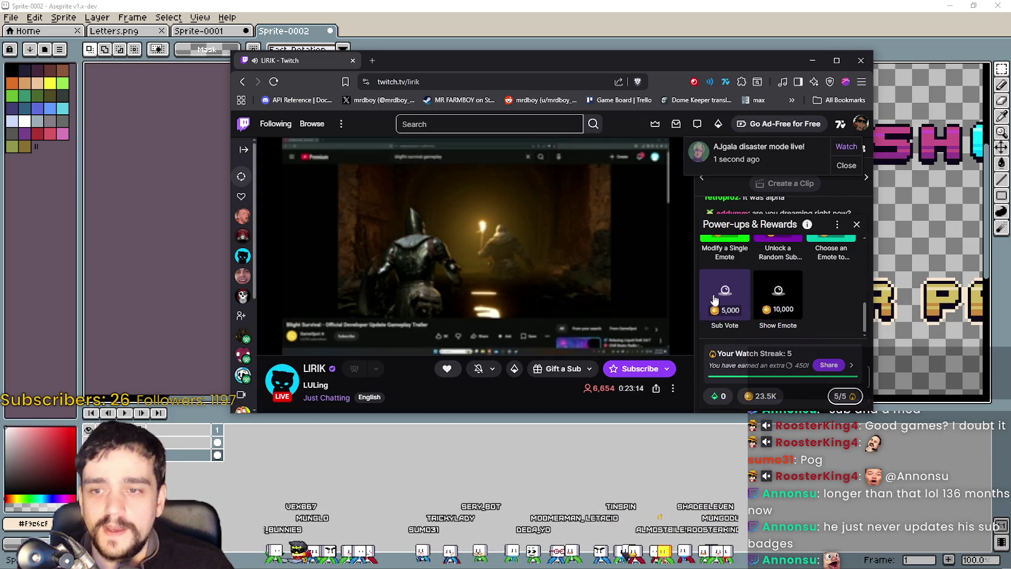
{"action": "left_click", "coordinate": [718, 308]}
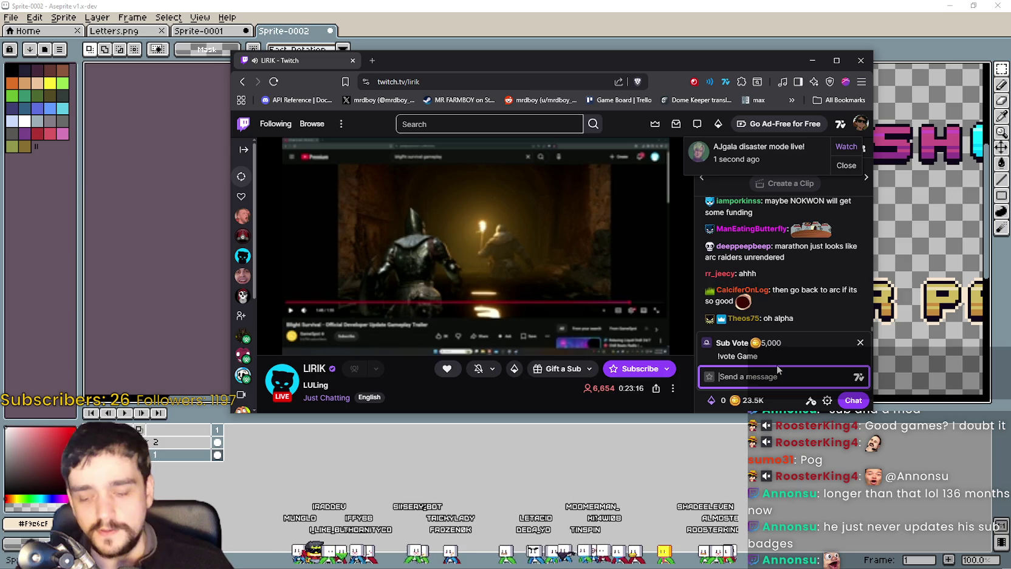
{"action": "type", "text": "!vote"}
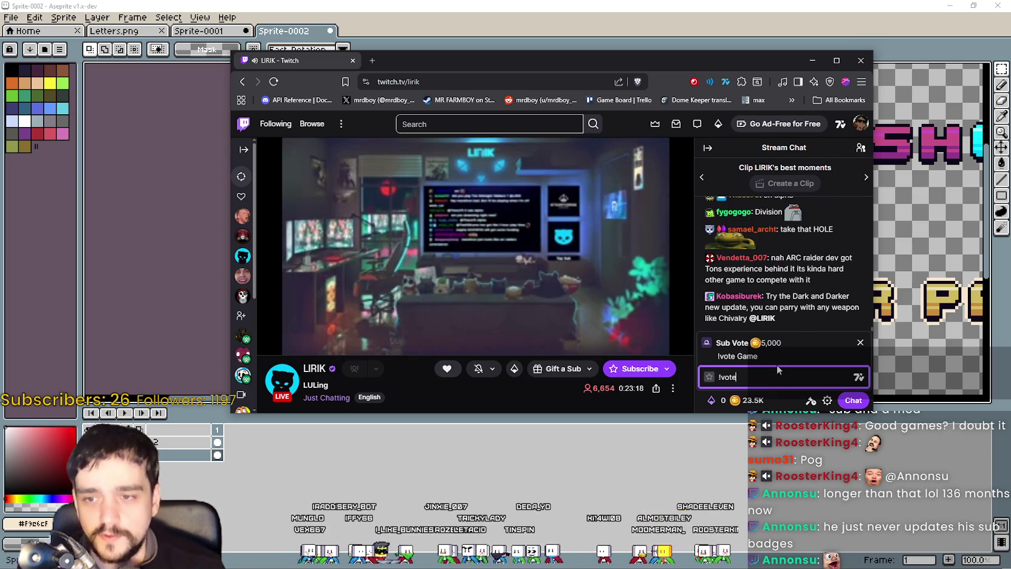
{"action": "type", "text": " MR"}
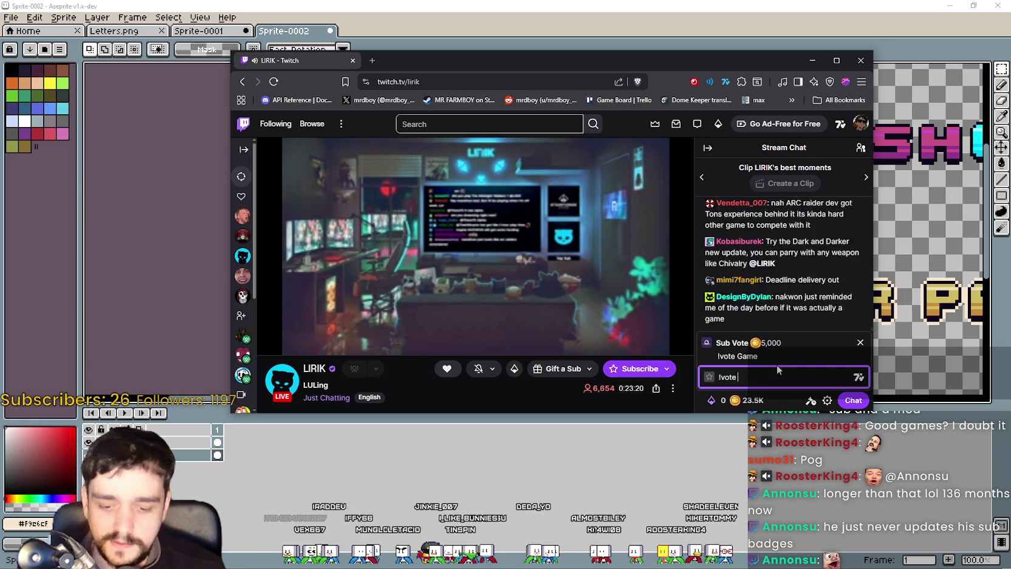
{"action": "type", "text": " FARMBOY"}
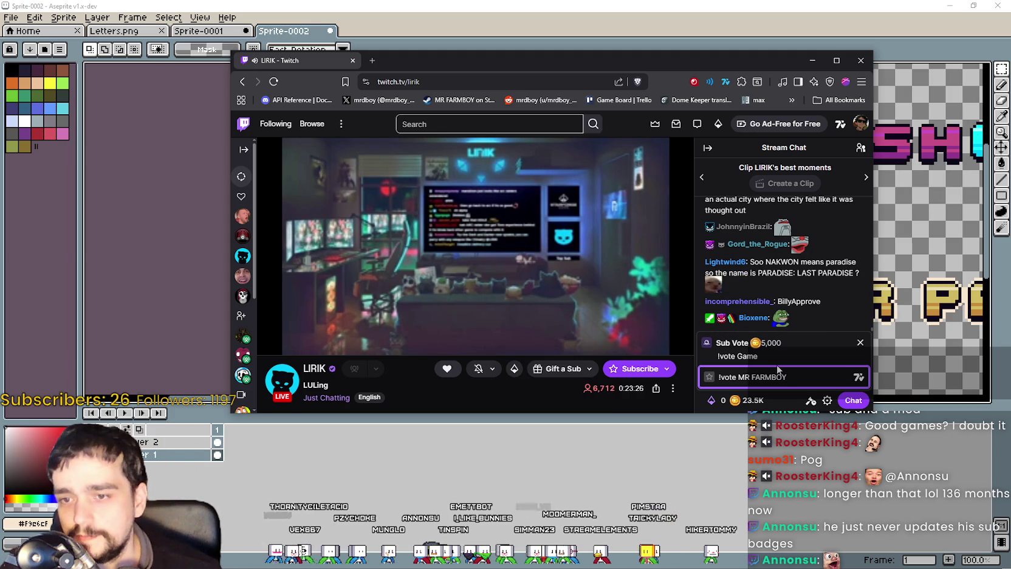
{"action": "key", "text": "Return"}
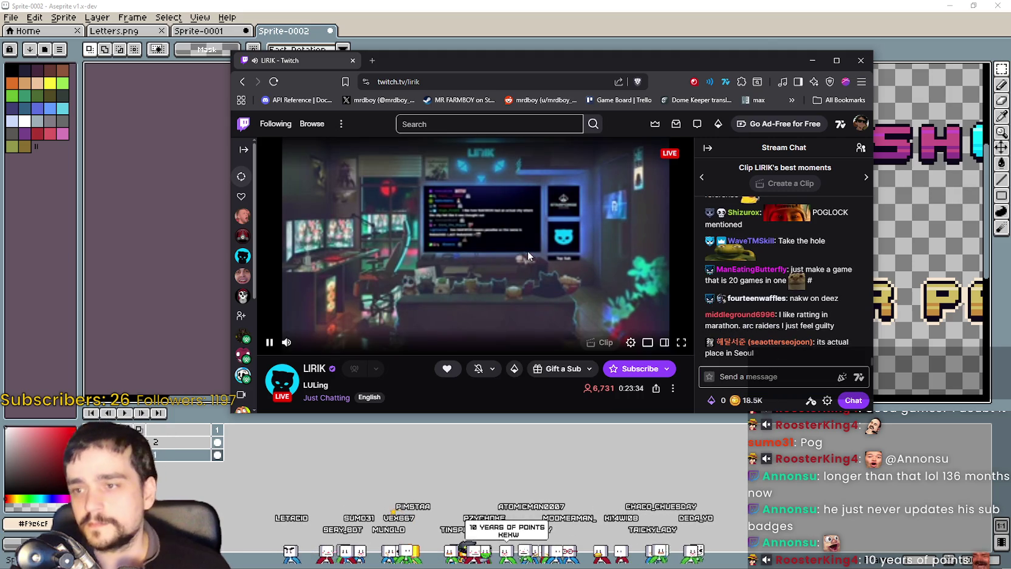
Step: Drag the Twitch browser window slightly right, away from the Aseprite banner
{"action": "left_click_drag", "start_coordinate": [457, 59], "coordinate": [479, 71]}
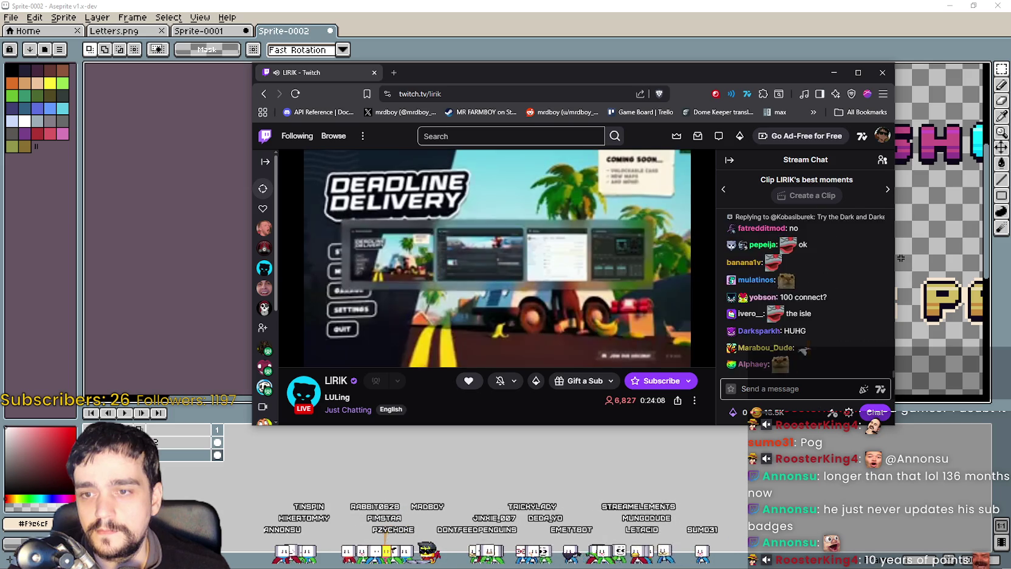
{"action": "left_click_drag", "start_coordinate": [442, 79], "coordinate": [489, 68]}
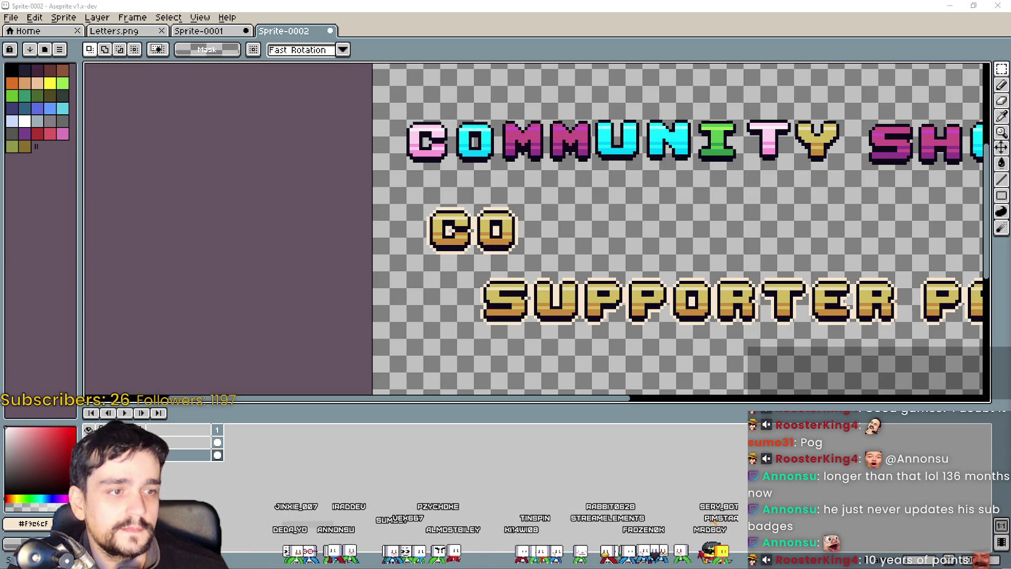
Step: Scroll and pan around the banner canvas to look over the lettering
{"action": "scroll", "coordinate": [714, 228], "scroll_direction": "down", "scroll_amount": 1}
{"action": "scroll", "coordinate": [721, 227], "scroll_direction": "down", "scroll_amount": 2}
{"action": "scroll", "coordinate": [721, 227], "scroll_direction": "up", "scroll_amount": 1}
{"action": "scroll", "coordinate": [753, 221], "scroll_direction": "up", "scroll_amount": 1}
{"action": "scroll", "coordinate": [698, 222], "scroll_direction": "down", "scroll_amount": 2}
{"action": "scroll", "coordinate": [637, 224], "scroll_direction": "up", "scroll_amount": 2}
{"action": "scroll", "coordinate": [573, 228], "scroll_direction": "down", "scroll_amount": 1}
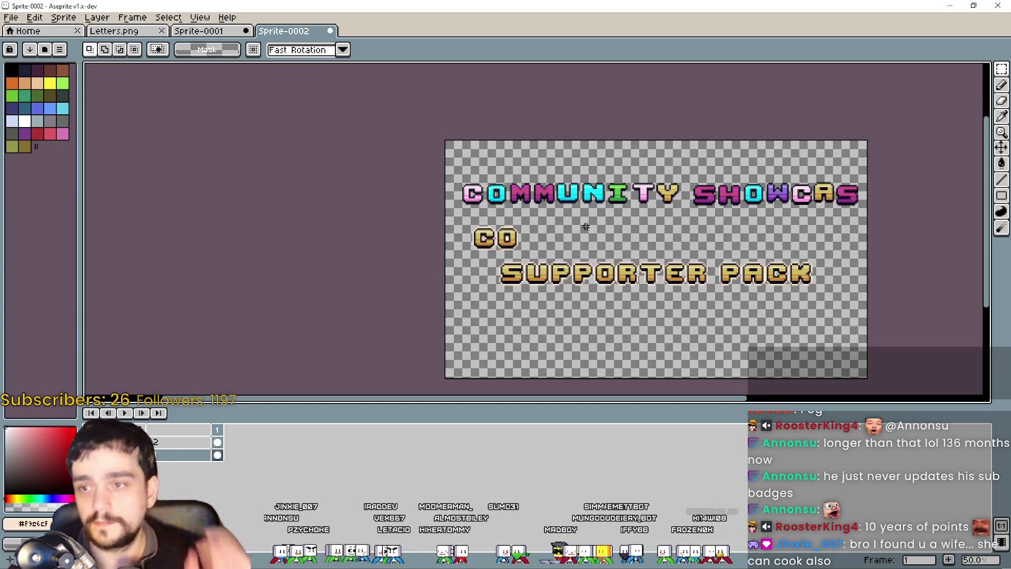
{"action": "scroll", "coordinate": [693, 242], "scroll_direction": "up", "scroll_amount": 1}
{"action": "scroll", "coordinate": [692, 242], "scroll_direction": "up", "scroll_amount": 1}
{"action": "scroll", "coordinate": [503, 263], "scroll_direction": "right", "scroll_amount": 3}
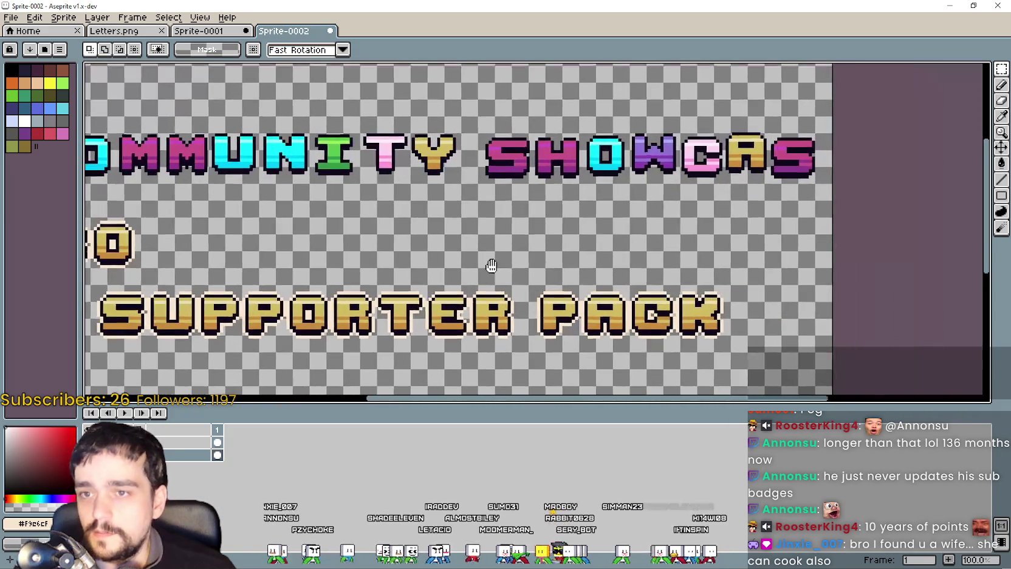
{"action": "scroll", "coordinate": [462, 241], "scroll_direction": "left", "scroll_amount": 3}
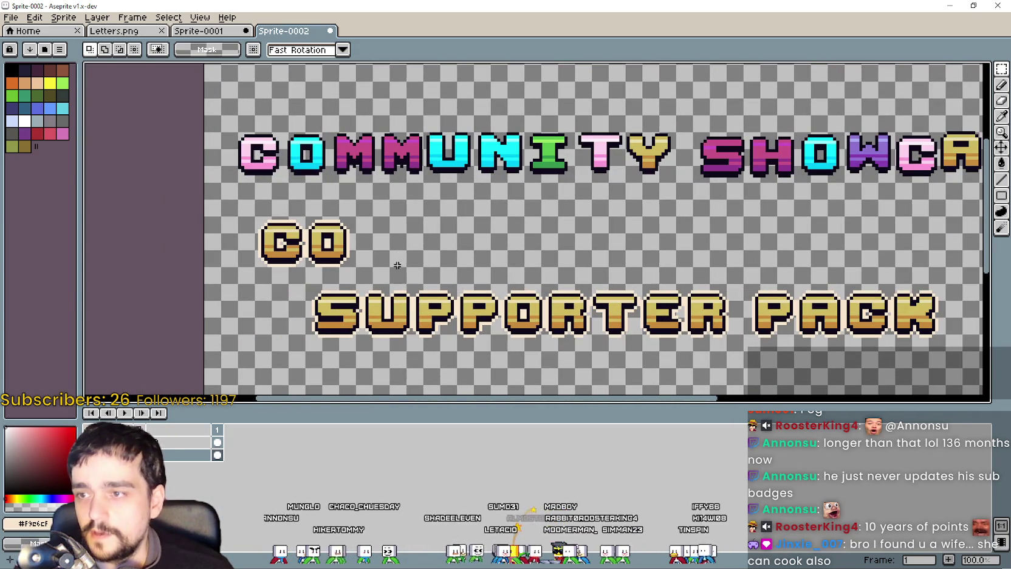
{"action": "mouse_move", "coordinate": [646, 306]}
{"action": "left_mouse_down"}
{"action": "mouse_move", "coordinate": [500, 305]}
{"action": "mouse_move", "coordinate": [605, 226]}
{"action": "left_mouse_up"}
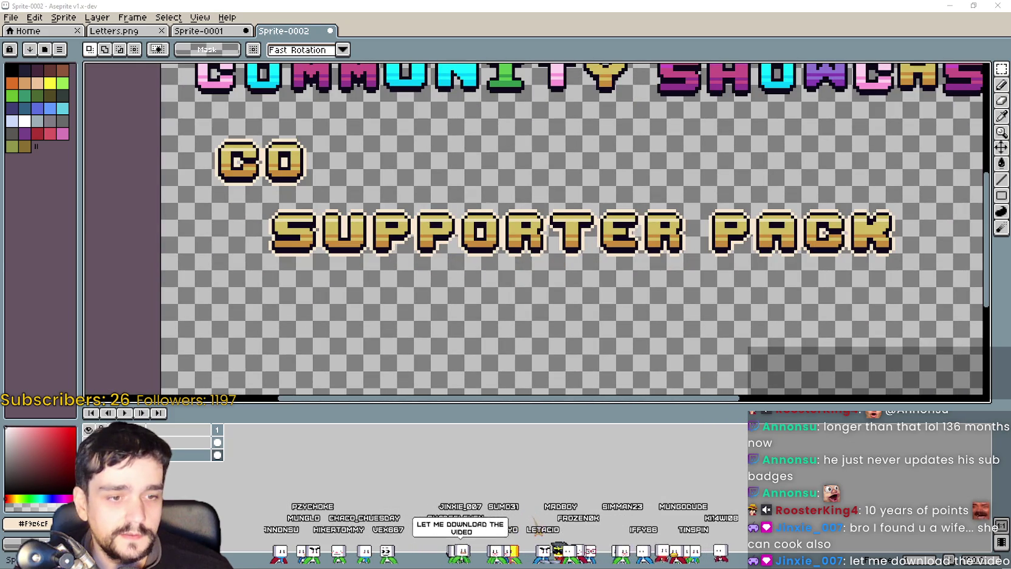
Step: Check the v1NOW.png cover in the SteamCovers folder, then box-select the first M
{"action": "key", "text": "alt+Tab"}
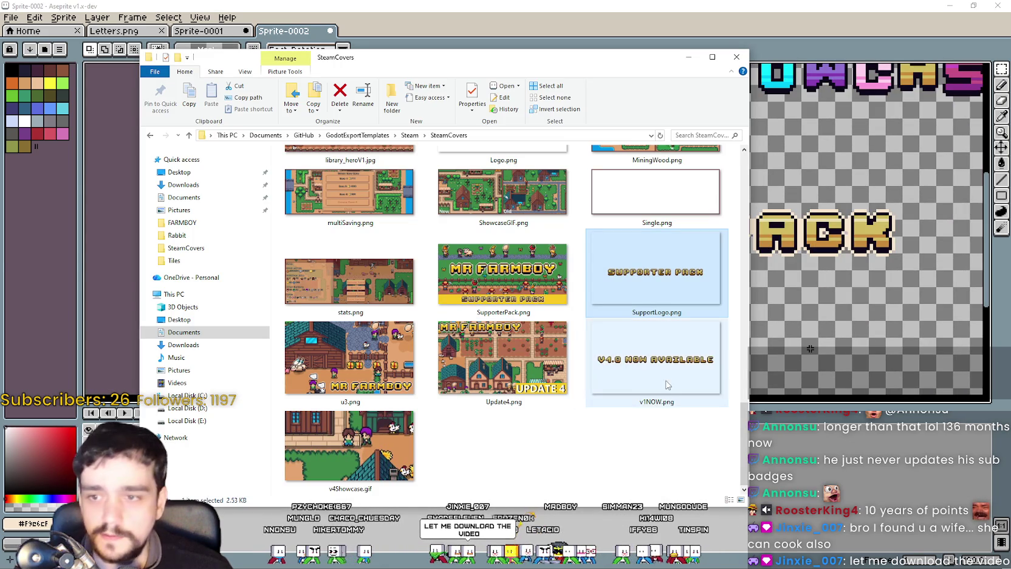
{"action": "left_click", "coordinate": [660, 387]}
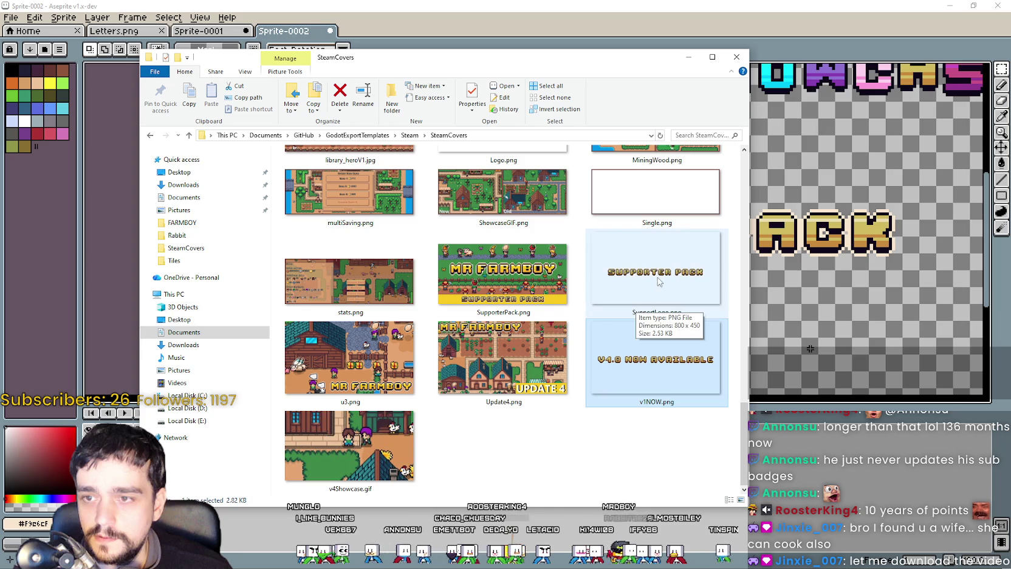
{"action": "left_click_drag", "start_coordinate": [545, 249], "coordinate": [576, 322]}
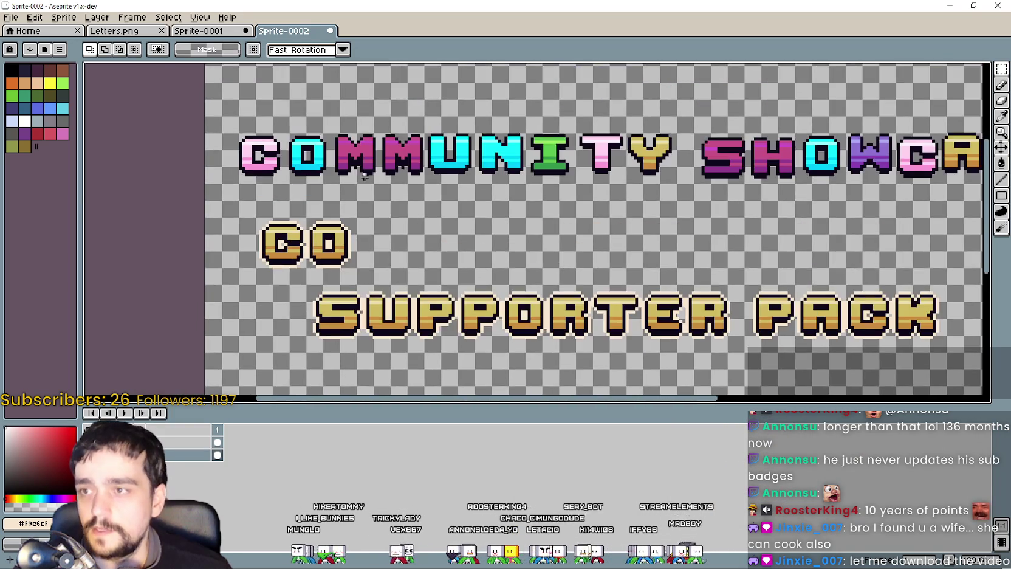
Step: Zoom and pan onto the gold CO letters below COMMUNITY and select the Eyedropper tool
{"action": "scroll", "coordinate": [333, 156], "scroll_direction": "up", "scroll_amount": 2}
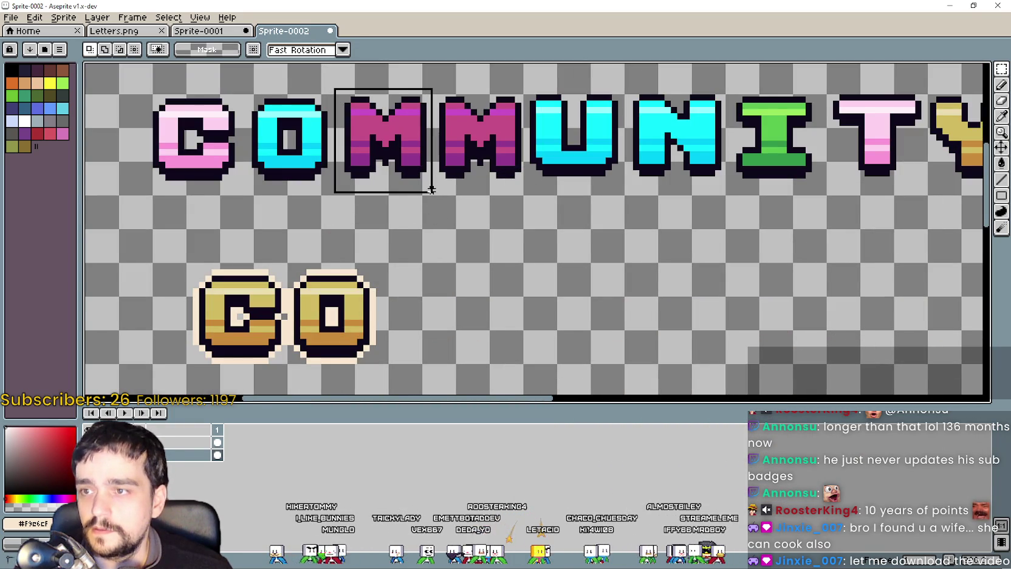
{"action": "scroll", "coordinate": [416, 157], "scroll_direction": "down", "scroll_amount": 2}
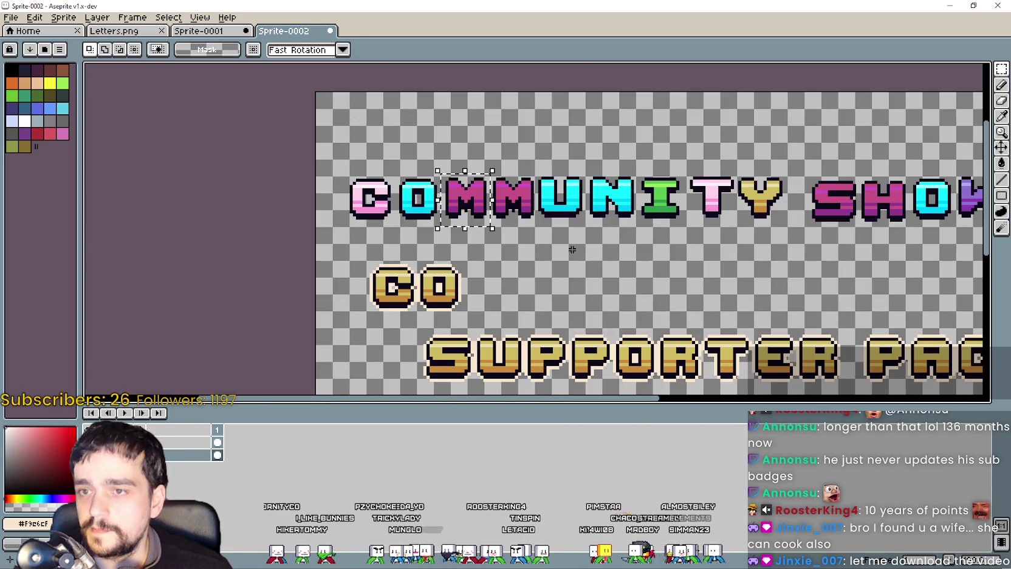
{"action": "scroll", "coordinate": [495, 259], "scroll_direction": "down", "scroll_amount": 2}
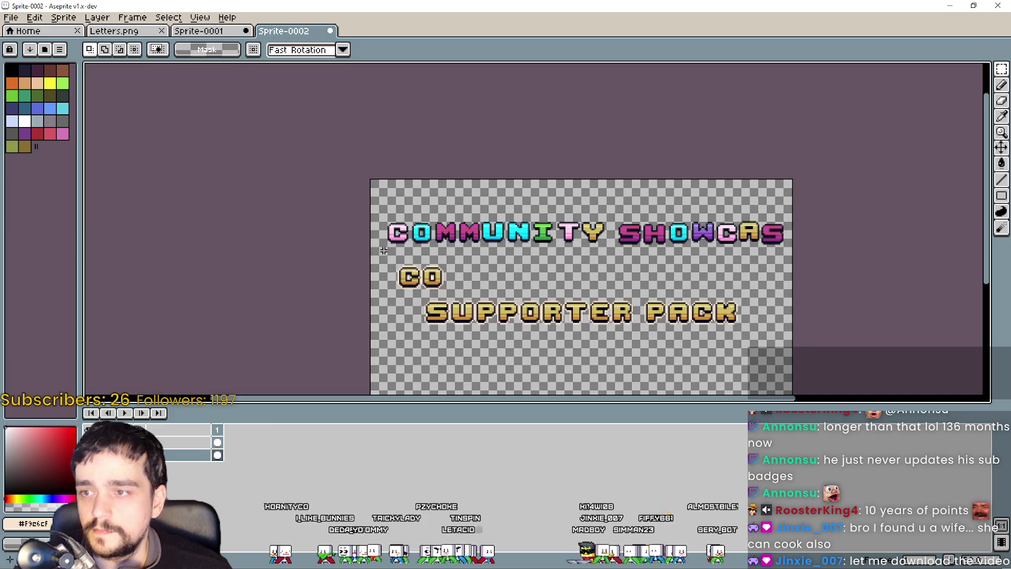
{"action": "scroll", "coordinate": [452, 218], "scroll_direction": "up", "scroll_amount": 2}
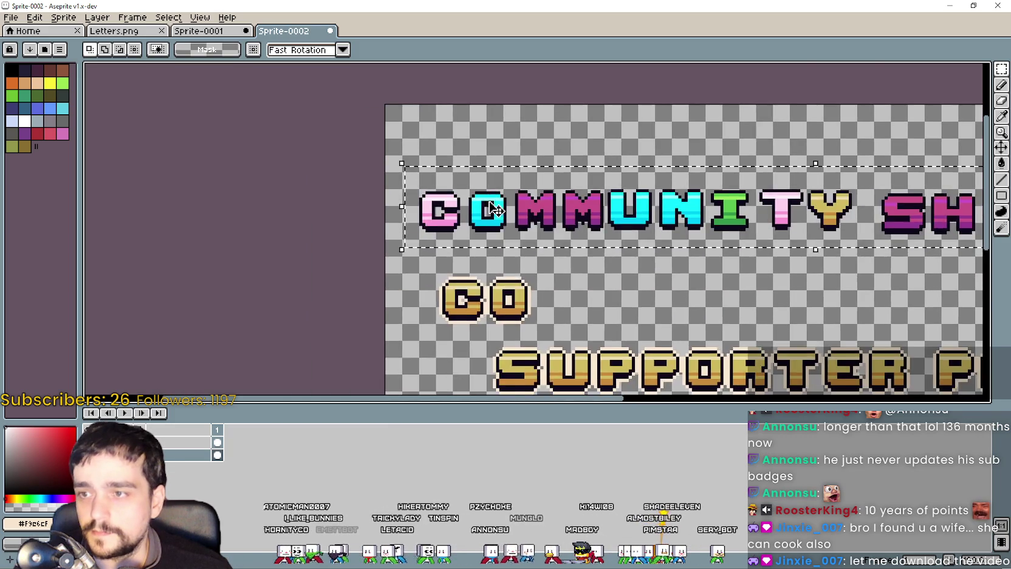
{"action": "scroll", "coordinate": [474, 205], "scroll_direction": "up", "scroll_amount": 2}
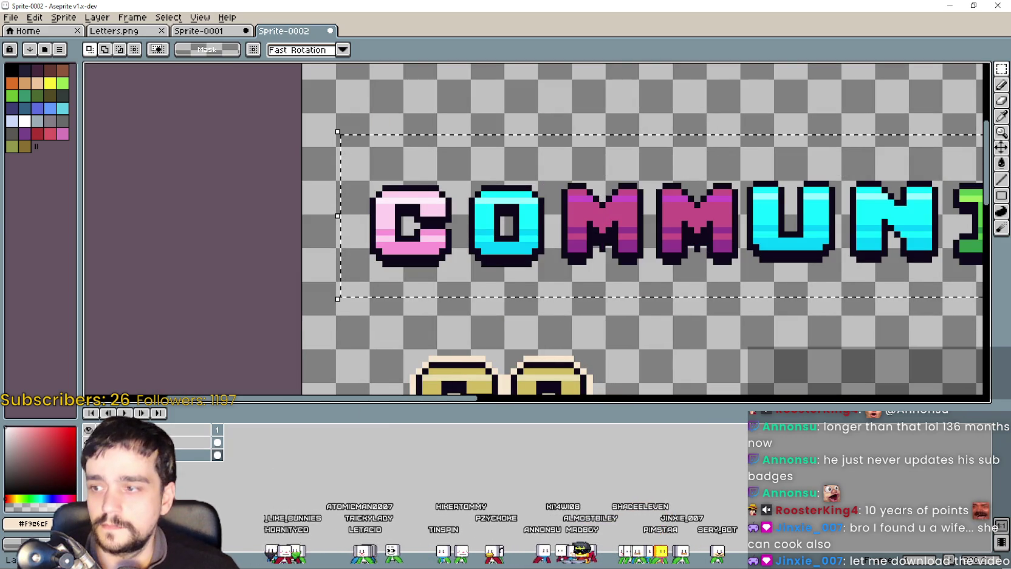
{"action": "scroll", "coordinate": [395, 288], "scroll_direction": "down", "scroll_amount": 3}
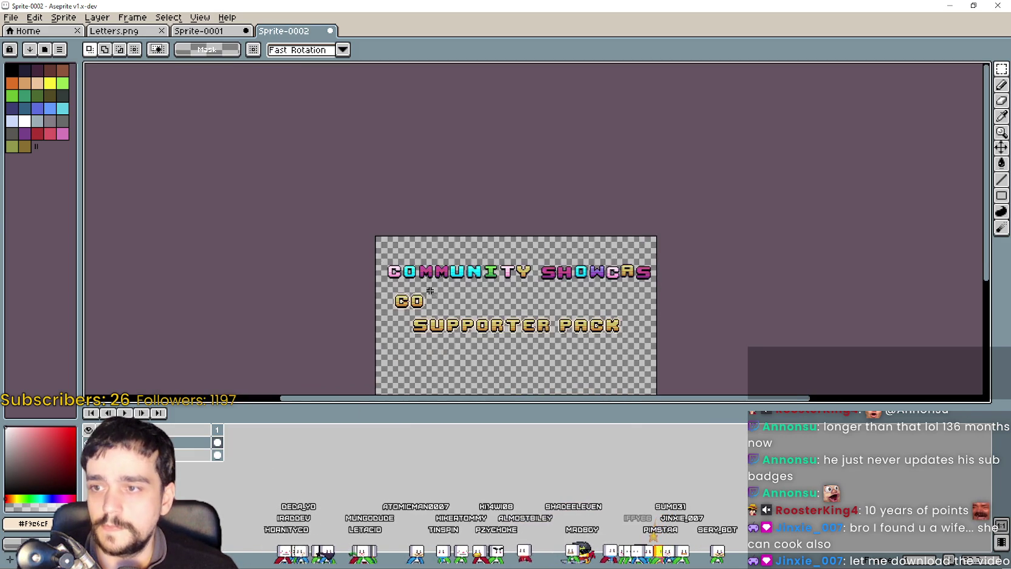
{"action": "scroll", "coordinate": [329, 268], "scroll_direction": "up", "scroll_amount": 1}
{"action": "scroll", "coordinate": [353, 270], "scroll_direction": "up", "scroll_amount": 1}
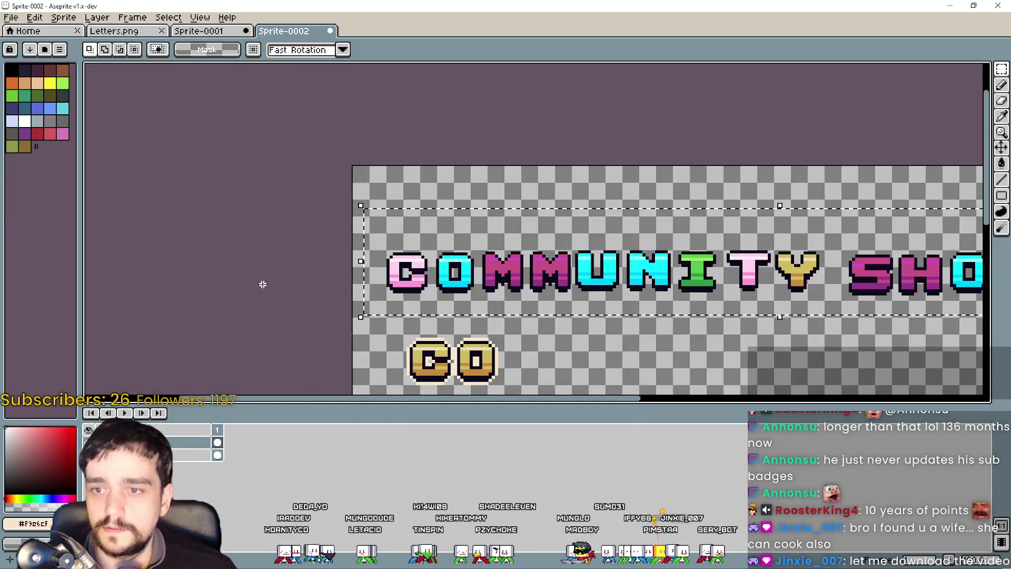
{"action": "scroll", "coordinate": [529, 264], "scroll_direction": "up", "scroll_amount": 1}
{"action": "left_click_drag", "start_coordinate": [869, 153], "coordinate": [978, 115]}
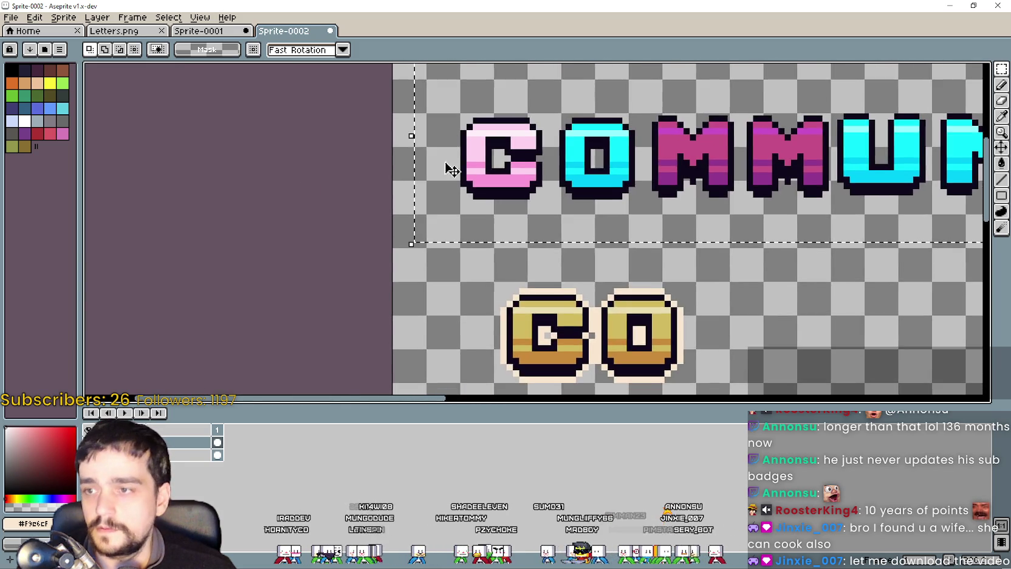
{"action": "left_click", "coordinate": [1001, 115]}
{"action": "scroll", "coordinate": [505, 328], "scroll_direction": "up", "scroll_amount": 1}
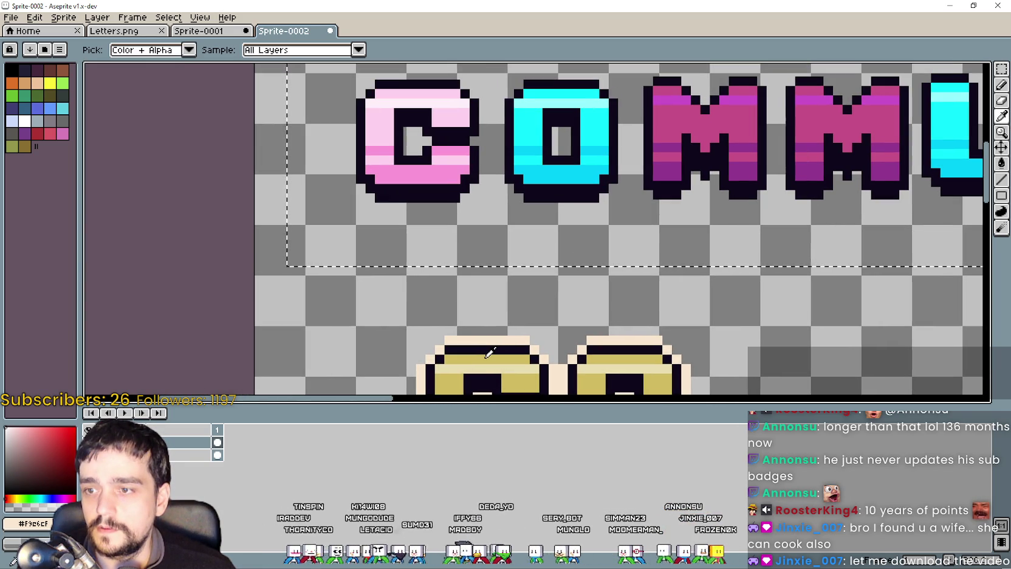
Step: Sample gold from the CO letters and fill the C, O, M, I and W bodies with it
{"action": "left_click", "coordinate": [487, 358]}
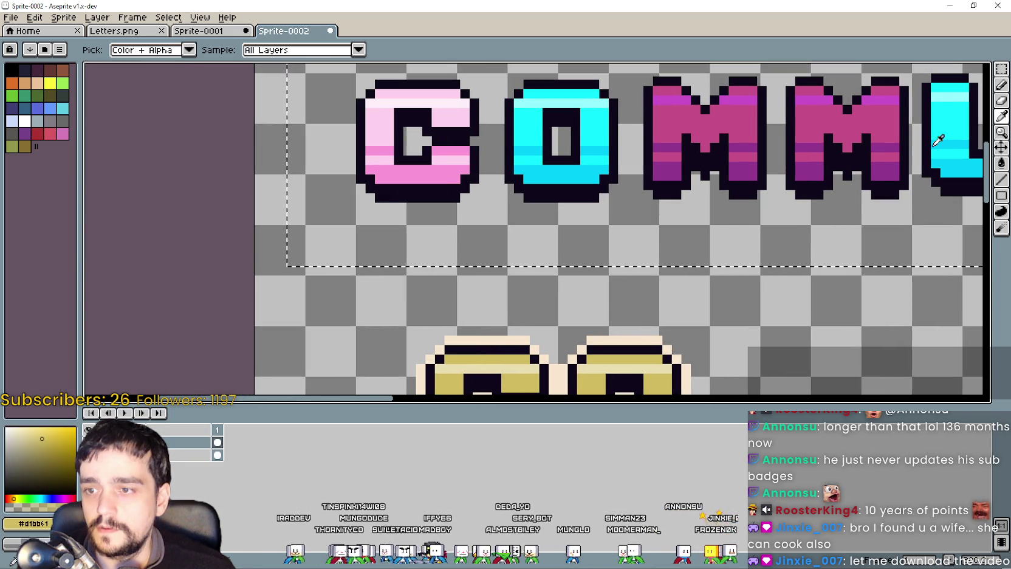
{"action": "left_click", "coordinate": [1003, 164]}
{"action": "key", "text": "minus"}
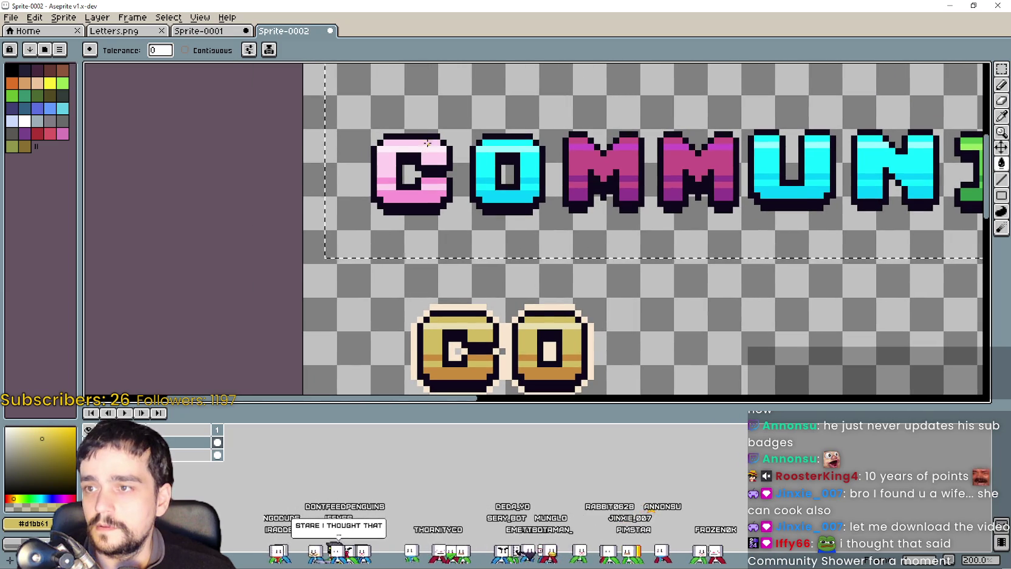
{"action": "left_click", "coordinate": [427, 143]}
{"action": "scroll", "coordinate": [489, 138], "scroll_direction": "up", "scroll_amount": 1}
{"action": "left_click", "coordinate": [516, 182]}
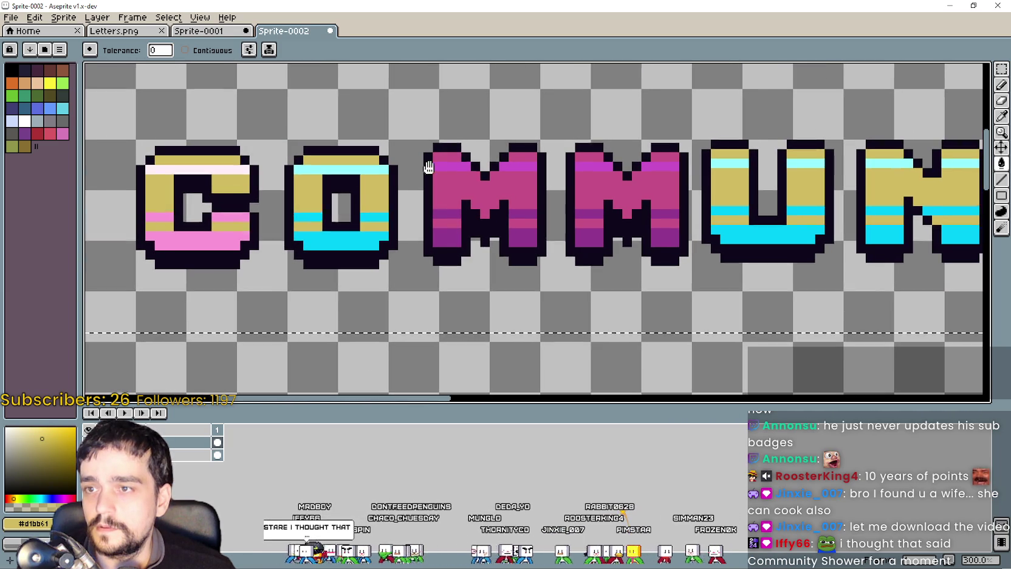
{"action": "left_click", "coordinate": [537, 179]}
{"action": "scroll", "coordinate": [608, 182], "scroll_direction": "right", "scroll_amount": 5}
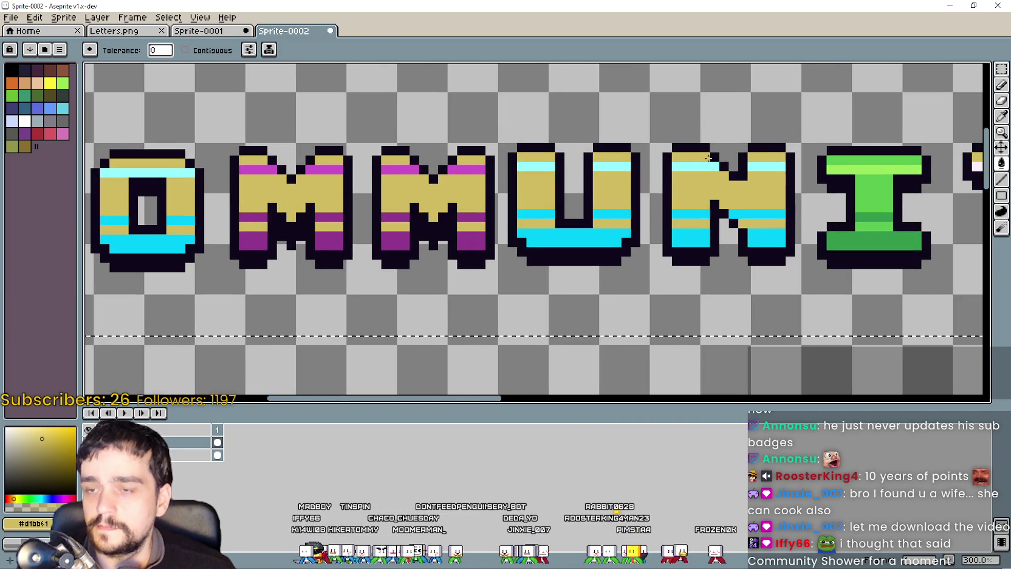
{"action": "scroll", "coordinate": [607, 182], "scroll_direction": "right", "scroll_amount": 5}
{"action": "left_click", "coordinate": [608, 195]}
{"action": "scroll", "coordinate": [706, 164], "scroll_direction": "right", "scroll_amount": 5}
{"action": "scroll", "coordinate": [650, 163], "scroll_direction": "right", "scroll_amount": 5}
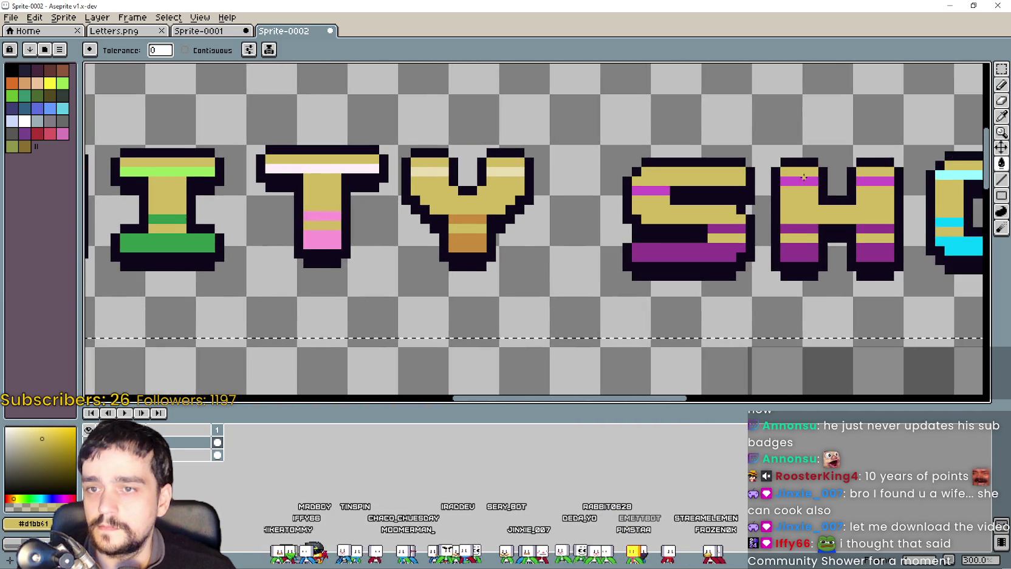
{"action": "scroll", "coordinate": [595, 161], "scroll_direction": "right", "scroll_amount": 5}
{"action": "scroll", "coordinate": [537, 158], "scroll_direction": "right", "scroll_amount": 5}
{"action": "left_click", "coordinate": [607, 182]}
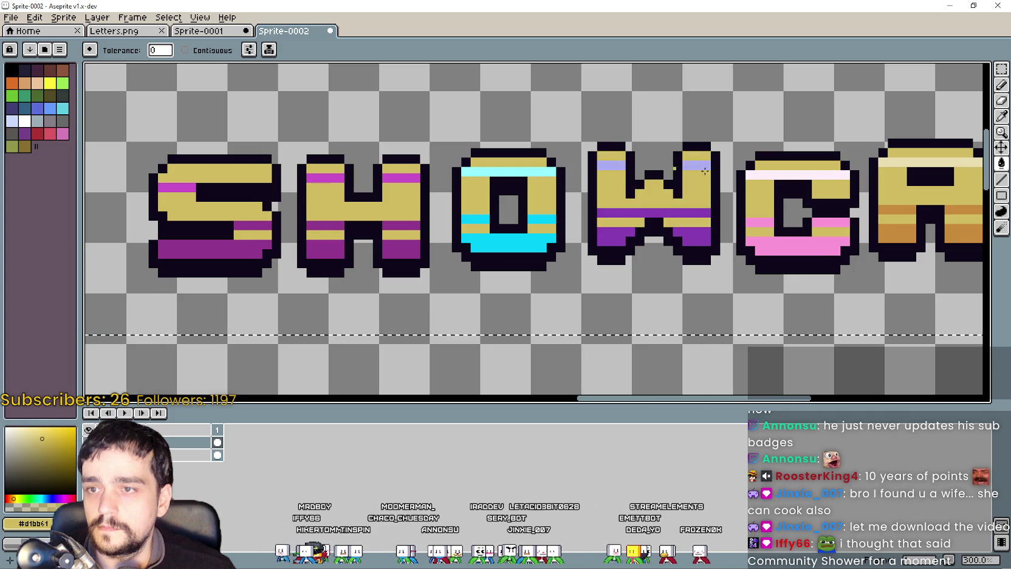
{"action": "scroll", "coordinate": [425, 158], "scroll_direction": "right", "scroll_amount": 10}
{"action": "scroll", "coordinate": [576, 156], "scroll_direction": "left", "scroll_amount": 5}
{"action": "scroll", "coordinate": [576, 157], "scroll_direction": "down", "scroll_amount": 1}
{"action": "scroll", "coordinate": [580, 157], "scroll_direction": "left", "scroll_amount": 5}
{"action": "scroll", "coordinate": [584, 158], "scroll_direction": "left", "scroll_amount": 5}
{"action": "scroll", "coordinate": [589, 158], "scroll_direction": "left", "scroll_amount": 5}
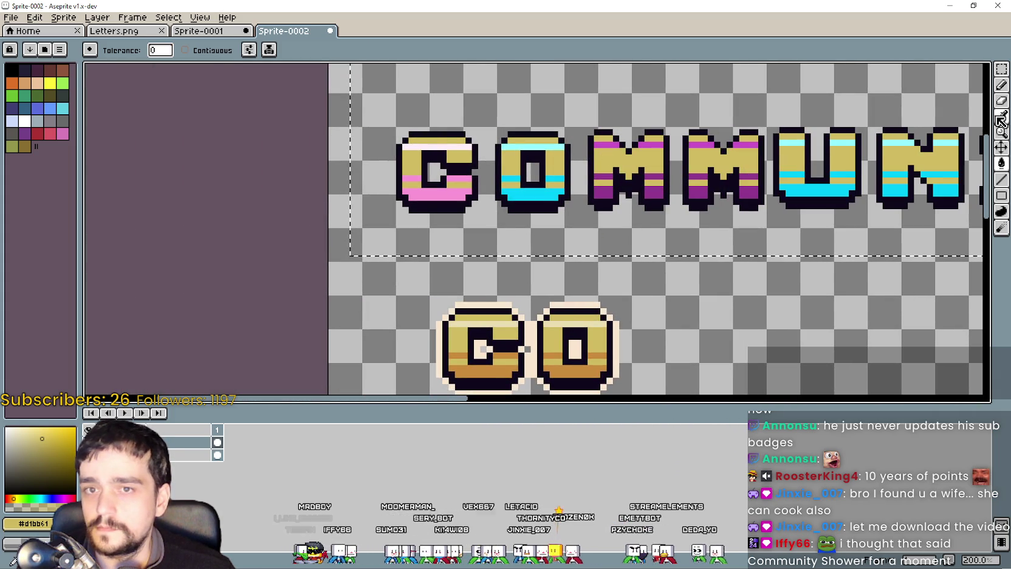
Step: Sample the pale yellow highlight and recolour the top stripes of the C, M and I
{"action": "key", "text": "i"}
{"action": "scroll", "coordinate": [502, 331], "scroll_direction": "up", "scroll_amount": 1}
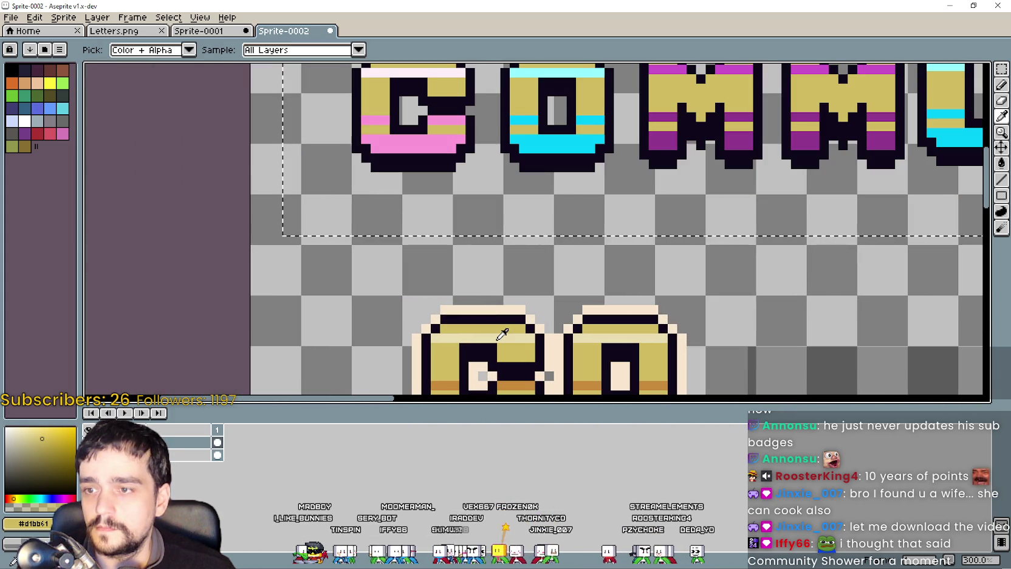
{"action": "left_click", "coordinate": [501, 331]}
{"action": "scroll", "coordinate": [510, 182], "scroll_direction": "up", "scroll_amount": 4}
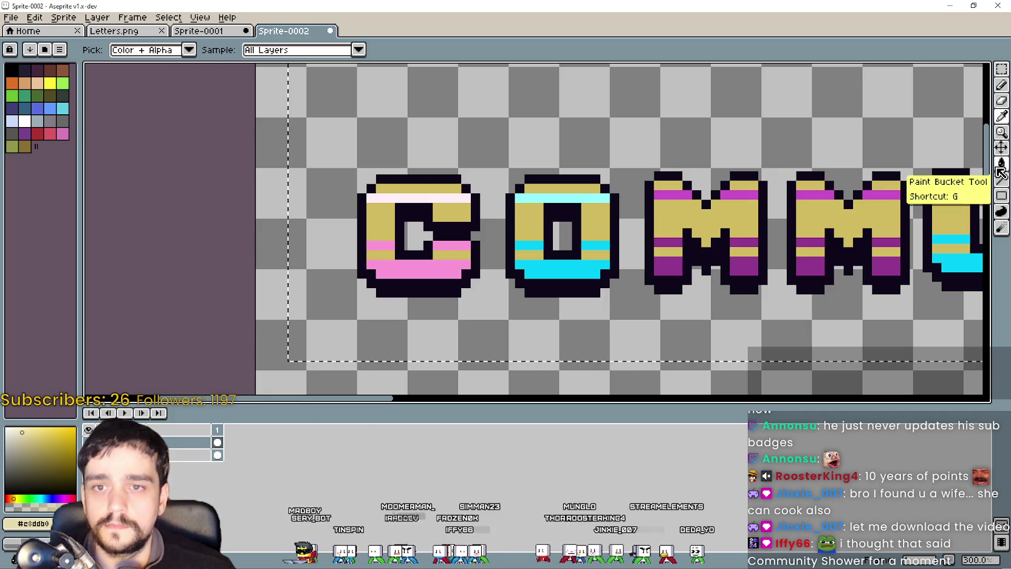
{"action": "key", "text": "g"}
{"action": "left_click", "coordinate": [401, 198]}
{"action": "scroll", "coordinate": [383, 219], "scroll_direction": "right", "scroll_amount": 5}
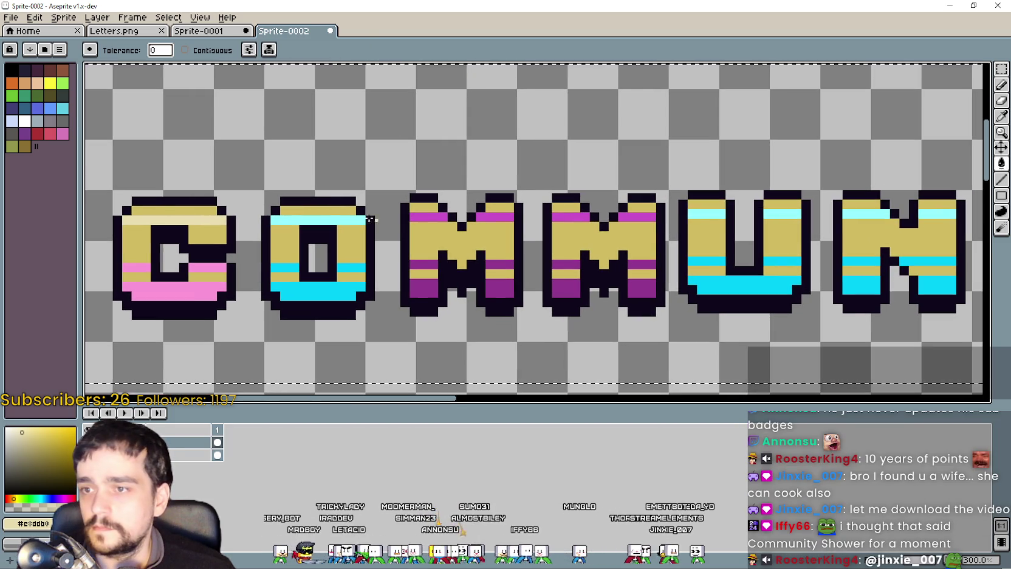
{"action": "scroll", "coordinate": [418, 220], "scroll_direction": "right", "scroll_amount": 3}
{"action": "left_click", "coordinate": [410, 222]}
{"action": "scroll", "coordinate": [500, 241], "scroll_direction": "right", "scroll_amount": 5}
{"action": "scroll", "coordinate": [633, 227], "scroll_direction": "right", "scroll_amount": 2}
{"action": "left_click", "coordinate": [654, 226]}
{"action": "scroll", "coordinate": [669, 231], "scroll_direction": "right", "scroll_amount": 5}
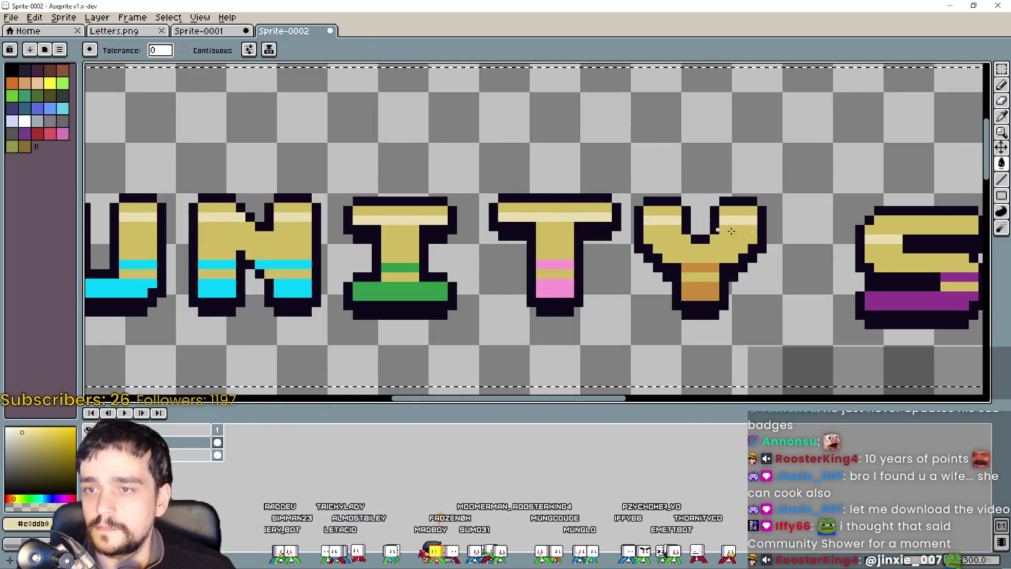
{"action": "scroll", "coordinate": [753, 242], "scroll_direction": "right", "scroll_amount": 5}
{"action": "scroll", "coordinate": [733, 272], "scroll_direction": "right", "scroll_amount": 5}
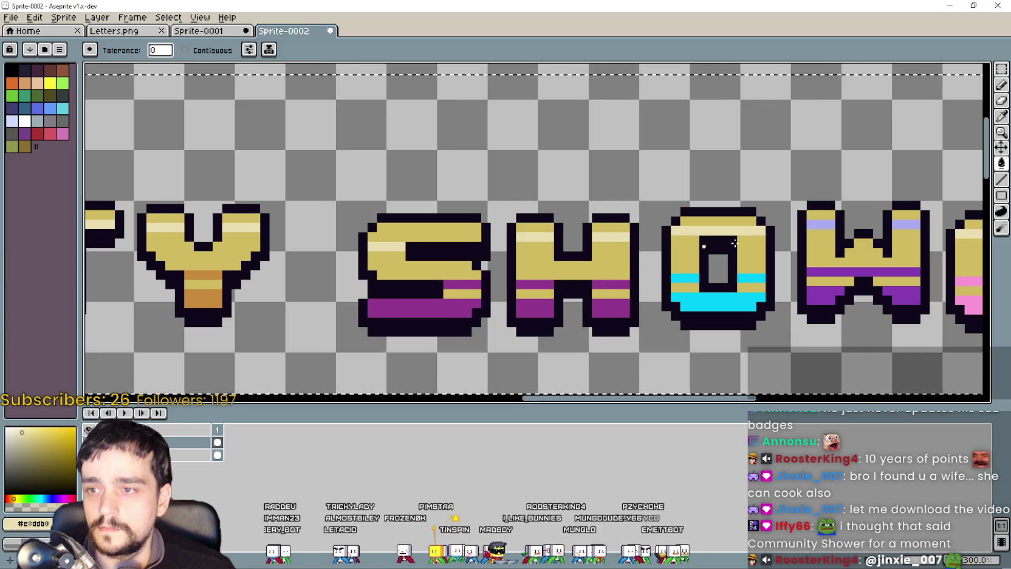
{"action": "scroll", "coordinate": [680, 248], "scroll_direction": "right", "scroll_amount": 5}
{"action": "scroll", "coordinate": [654, 230], "scroll_direction": "right", "scroll_amount": 8}
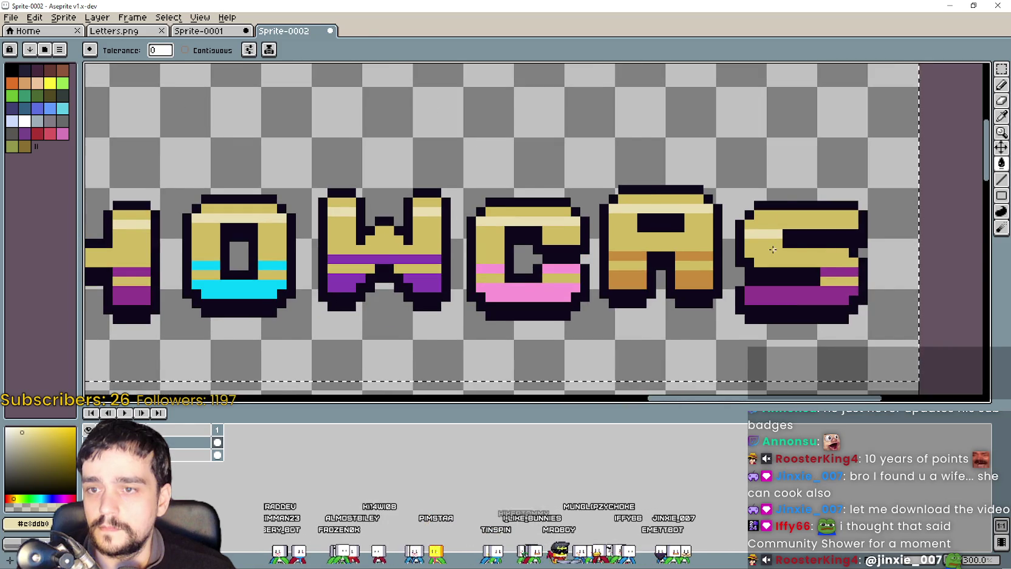
{"action": "scroll", "coordinate": [334, 201], "scroll_direction": "down", "scroll_amount": 2}
{"action": "scroll", "coordinate": [486, 224], "scroll_direction": "left", "scroll_amount": 5}
{"action": "scroll", "coordinate": [516, 224], "scroll_direction": "up", "scroll_amount": 2}
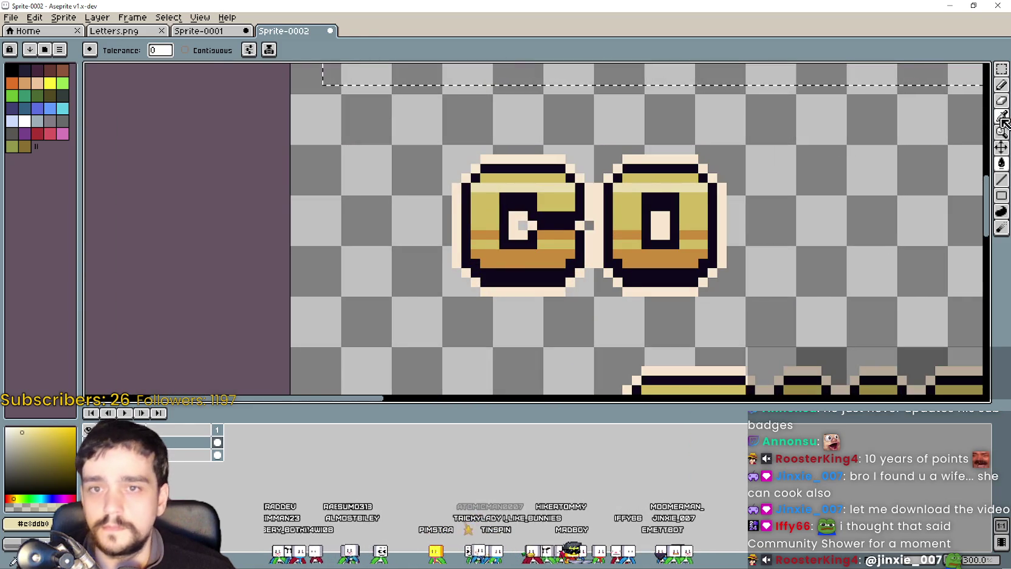
Step: Sample a darker gold and fill the remaining pink, cyan, purple and green stripes orange
{"action": "left_click", "coordinate": [1001, 118]}
{"action": "scroll", "coordinate": [516, 255], "scroll_direction": "up", "scroll_amount": 1}
{"action": "left_click", "coordinate": [525, 241]}
{"action": "scroll", "coordinate": [546, 243], "scroll_direction": "down", "scroll_amount": 2}
{"action": "scroll", "coordinate": [756, 241], "scroll_direction": "up", "scroll_amount": 2}
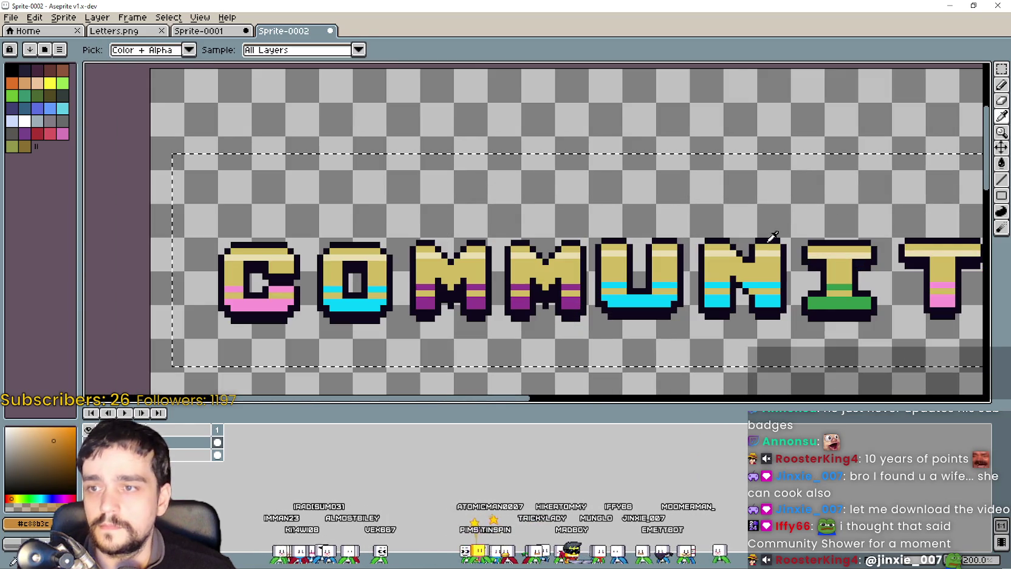
{"action": "left_click", "coordinate": [1001, 163]}
{"action": "scroll", "coordinate": [396, 251], "scroll_direction": "up", "scroll_amount": 1}
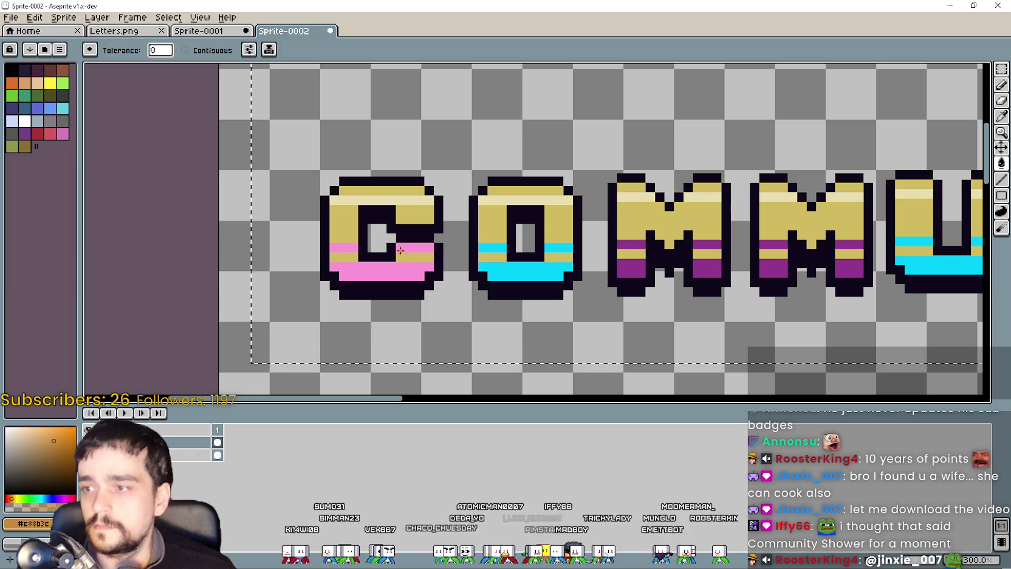
{"action": "left_click", "coordinate": [336, 246]}
{"action": "left_click", "coordinate": [571, 246]}
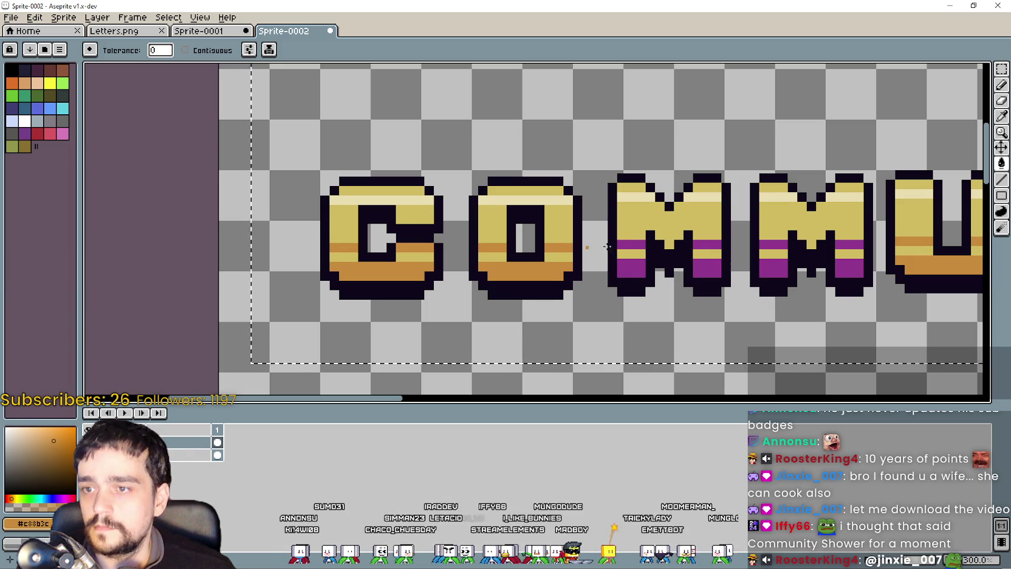
{"action": "left_click", "coordinate": [629, 246]}
{"action": "scroll", "coordinate": [607, 255], "scroll_direction": "right", "scroll_amount": 10}
{"action": "left_click", "coordinate": [568, 259]}
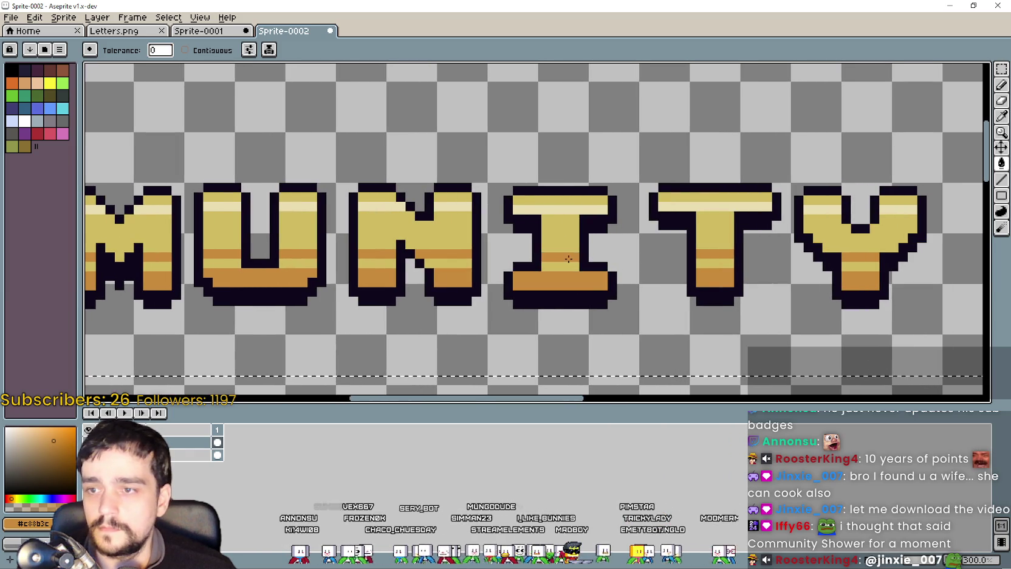
{"action": "scroll", "coordinate": [568, 258], "scroll_direction": "right", "scroll_amount": 5}
{"action": "scroll", "coordinate": [467, 221], "scroll_direction": "right", "scroll_amount": 3}
{"action": "scroll", "coordinate": [565, 219], "scroll_direction": "right", "scroll_amount": 2}
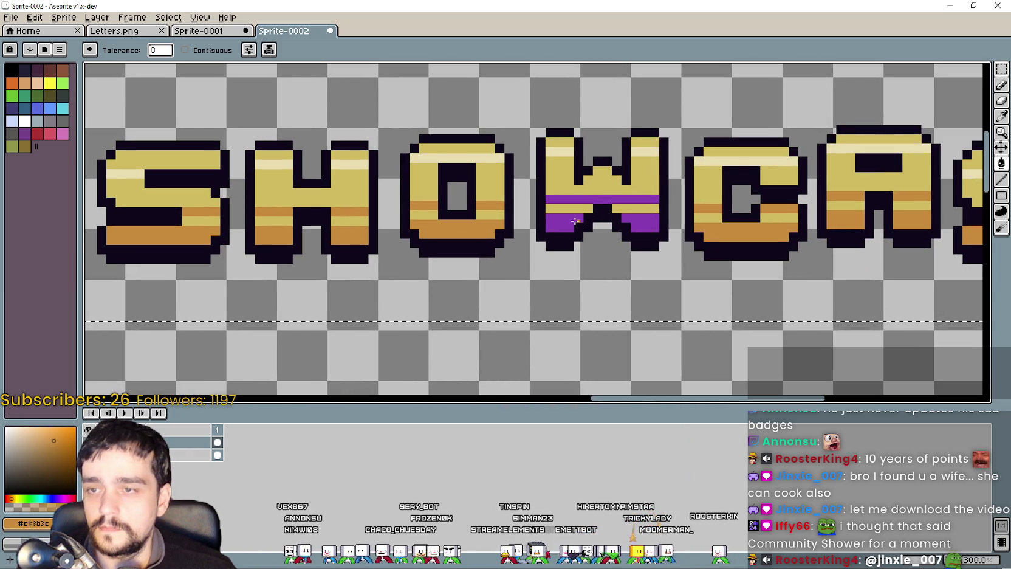
{"action": "scroll", "coordinate": [725, 225], "scroll_direction": "right", "scroll_amount": 3}
{"action": "scroll", "coordinate": [565, 276], "scroll_direction": "down", "scroll_amount": 5}
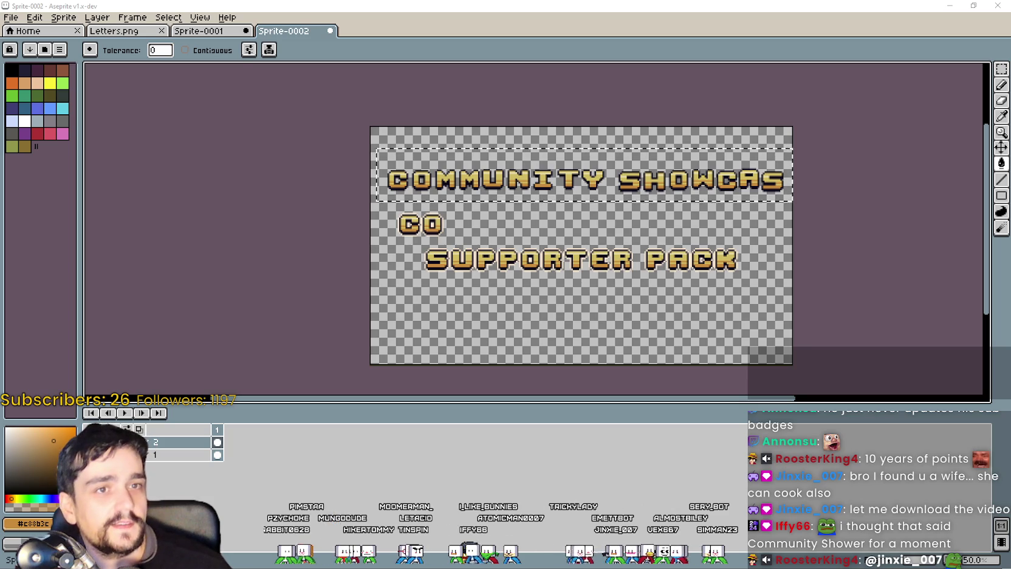
Step: Bring the browser window with the Twitch farming-game stream to the front with Alt+Tab
{"action": "key", "text": "alt+Tab"}
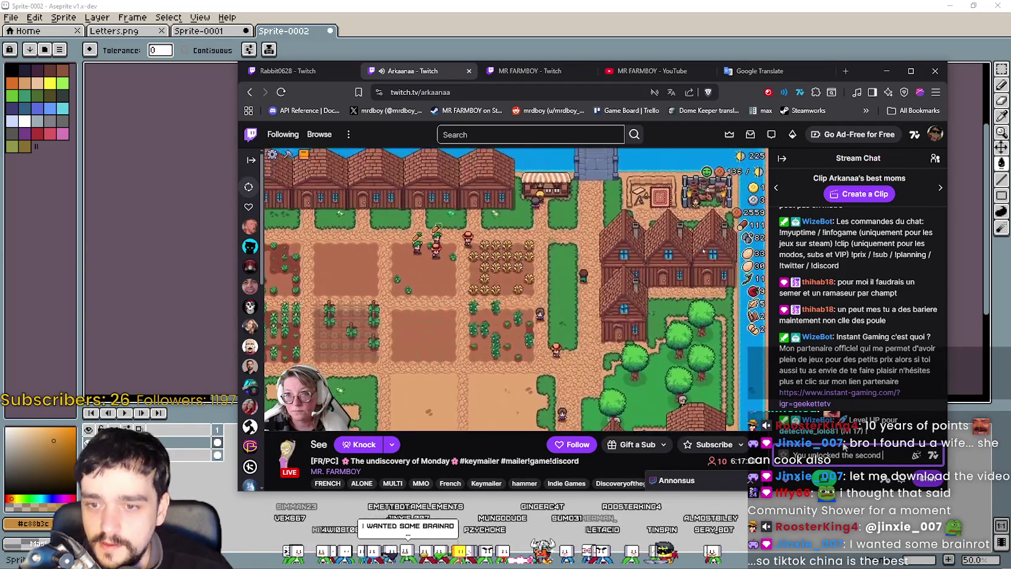
Step: Type a chat message into the Twitch stream's chat box
{"action": "type", "text": "MAP"}
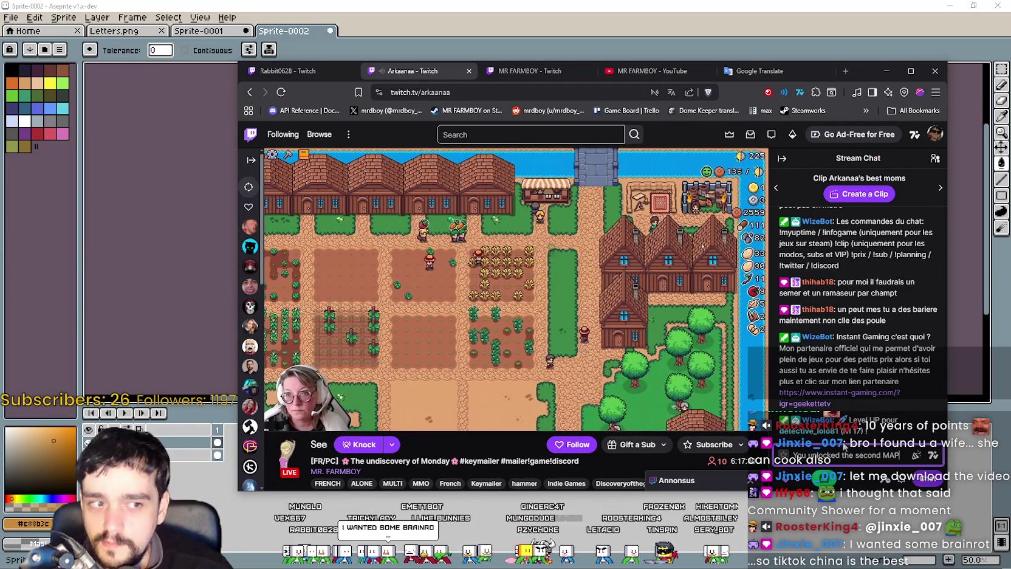
{"action": "type", "text": ","}
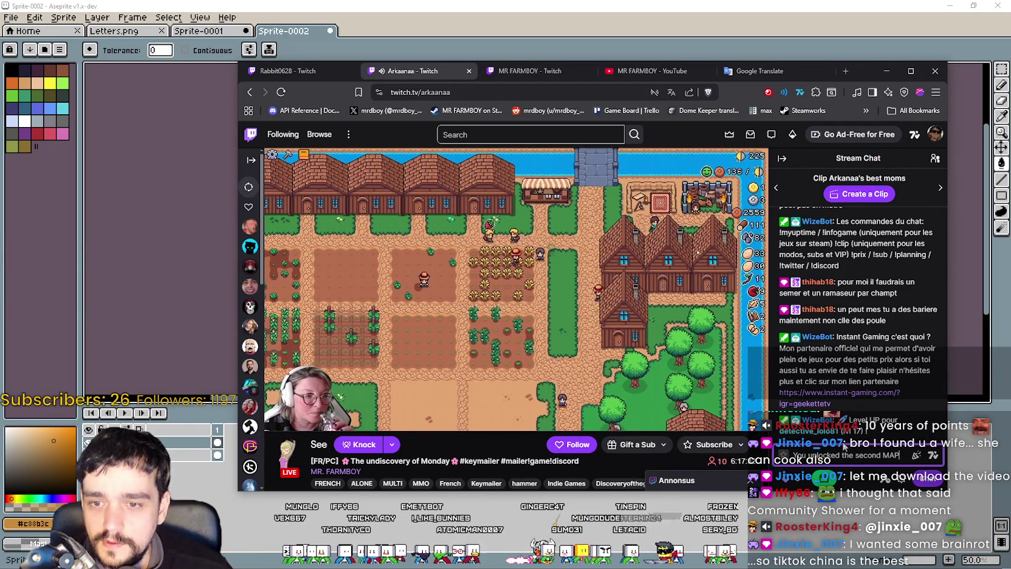
{"action": "key", "text": "BackSpace"}
{"action": "key", "text": "BackSpace"}
{"action": "key", "text": "BackSpace"}
{"action": "type", "text": "map?"}
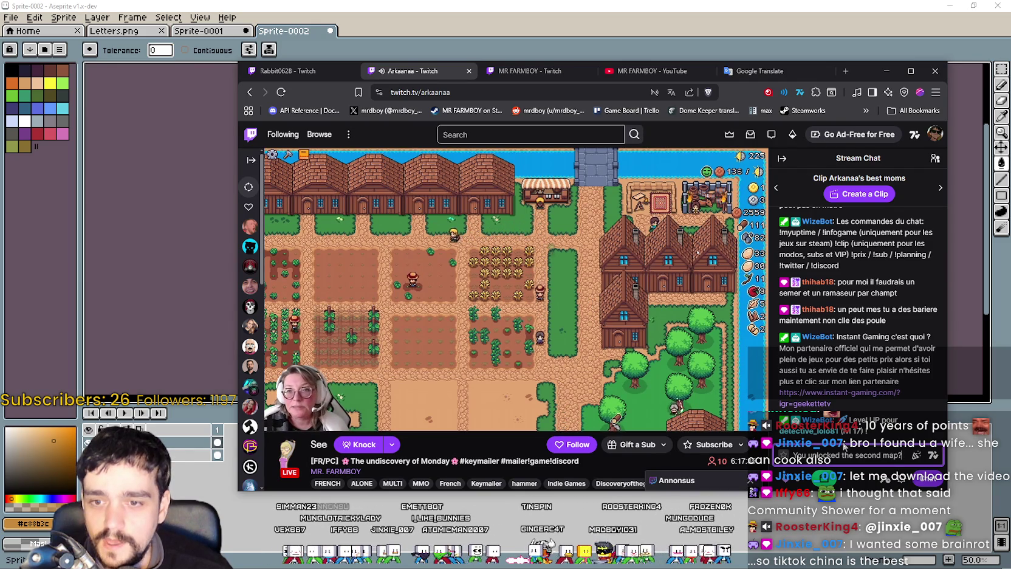
{"action": "type", "text": "lol"}
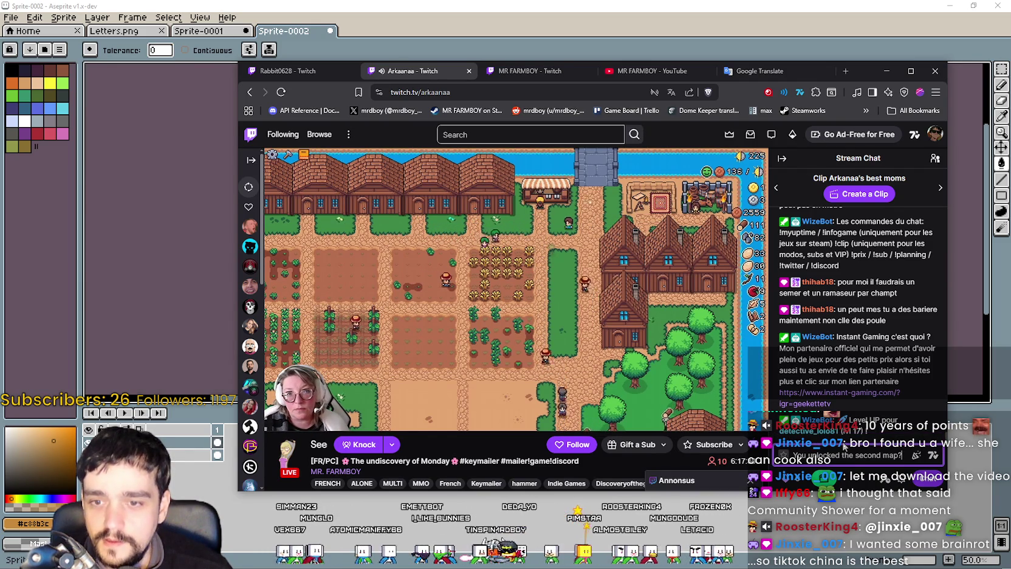
{"action": "type", "text": "a single"}
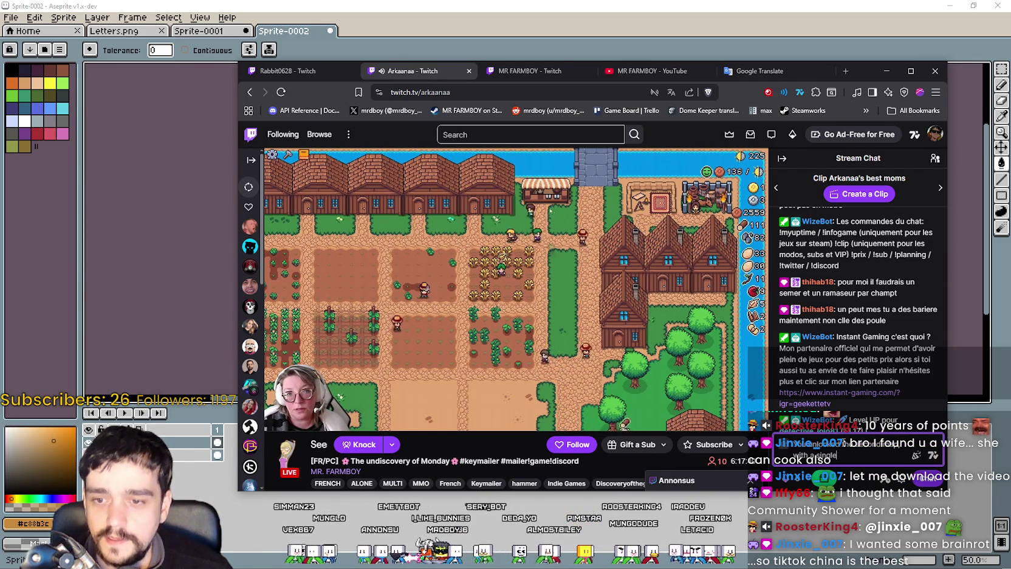
{"action": "type", "text": " Market???"}
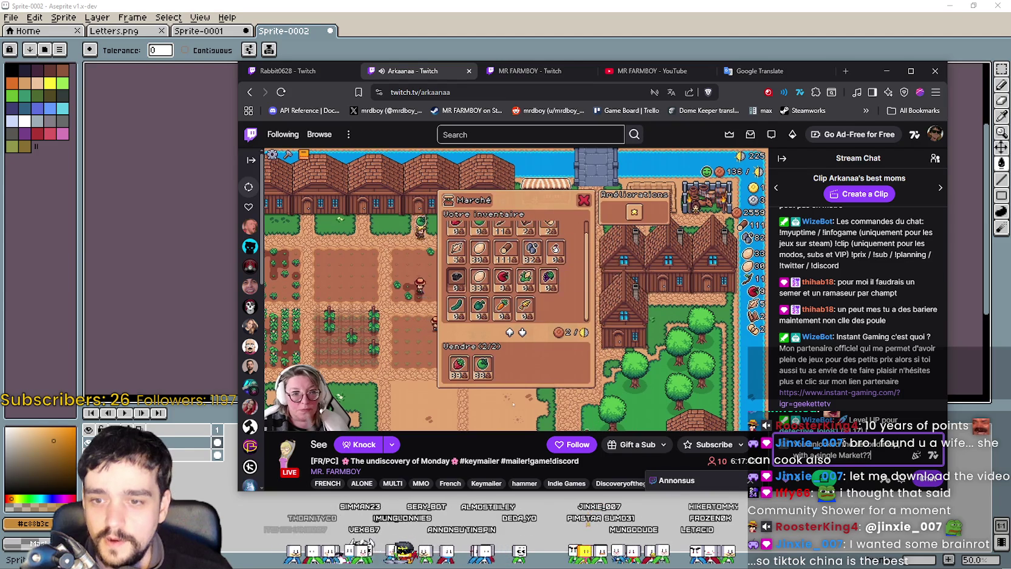
Step: Browse the Twitch, 7TV and BTTV emote tabs, close the picker, then move and minimize the browser
{"action": "left_click", "coordinate": [933, 459]}
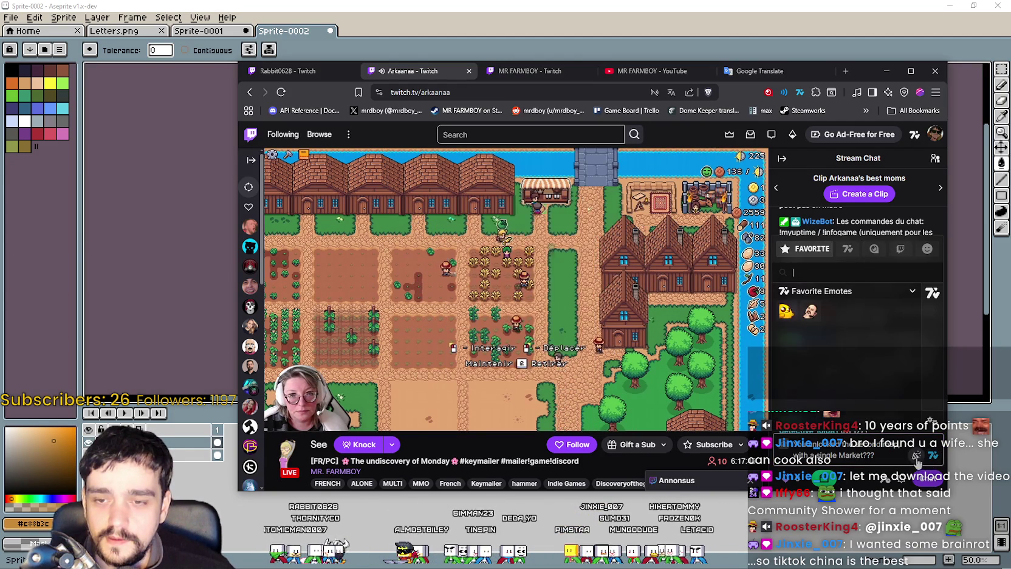
{"action": "left_click", "coordinate": [901, 251]}
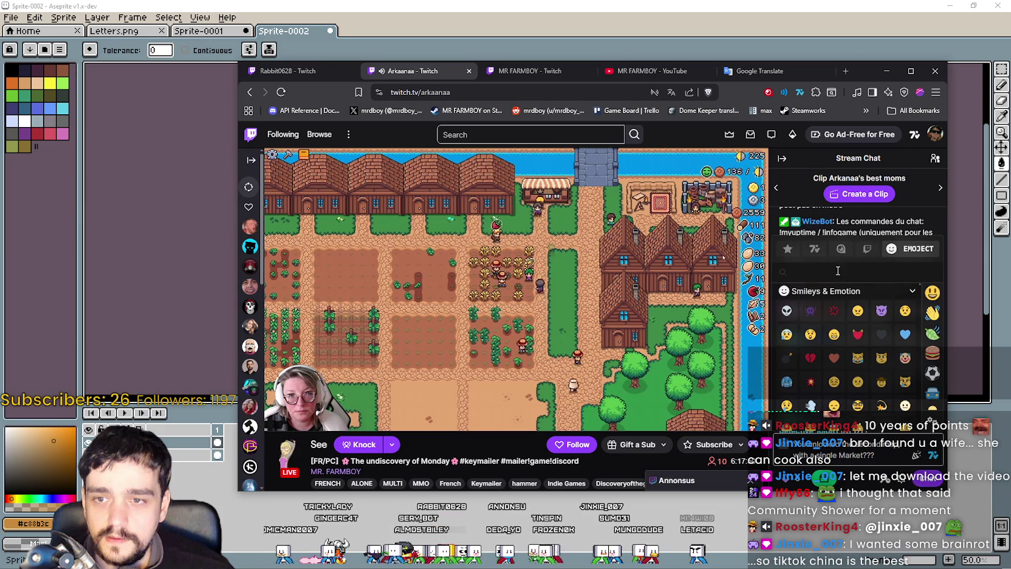
{"action": "left_click", "coordinate": [848, 274]}
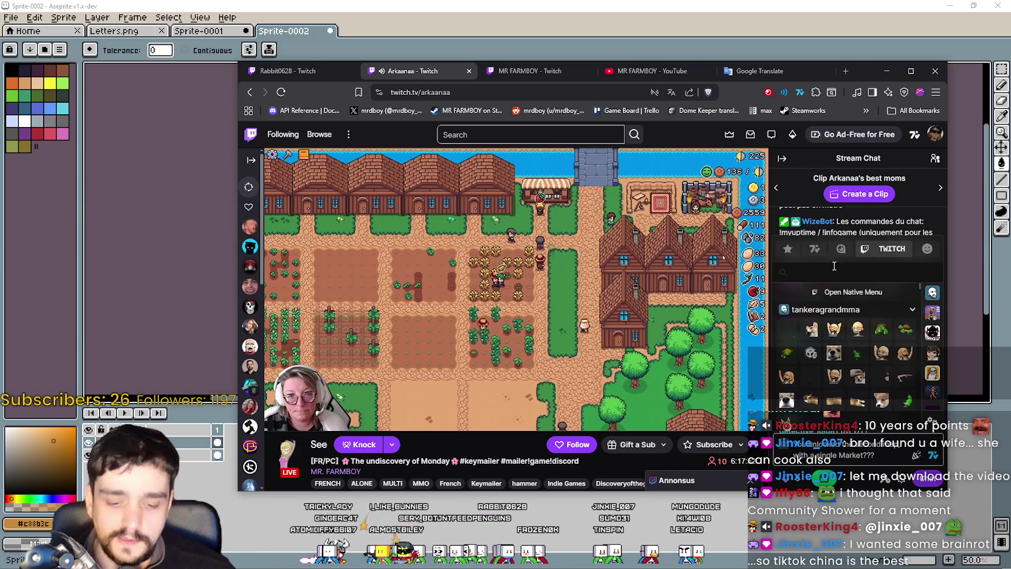
{"action": "left_click", "coordinate": [813, 247]}
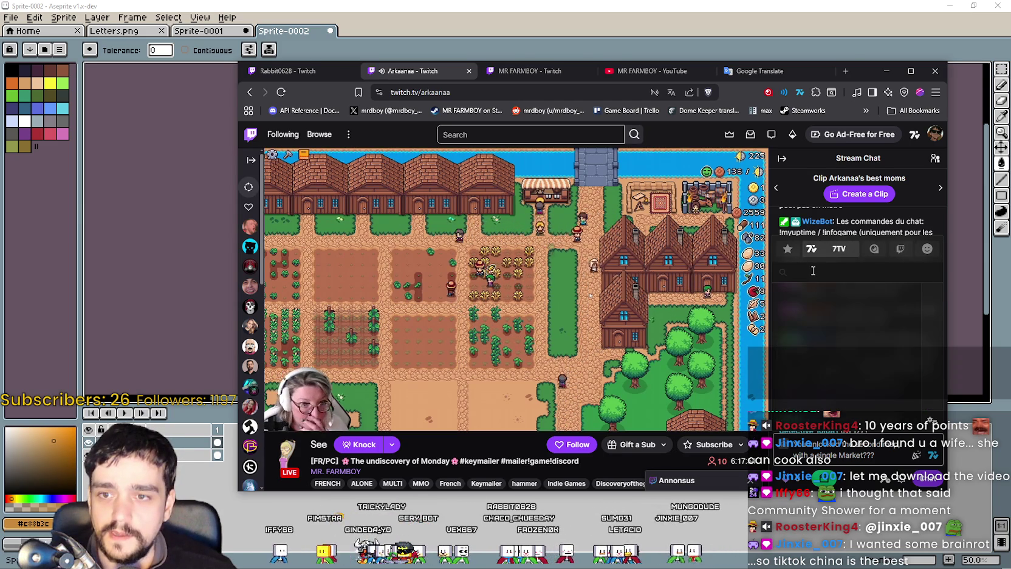
{"action": "type", "text": "o"}
{"action": "key", "text": "BackSpace"}
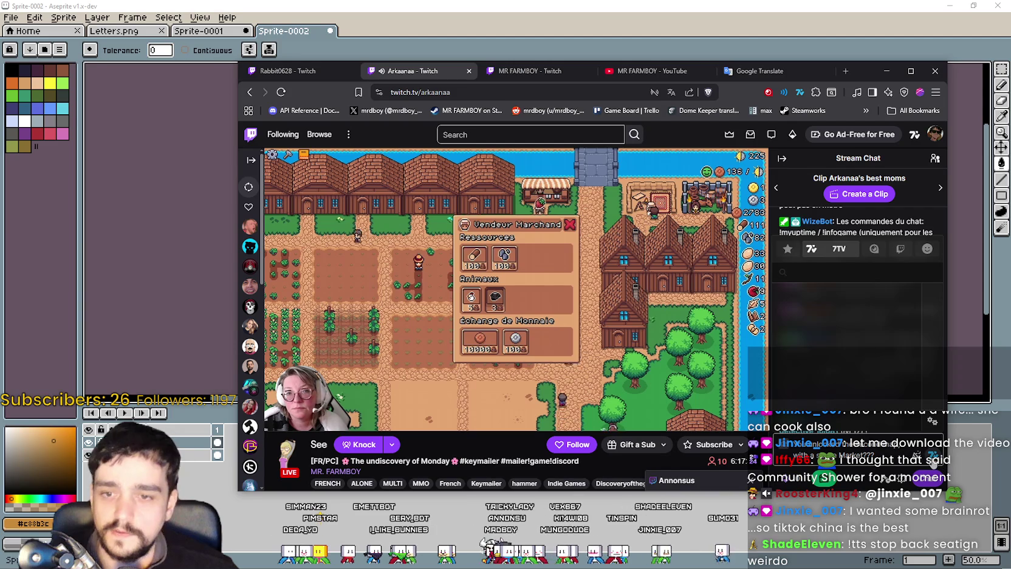
{"action": "left_click", "coordinate": [873, 248]}
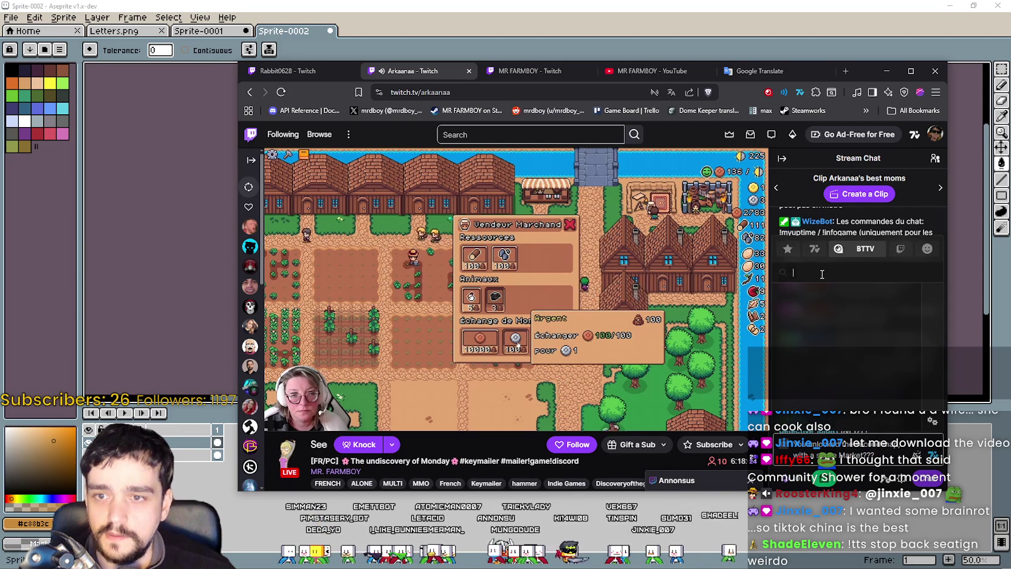
{"action": "left_click", "coordinate": [939, 446]}
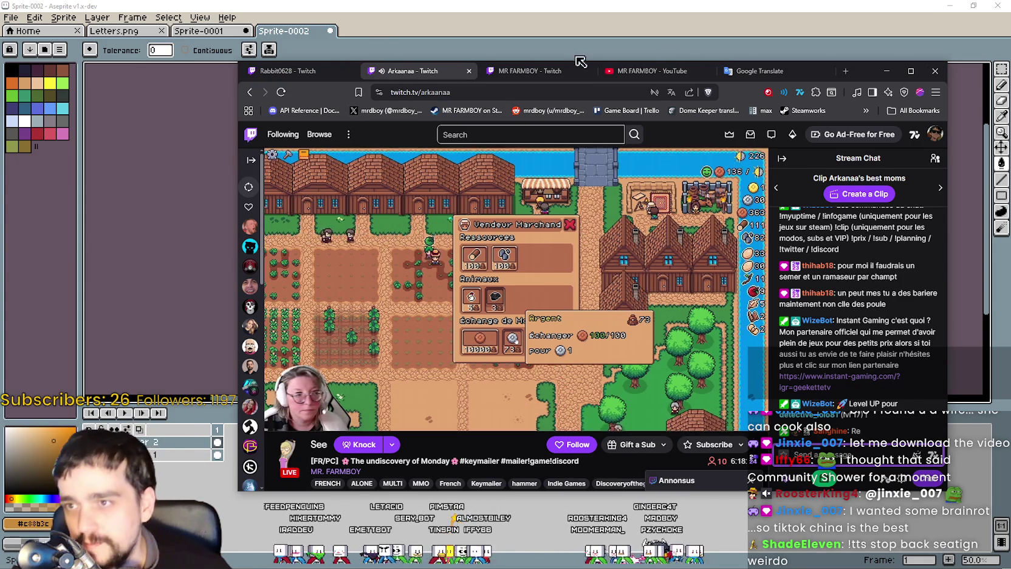
{"action": "mouse_move", "coordinate": [863, 75]}
{"action": "left_mouse_down"}
{"action": "mouse_move", "coordinate": [849, 89]}
{"action": "mouse_move", "coordinate": [863, 49]}
{"action": "left_mouse_up"}
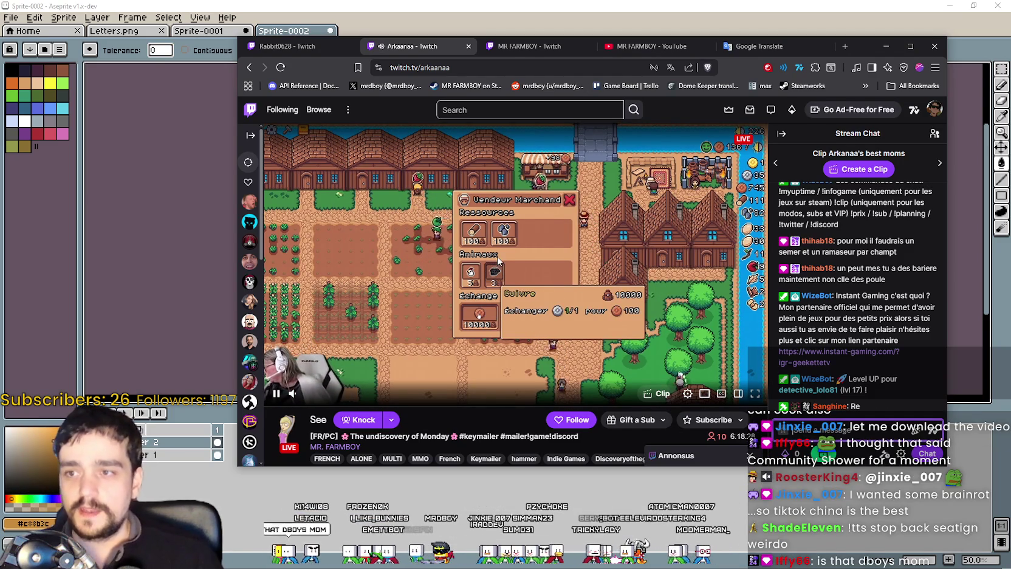
{"action": "left_click", "coordinate": [886, 46]}
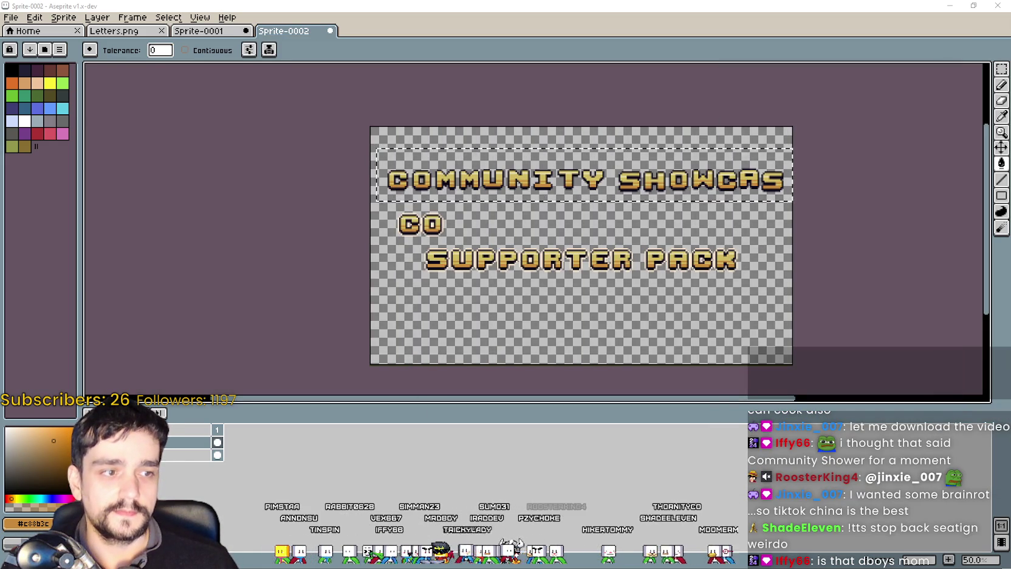
Step: Zoom around the banner and undo the last orange fill
{"action": "scroll", "coordinate": [542, 342], "scroll_direction": "up", "scroll_amount": 2}
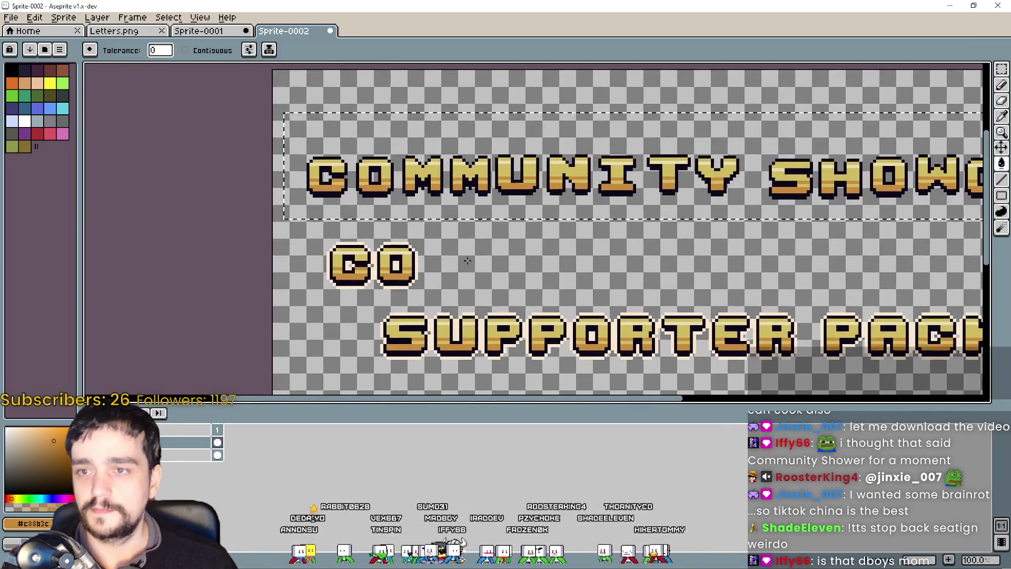
{"action": "scroll", "coordinate": [523, 285], "scroll_direction": "down", "scroll_amount": 2}
{"action": "scroll", "coordinate": [523, 284], "scroll_direction": "up", "scroll_amount": 1}
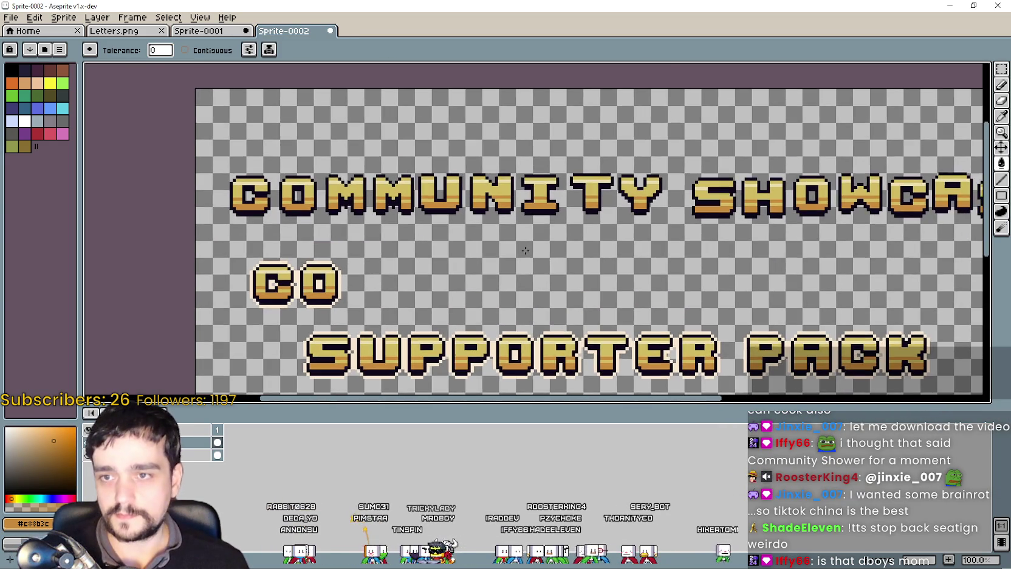
{"action": "scroll", "coordinate": [327, 185], "scroll_direction": "up", "scroll_amount": 2}
{"action": "scroll", "coordinate": [327, 184], "scroll_direction": "down", "scroll_amount": 3}
{"action": "scroll", "coordinate": [364, 206], "scroll_direction": "up", "scroll_amount": 1}
{"action": "scroll", "coordinate": [395, 221], "scroll_direction": "up", "scroll_amount": 1}
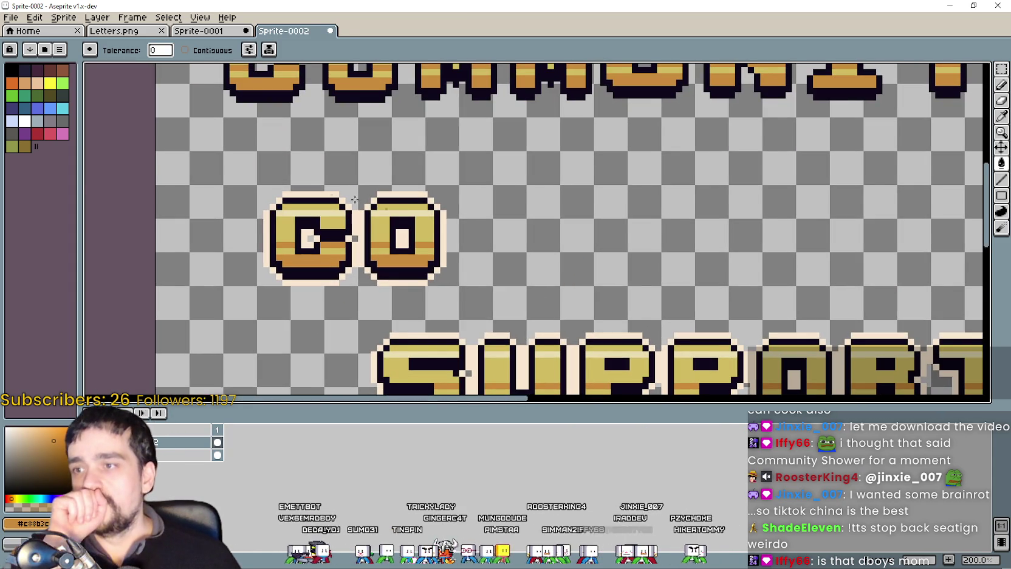
{"action": "scroll", "coordinate": [398, 211], "scroll_direction": "up", "scroll_amount": 1}
{"action": "scroll", "coordinate": [433, 184], "scroll_direction": "up", "scroll_amount": 2}
{"action": "scroll", "coordinate": [592, 213], "scroll_direction": "down", "scroll_amount": 5}
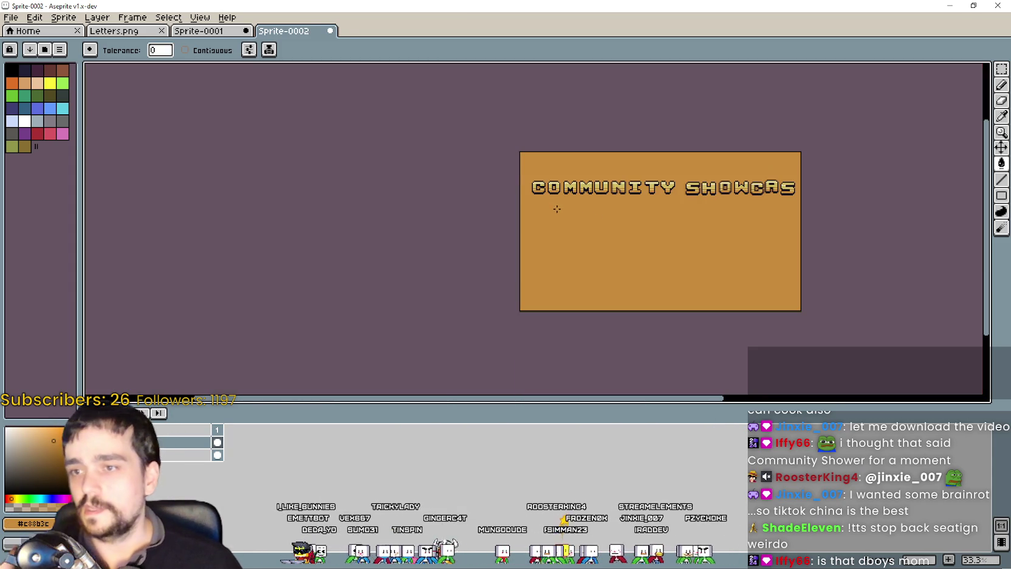
{"action": "key", "text": "ctrl+z"}
{"action": "scroll", "coordinate": [775, 125], "scroll_direction": "up", "scroll_amount": 2}
Step: Make a rectangular selection on the COMMUN line and switch to the Eyedropper
{"action": "left_click", "coordinate": [1001, 70]}
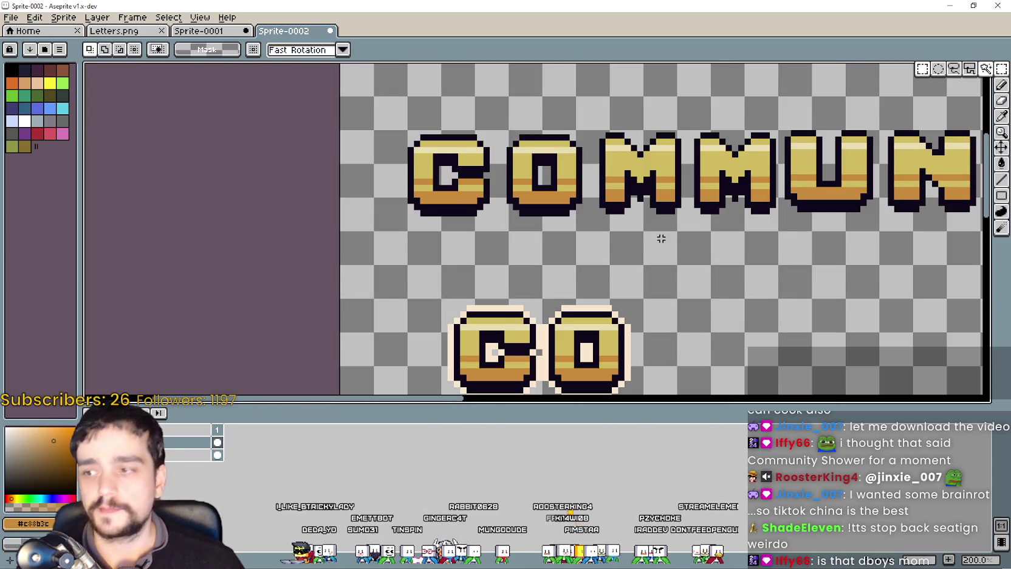
{"action": "scroll", "coordinate": [607, 222], "scroll_direction": "down", "scroll_amount": 1}
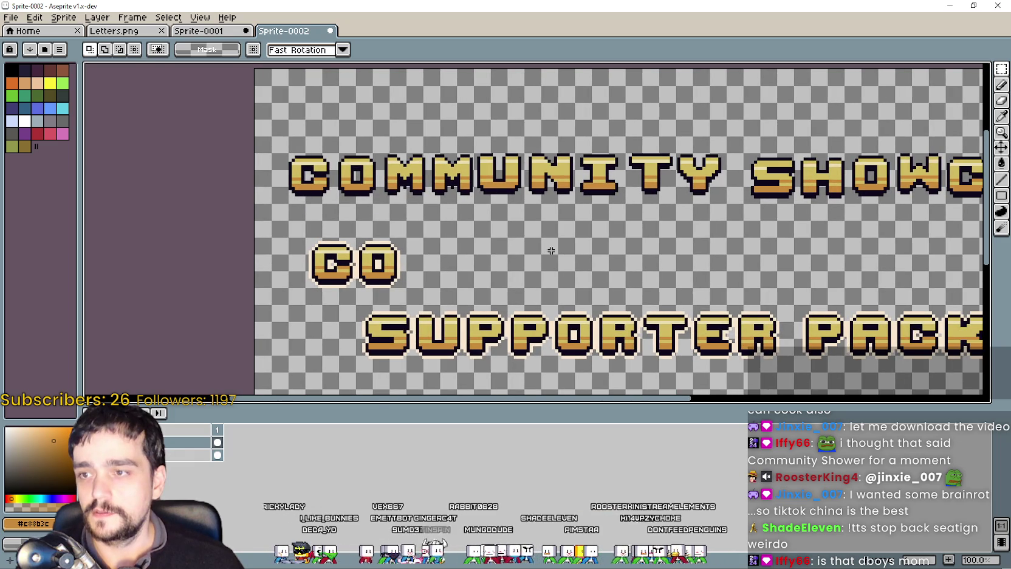
{"action": "left_click_drag", "start_coordinate": [551, 250], "coordinate": [471, 247]}
{"action": "scroll", "coordinate": [283, 232], "scroll_direction": "up", "scroll_amount": 1}
{"action": "scroll", "coordinate": [334, 201], "scroll_direction": "up", "scroll_amount": 1}
{"action": "scroll", "coordinate": [377, 152], "scroll_direction": "up", "scroll_amount": 1}
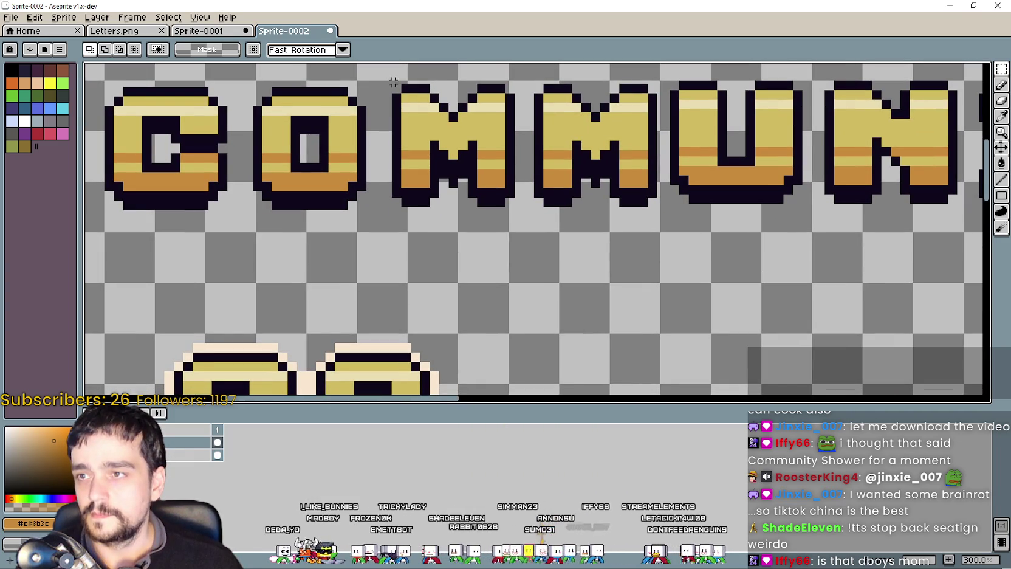
{"action": "left_click", "coordinate": [1001, 115]}
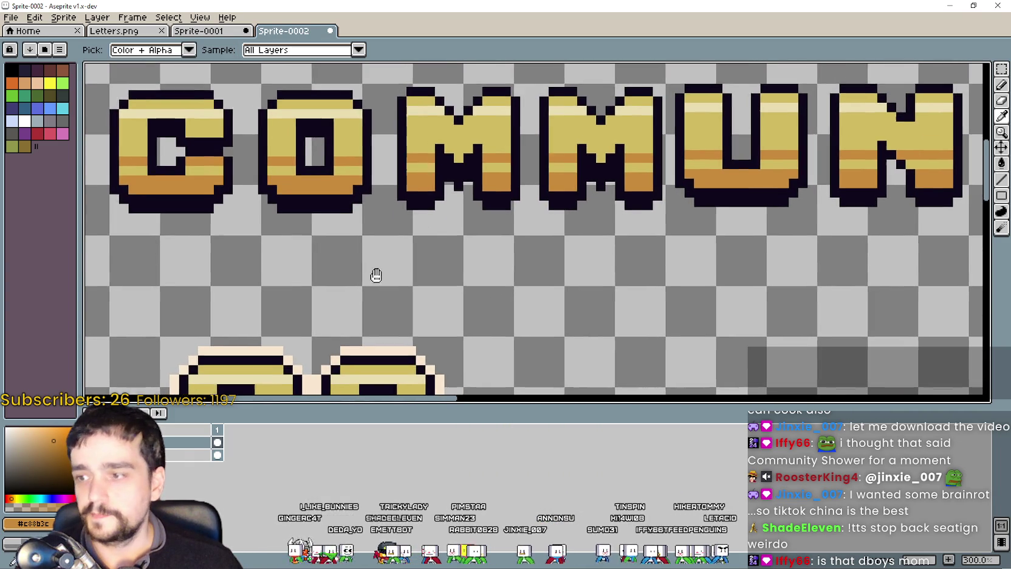
Step: Sample the peach #f9e6cf outline colour and choose the Line tool with a small brush
{"action": "scroll", "coordinate": [373, 274], "scroll_direction": "down", "scroll_amount": 1}
{"action": "scroll", "coordinate": [436, 318], "scroll_direction": "up", "scroll_amount": 1}
{"action": "left_click", "coordinate": [436, 318]}
{"action": "scroll", "coordinate": [493, 230], "scroll_direction": "up", "scroll_amount": 3}
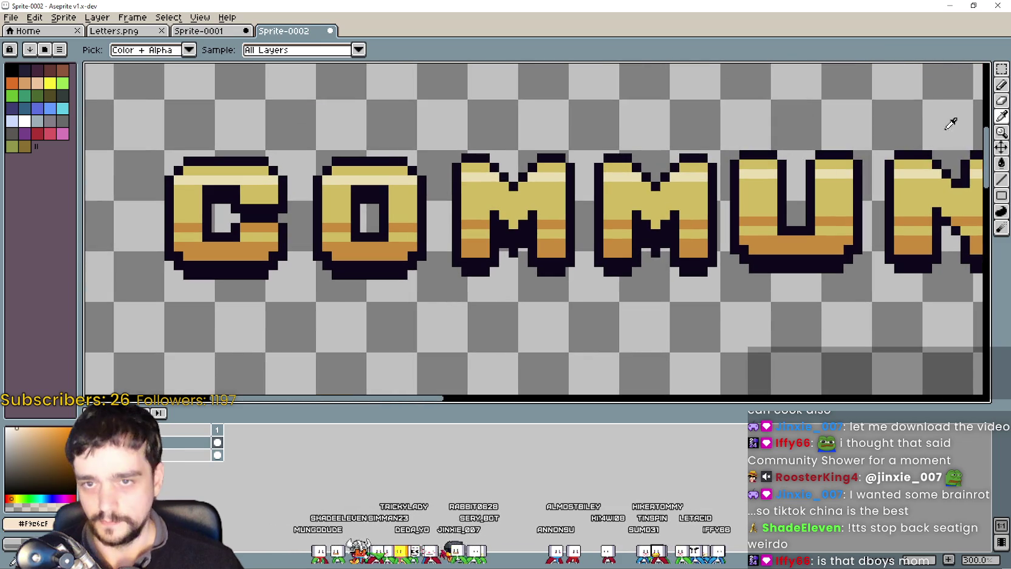
{"action": "left_click", "coordinate": [1003, 179]}
{"action": "left_click", "coordinate": [118, 51]}
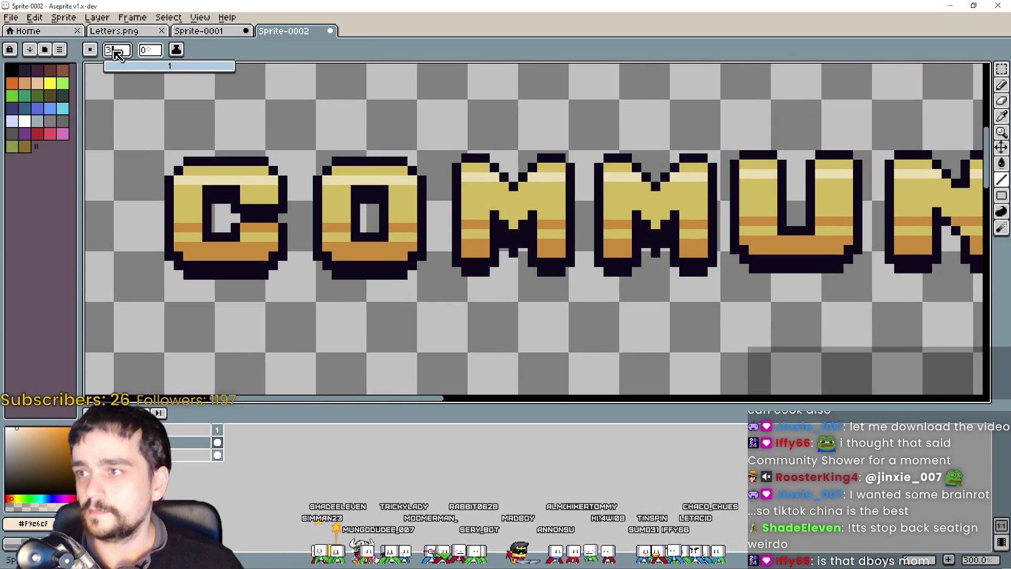
{"action": "scroll", "coordinate": [449, 146], "scroll_direction": "up", "scroll_amount": 1}
{"action": "scroll", "coordinate": [460, 138], "scroll_direction": "up", "scroll_amount": 1}
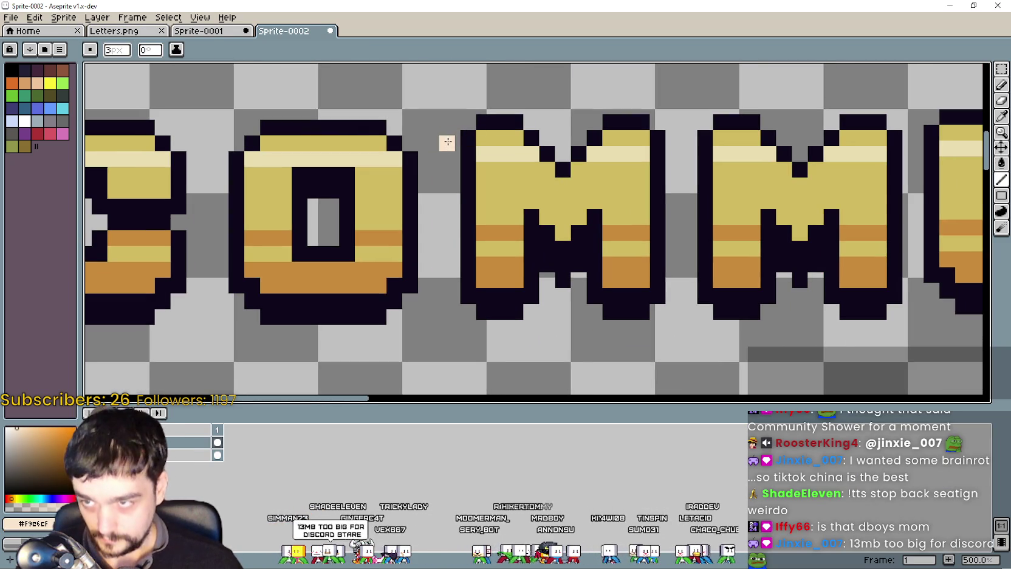
Step: Draw peach lines down the first M's left edge and along its bottom and right edge
{"action": "left_click_drag", "start_coordinate": [449, 174], "coordinate": [454, 300]}
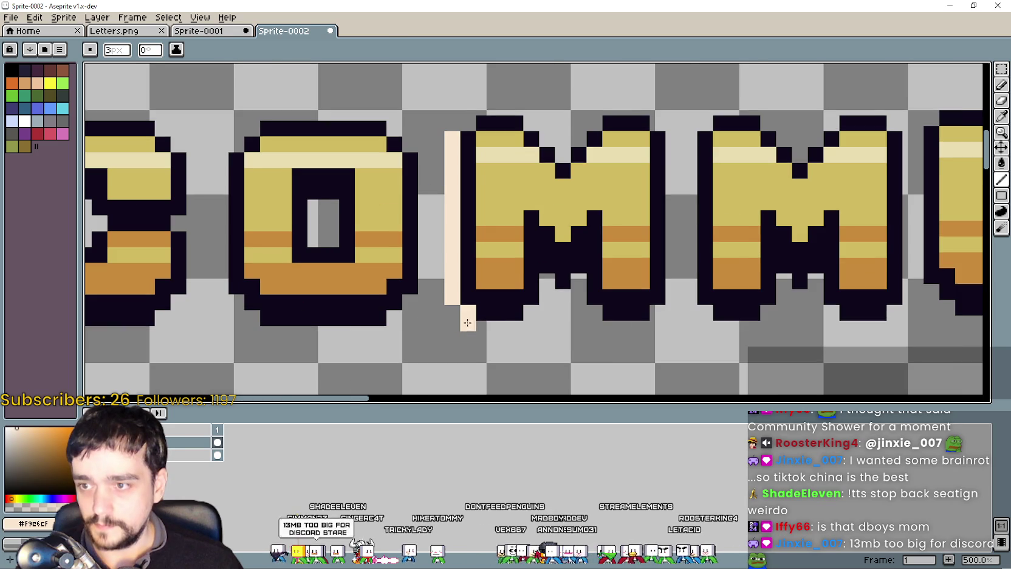
{"action": "left_click_drag", "start_coordinate": [467, 312], "coordinate": [484, 330]}
{"action": "scroll", "coordinate": [484, 330], "scroll_direction": "up", "scroll_amount": 1}
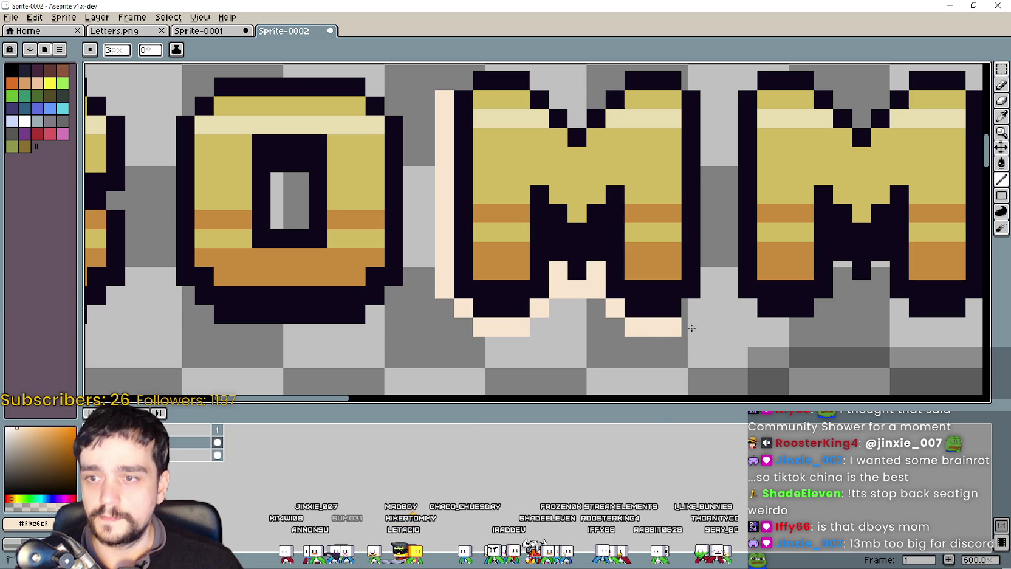
{"action": "left_click_drag", "start_coordinate": [712, 236], "coordinate": [708, 101]}
{"action": "scroll", "coordinate": [706, 243], "scroll_direction": "up", "scroll_amount": 3}
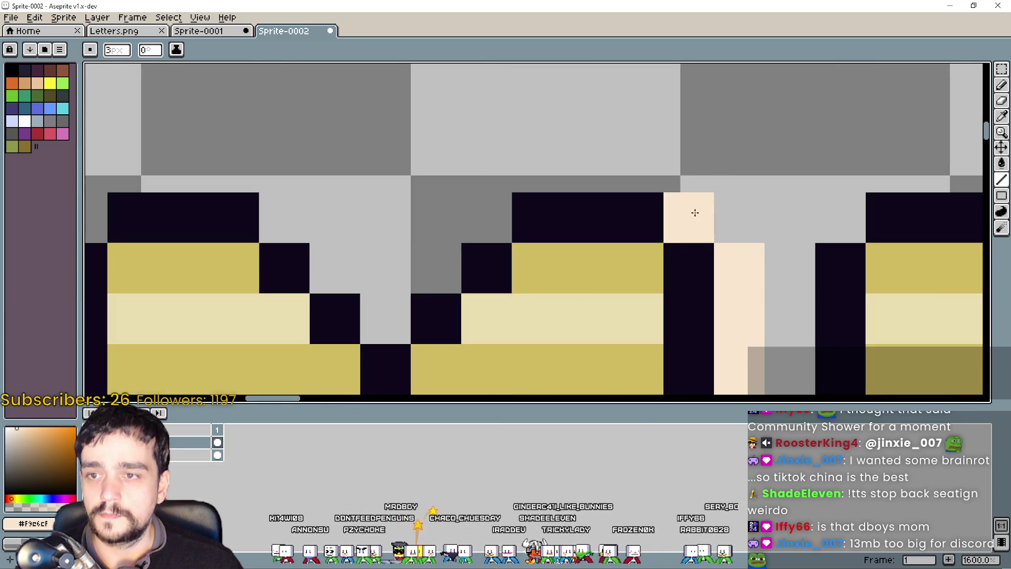
Step: Finish the peach outline along the M's top and diagonal notch, then box-select the outlined M
{"action": "mouse_move", "coordinate": [627, 156]}
{"action": "left_mouse_down"}
{"action": "mouse_move", "coordinate": [533, 177]}
{"action": "mouse_move", "coordinate": [486, 219]}
{"action": "left_mouse_up"}
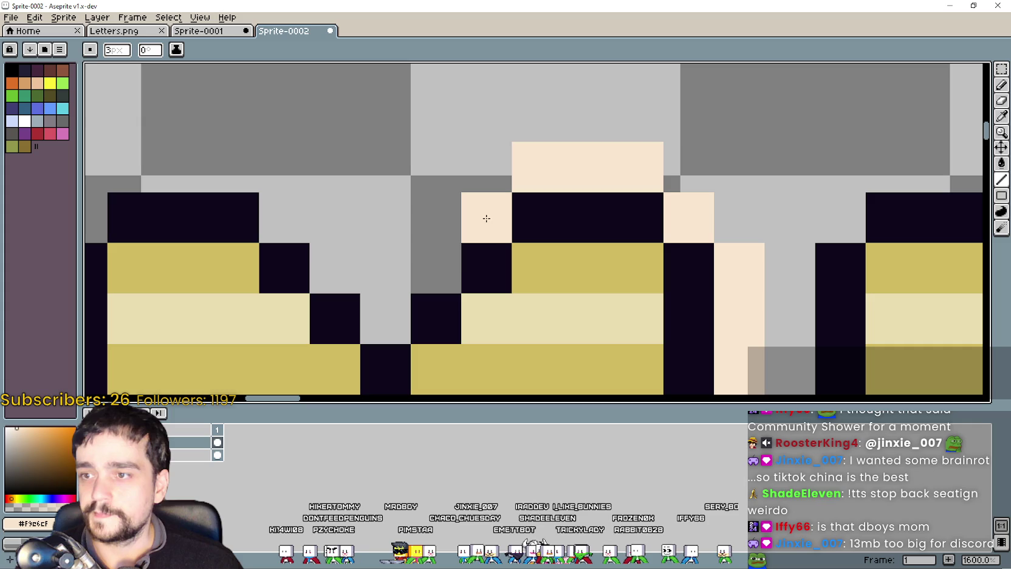
{"action": "left_click", "coordinate": [417, 266]}
{"action": "left_click", "coordinate": [383, 318]}
{"action": "left_click", "coordinate": [337, 270]}
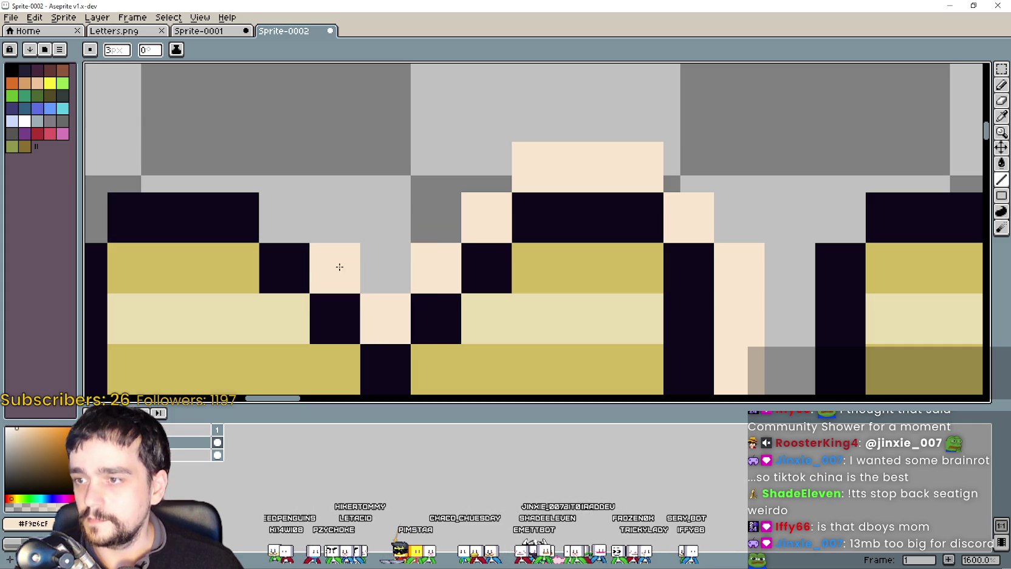
{"action": "left_click", "coordinate": [286, 219]}
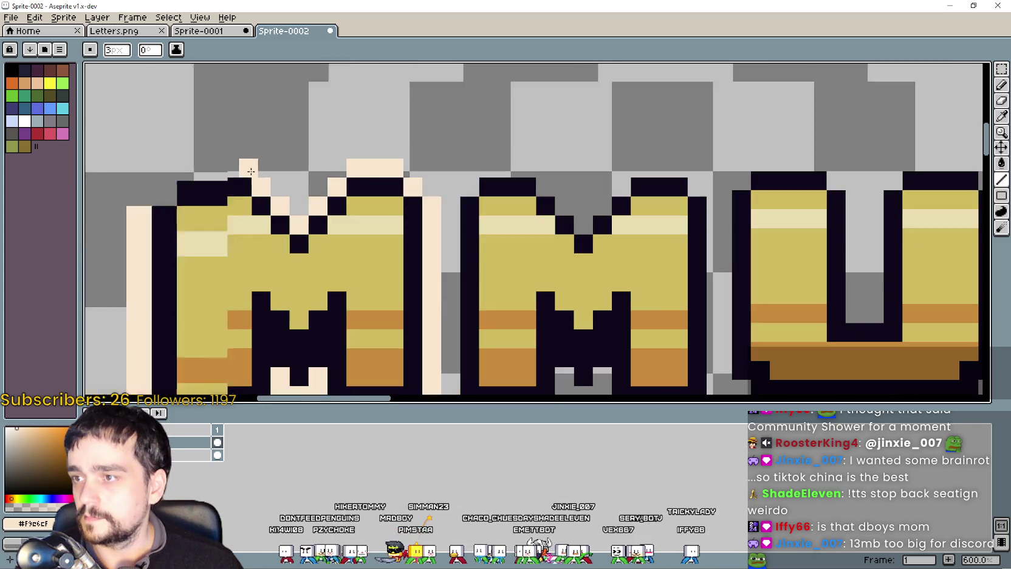
{"action": "scroll", "coordinate": [597, 231], "scroll_direction": "down", "scroll_amount": 3}
{"action": "scroll", "coordinate": [597, 232], "scroll_direction": "up", "scroll_amount": 3}
{"action": "left_click_drag", "start_coordinate": [547, 229], "coordinate": [466, 223]}
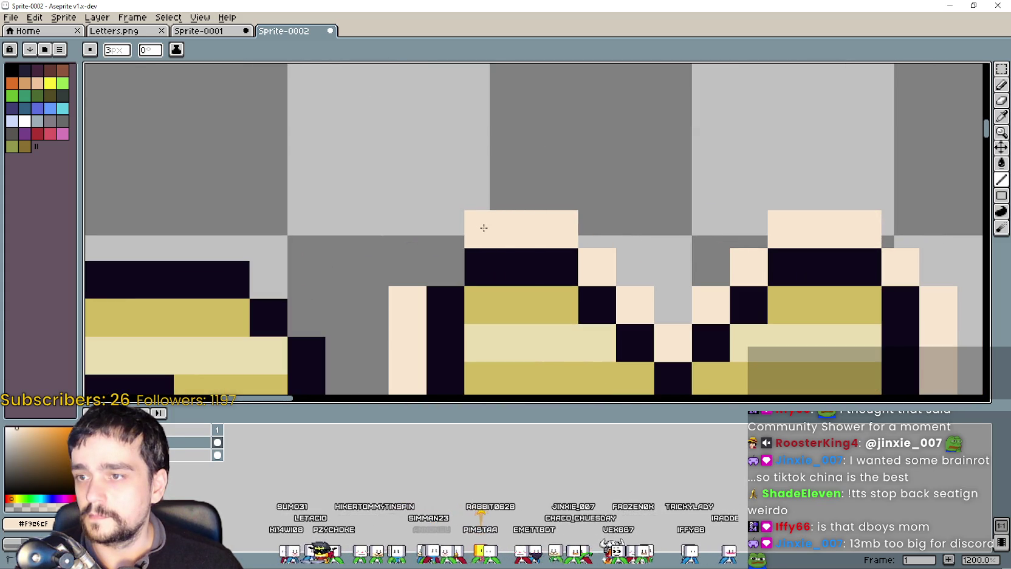
{"action": "scroll", "coordinate": [460, 256], "scroll_direction": "down", "scroll_amount": 3}
{"action": "scroll", "coordinate": [460, 256], "scroll_direction": "down", "scroll_amount": 1}
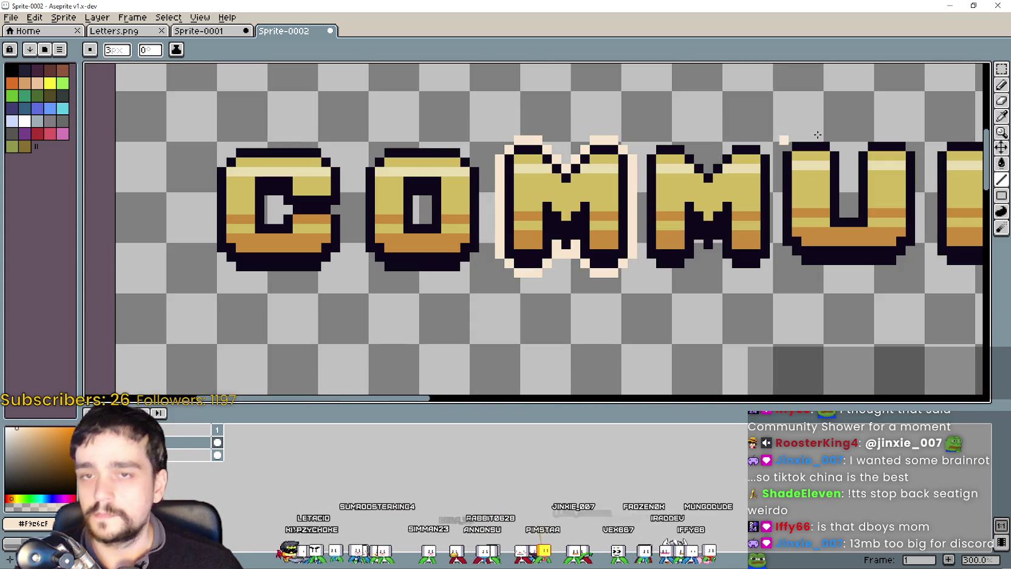
{"action": "left_click", "coordinate": [1000, 70]}
{"action": "left_click_drag", "start_coordinate": [493, 127], "coordinate": [644, 285]}
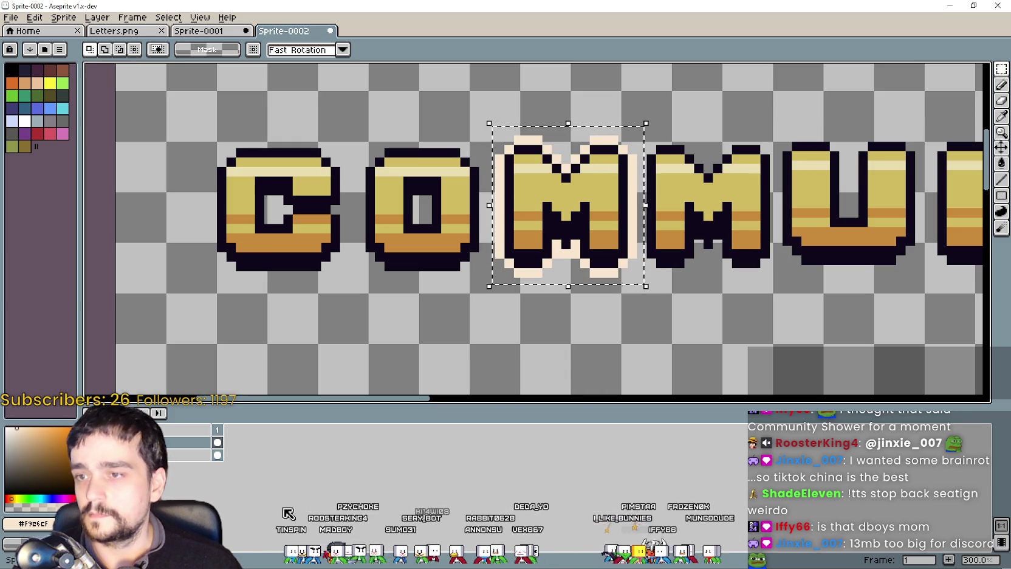
Step: On the second-line layer, paste the outlined M and place it right after CO
{"action": "left_click", "coordinate": [201, 454]}
{"action": "scroll", "coordinate": [381, 309], "scroll_direction": "down", "scroll_amount": 2}
{"action": "scroll", "coordinate": [474, 237], "scroll_direction": "up", "scroll_amount": 2}
{"action": "scroll", "coordinate": [500, 214], "scroll_direction": "down", "scroll_amount": 1}
{"action": "key", "text": "ctrl+v"}
{"action": "scroll", "coordinate": [445, 237], "scroll_direction": "up", "scroll_amount": 1}
{"action": "left_click_drag", "start_coordinate": [378, 234], "coordinate": [453, 228]}
Step: Paste a second M after the first so the line reads COMM, and commit it
{"action": "scroll", "coordinate": [426, 219], "scroll_direction": "up", "scroll_amount": 1}
{"action": "scroll", "coordinate": [459, 233], "scroll_direction": "up", "scroll_amount": 1}
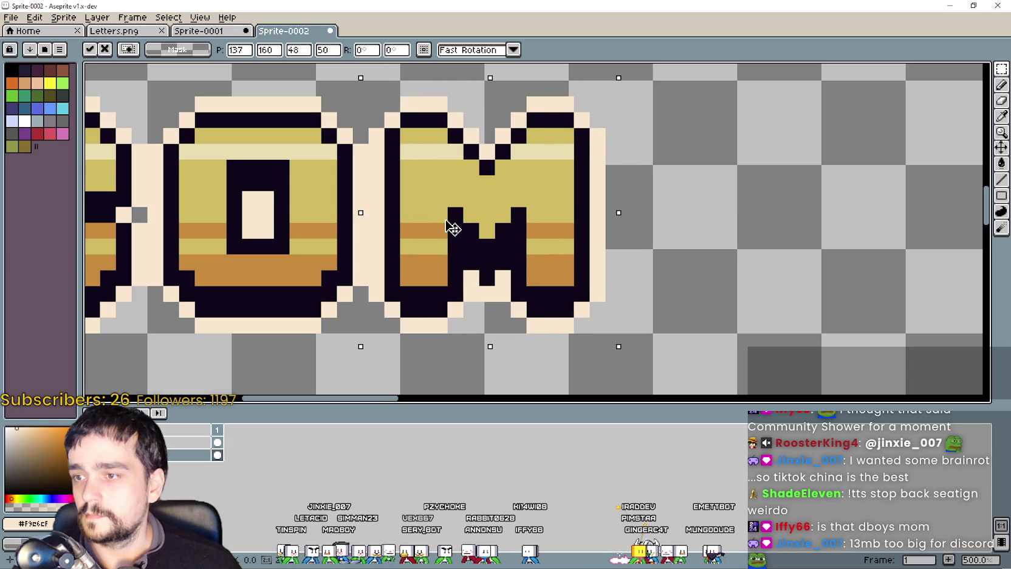
{"action": "scroll", "coordinate": [453, 228], "scroll_direction": "down", "scroll_amount": 1}
{"action": "scroll", "coordinate": [453, 227], "scroll_direction": "down", "scroll_amount": 1}
{"action": "scroll", "coordinate": [596, 263], "scroll_direction": "down", "scroll_amount": 1}
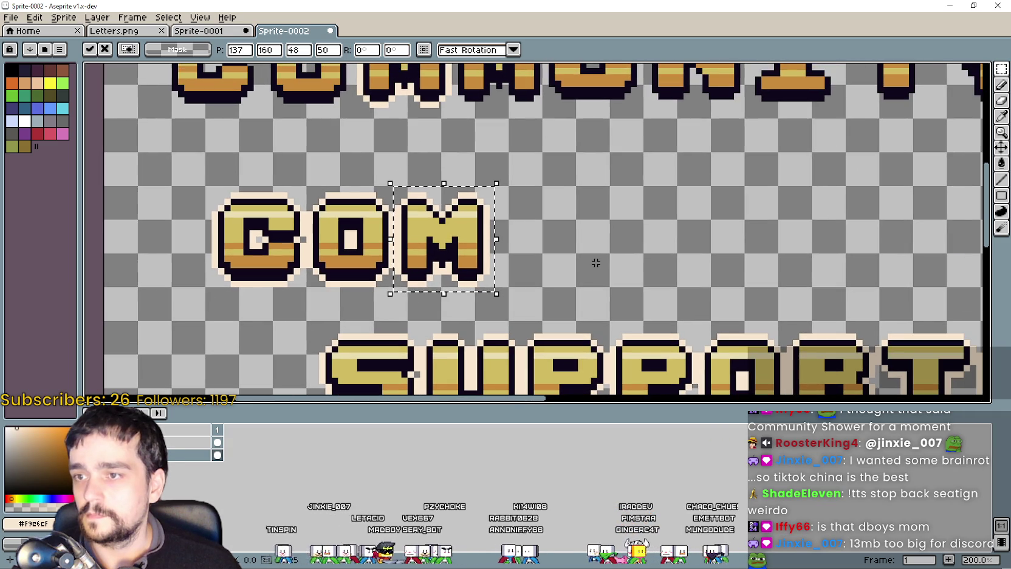
{"action": "key", "text": "ctrl+v"}
{"action": "mouse_move", "coordinate": [413, 237]}
{"action": "left_mouse_down"}
{"action": "mouse_move", "coordinate": [547, 240]}
{"action": "mouse_move", "coordinate": [532, 246]}
{"action": "left_mouse_up"}
{"action": "scroll", "coordinate": [534, 243], "scroll_direction": "up", "scroll_amount": 1}
{"action": "scroll", "coordinate": [536, 246], "scroll_direction": "down", "scroll_amount": 2}
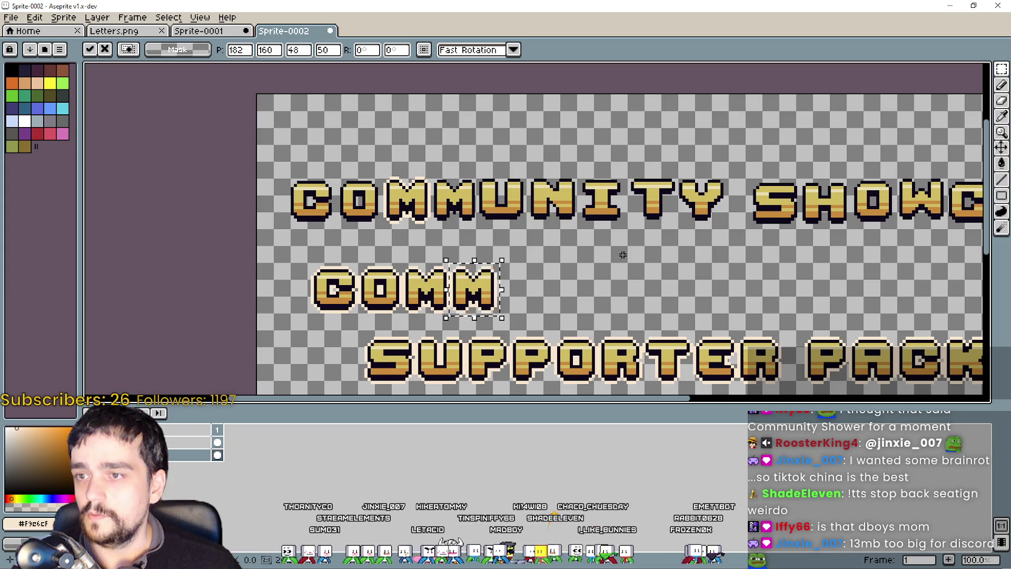
{"action": "key", "text": "Return"}
{"action": "scroll", "coordinate": [239, 363], "scroll_direction": "up", "scroll_amount": 2}
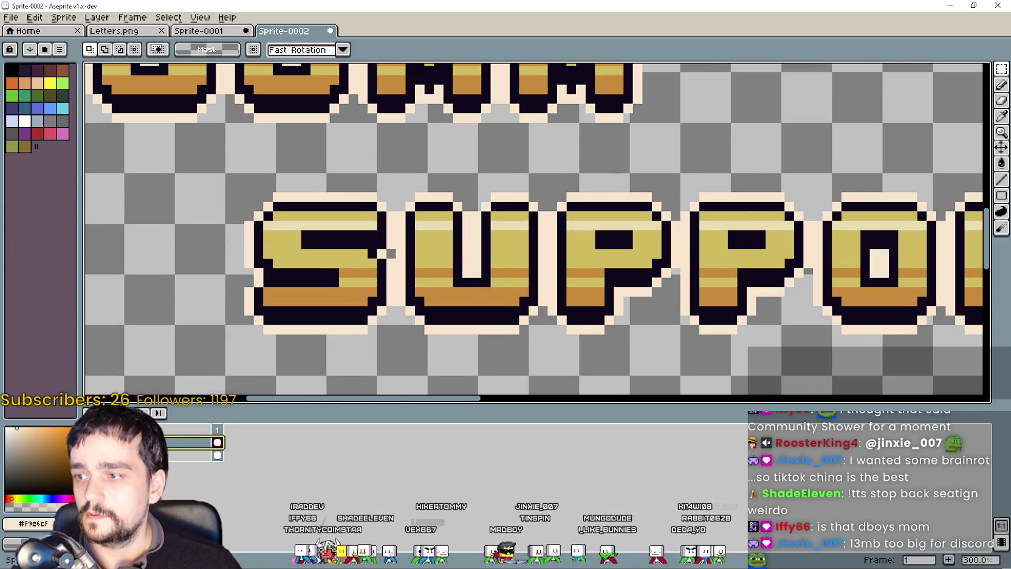
{"action": "scroll", "coordinate": [358, 258], "scroll_direction": "up", "scroll_amount": 1}
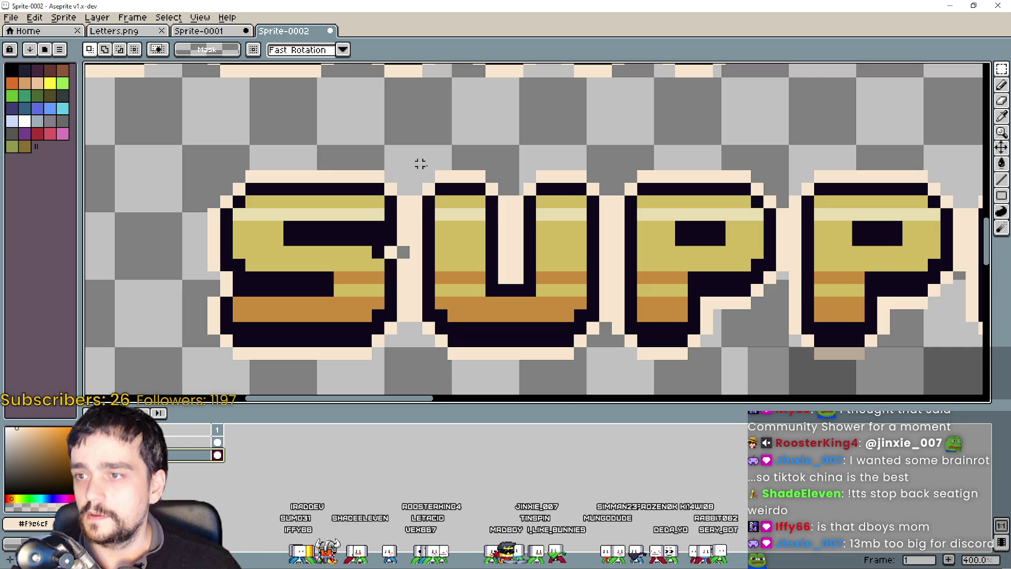
Step: Marquee-select the U in SUPPORTER
{"action": "scroll", "coordinate": [605, 160], "scroll_direction": "up", "scroll_amount": 1}
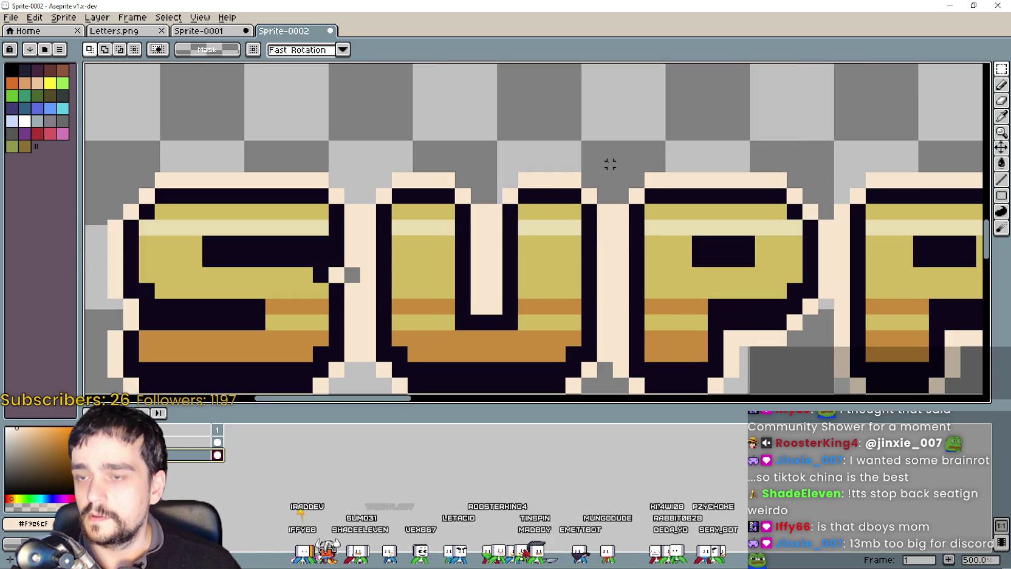
{"action": "left_click_drag", "start_coordinate": [520, 226], "coordinate": [455, 328]}
{"action": "scroll", "coordinate": [691, 198], "scroll_direction": "down", "scroll_amount": 2}
{"action": "left_click", "coordinate": [643, 174]}
{"action": "scroll", "coordinate": [643, 173], "scroll_direction": "up", "scroll_amount": 1}
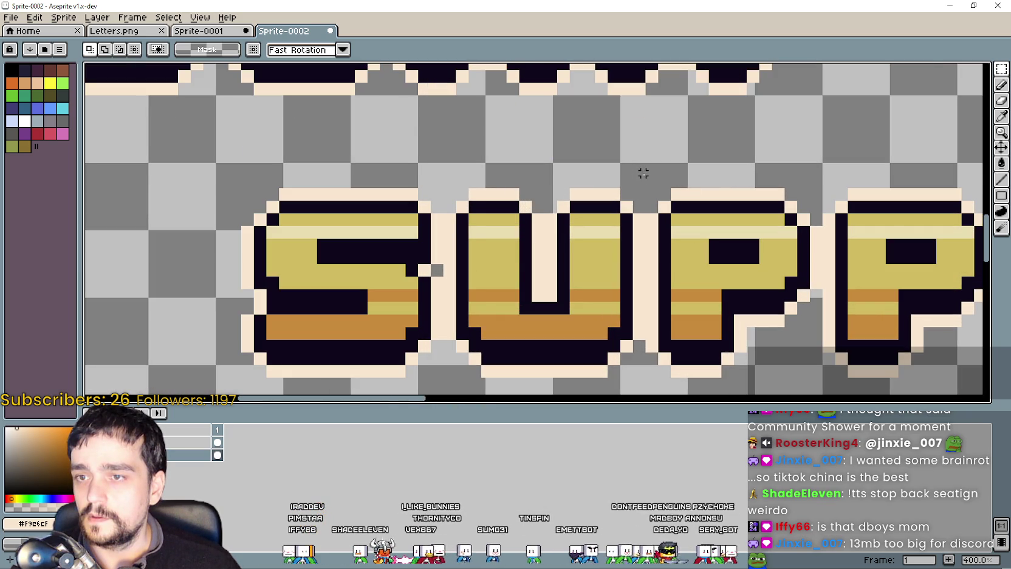
{"action": "left_click_drag", "start_coordinate": [643, 174], "coordinate": [444, 387]}
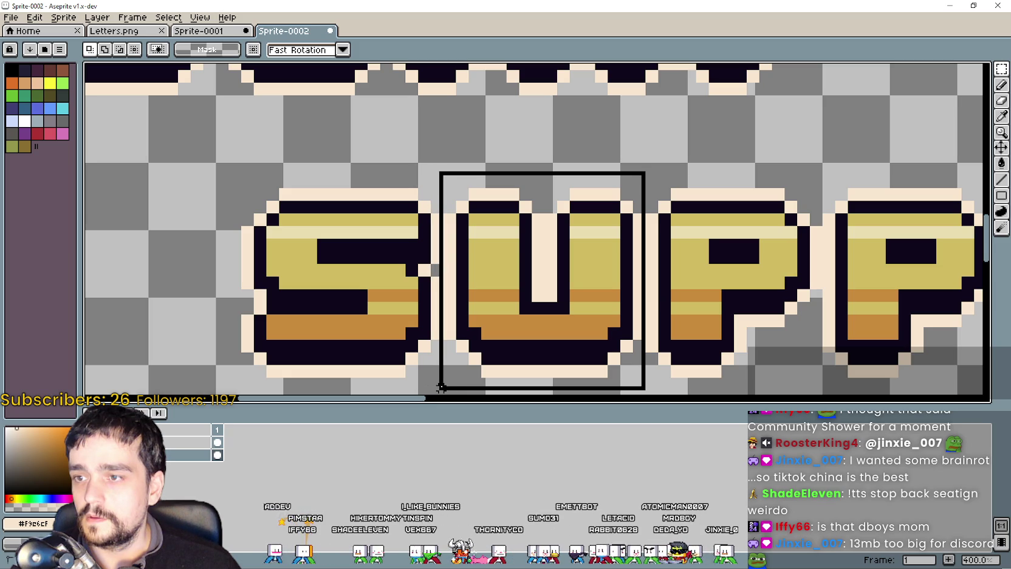
{"action": "left_click_drag", "start_coordinate": [441, 386], "coordinate": [447, 388]}
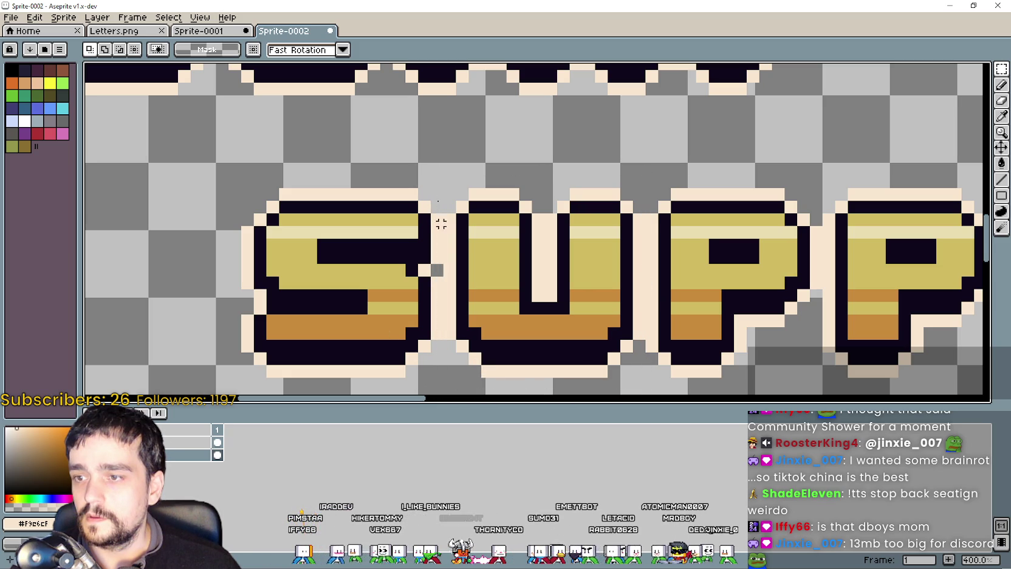
{"action": "left_click_drag", "start_coordinate": [445, 147], "coordinate": [644, 385]}
Step: Move the selected U after COMM so the line spells COMMU
{"action": "scroll", "coordinate": [643, 358], "scroll_direction": "down", "scroll_amount": 3}
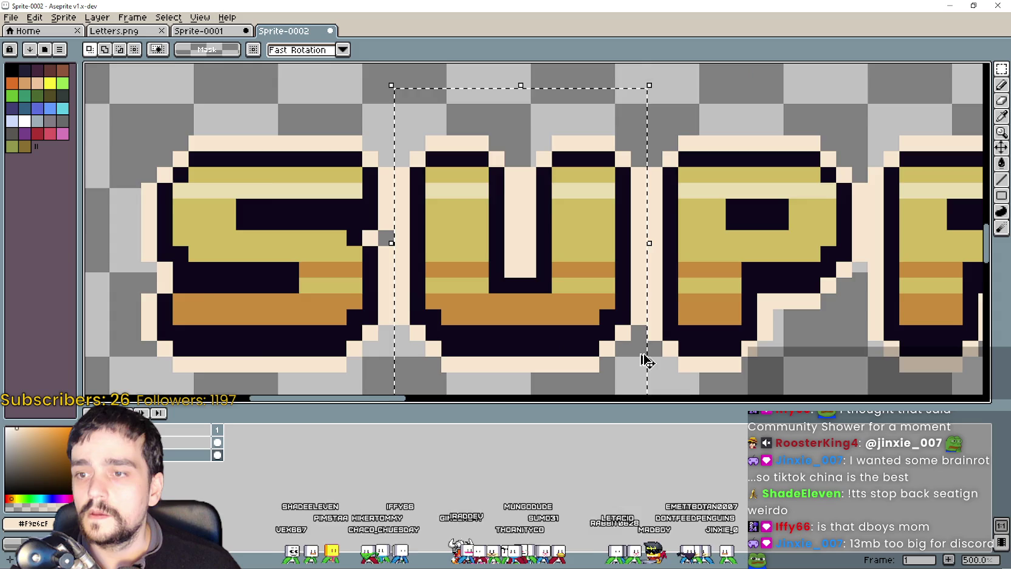
{"action": "scroll", "coordinate": [626, 260], "scroll_direction": "down", "scroll_amount": 1}
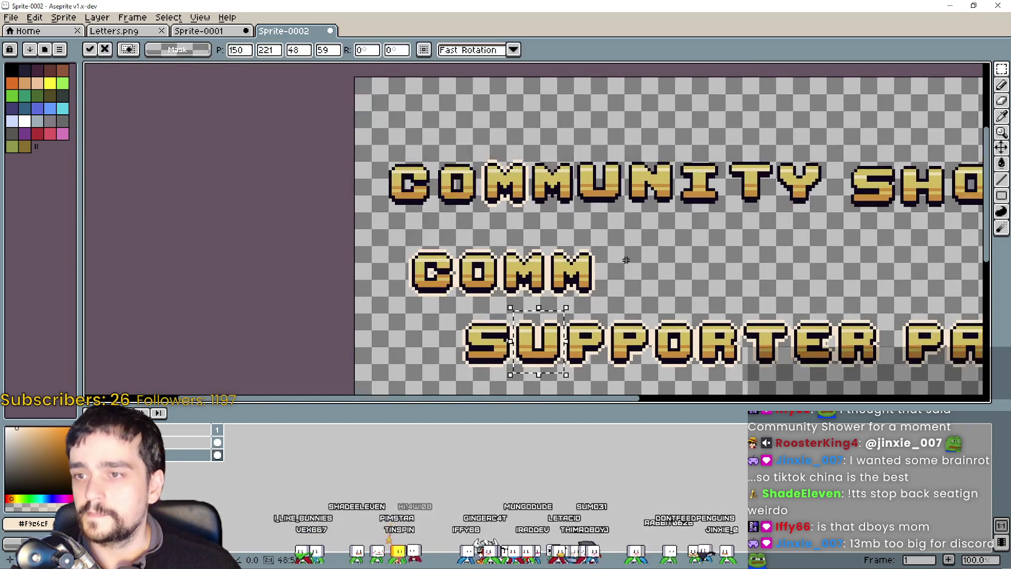
{"action": "mouse_move", "coordinate": [551, 351]}
{"action": "left_mouse_down"}
{"action": "mouse_move", "coordinate": [646, 272]}
{"action": "mouse_move", "coordinate": [642, 298]}
{"action": "mouse_move", "coordinate": [653, 299]}
{"action": "mouse_move", "coordinate": [641, 291]}
{"action": "left_mouse_up"}
{"action": "scroll", "coordinate": [650, 277], "scroll_direction": "up", "scroll_amount": 2}
{"action": "scroll", "coordinate": [644, 288], "scroll_direction": "down", "scroll_amount": 1}
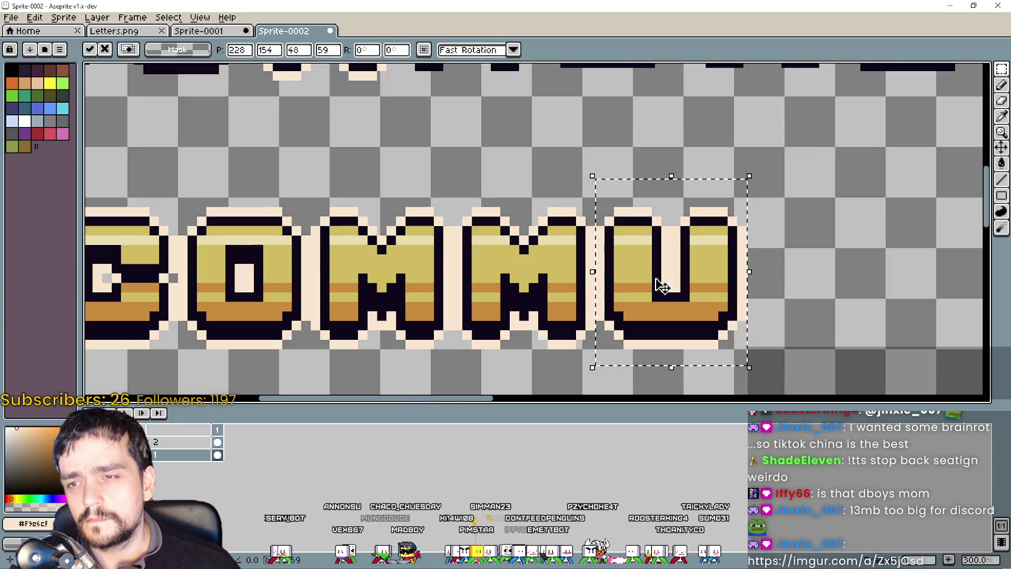
{"action": "scroll", "coordinate": [668, 279], "scroll_direction": "down", "scroll_amount": 1}
{"action": "scroll", "coordinate": [699, 275], "scroll_direction": "down", "scroll_amount": 1}
{"action": "scroll", "coordinate": [686, 276], "scroll_direction": "up", "scroll_amount": 3}
Step: Nudge the U by a pixel to align it with COMM and commit it
{"action": "left_click_drag", "start_coordinate": [679, 270], "coordinate": [682, 274]}
{"action": "scroll", "coordinate": [675, 273], "scroll_direction": "up", "scroll_amount": 1}
{"action": "scroll", "coordinate": [569, 213], "scroll_direction": "up", "scroll_amount": 2}
{"action": "key", "text": "Left"}
{"action": "key", "text": "Up"}
{"action": "scroll", "coordinate": [565, 201], "scroll_direction": "down", "scroll_amount": 3}
{"action": "scroll", "coordinate": [595, 225], "scroll_direction": "down", "scroll_amount": 1}
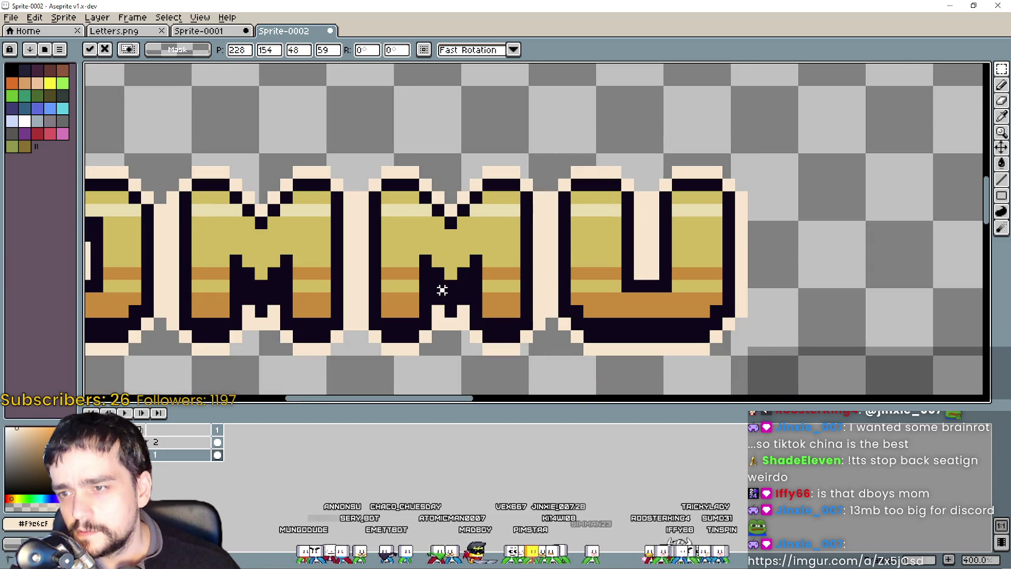
{"action": "key", "text": "Return"}
{"action": "scroll", "coordinate": [483, 246], "scroll_direction": "down", "scroll_amount": 1}
{"action": "scroll", "coordinate": [547, 207], "scroll_direction": "down", "scroll_amount": 1}
{"action": "scroll", "coordinate": [571, 186], "scroll_direction": "down", "scroll_amount": 2}
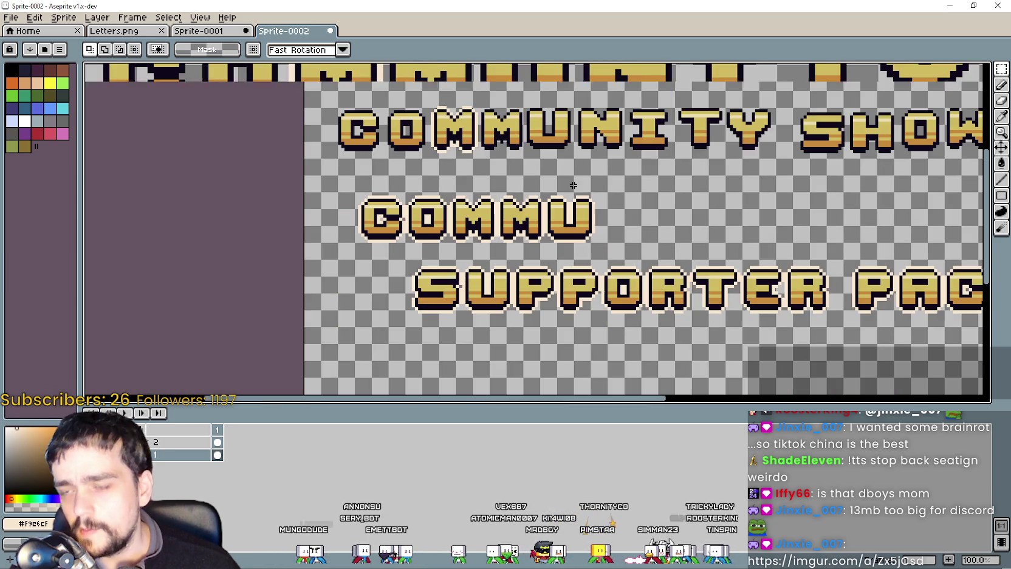
Step: Pan across the banner rows and switch to the Line tool
{"action": "mouse_move", "coordinate": [601, 197]}
{"action": "left_mouse_down"}
{"action": "mouse_move", "coordinate": [507, 276]}
{"action": "mouse_move", "coordinate": [458, 266]}
{"action": "left_mouse_up"}
{"action": "scroll", "coordinate": [480, 212], "scroll_direction": "up", "scroll_amount": 1}
{"action": "scroll", "coordinate": [492, 169], "scroll_direction": "up", "scroll_amount": 1}
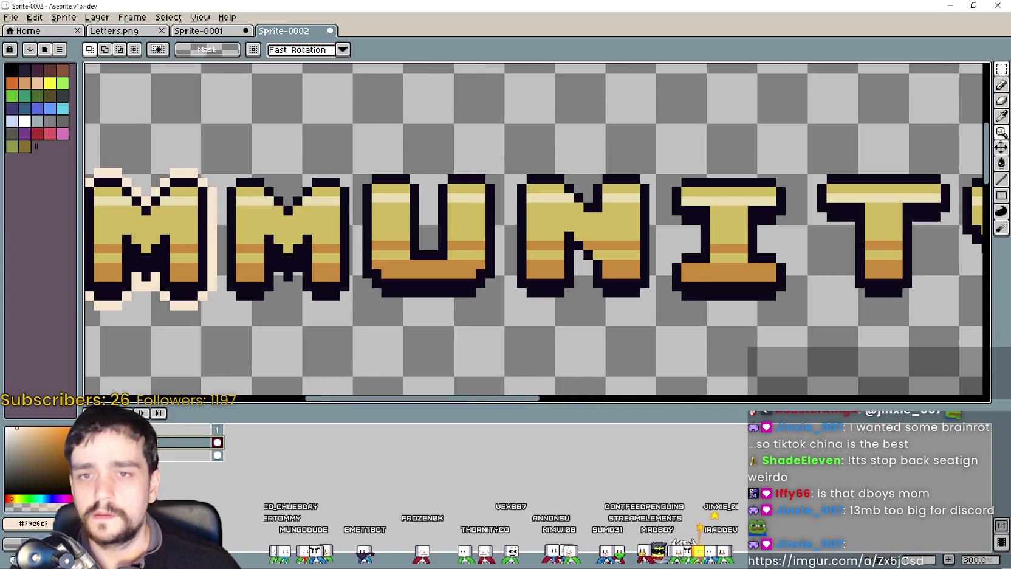
{"action": "left_click", "coordinate": [1001, 179]}
{"action": "scroll", "coordinate": [522, 167], "scroll_direction": "up", "scroll_amount": 1}
Step: Bring the browser with the shared Imgur video in front of Aseprite
{"action": "scroll", "coordinate": [524, 169], "scroll_direction": "up", "scroll_amount": 1}
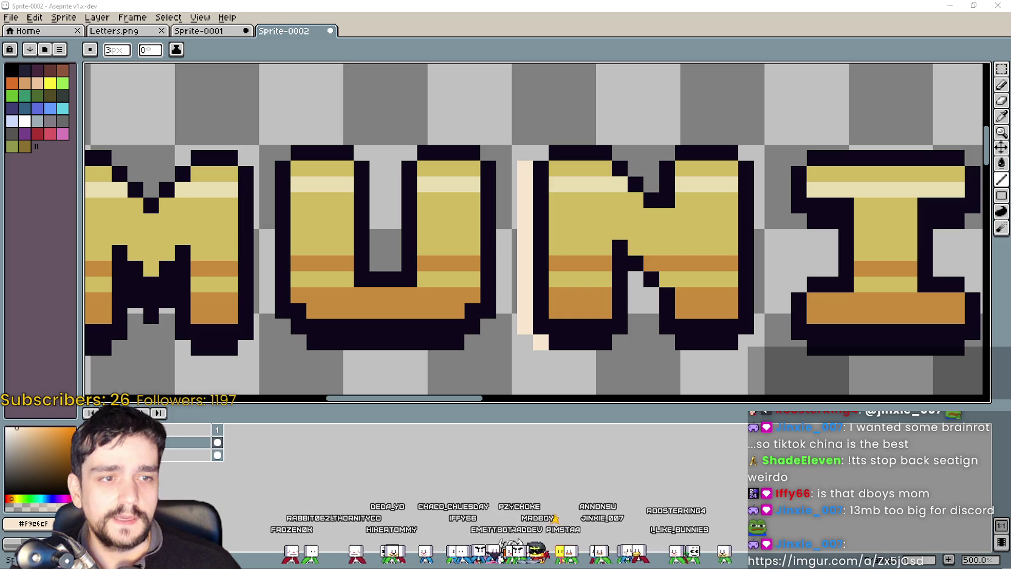
{"action": "key", "text": "alt+Tab"}
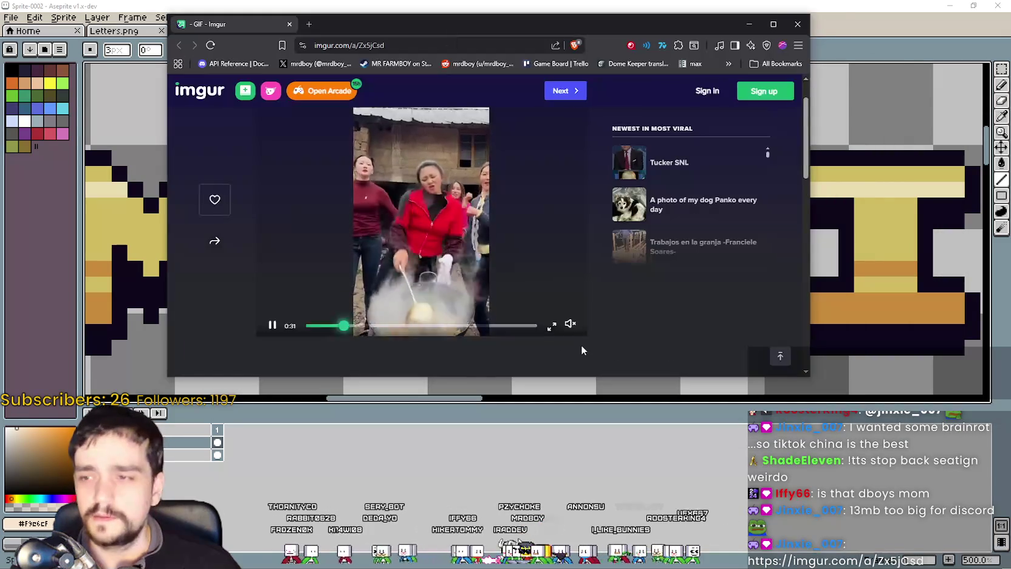
Step: Unmute and pause the Imgur video, then close the browser window
{"action": "left_click", "coordinate": [571, 326]}
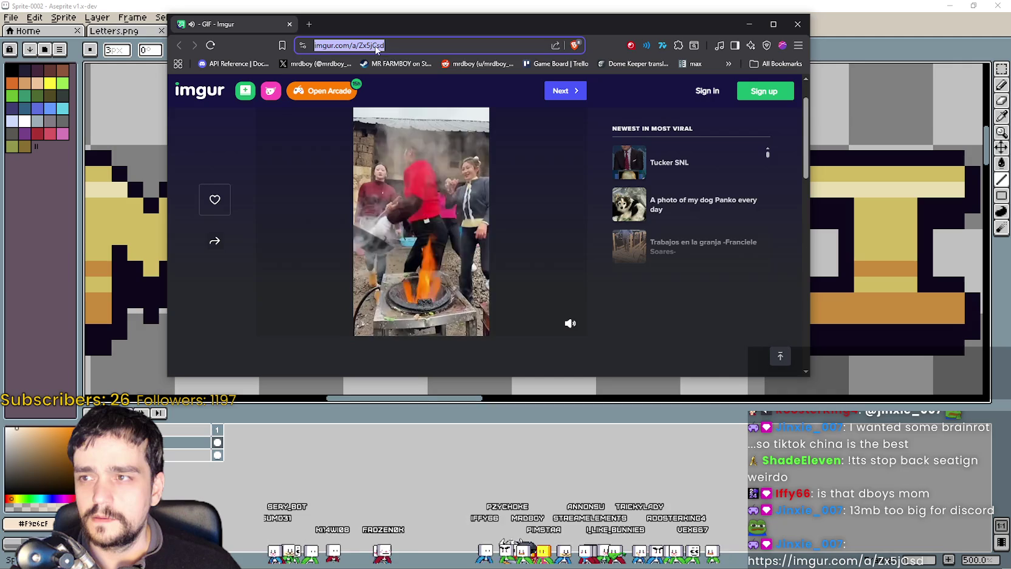
{"action": "left_click", "coordinate": [272, 323]}
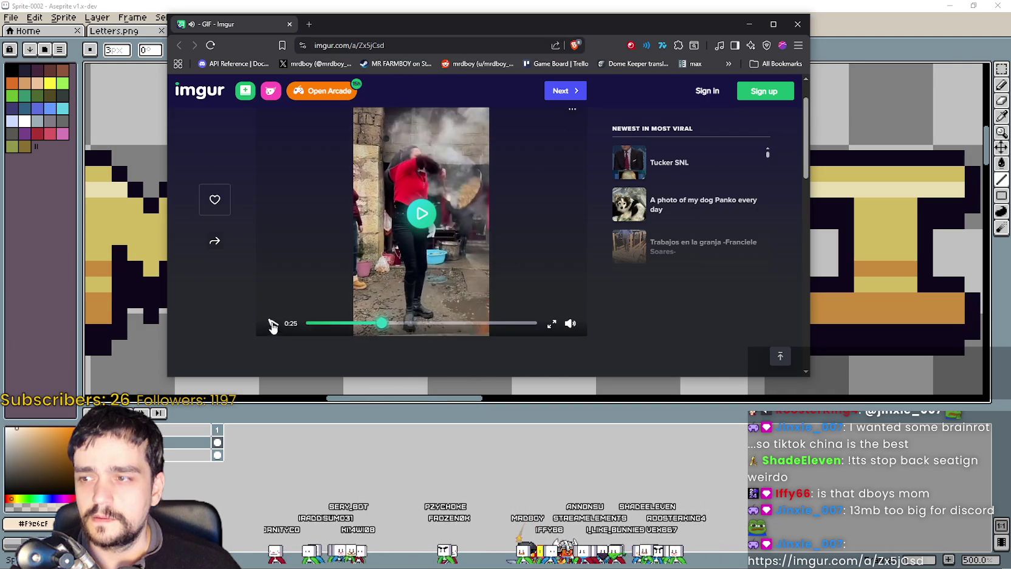
{"action": "left_click", "coordinate": [797, 26]}
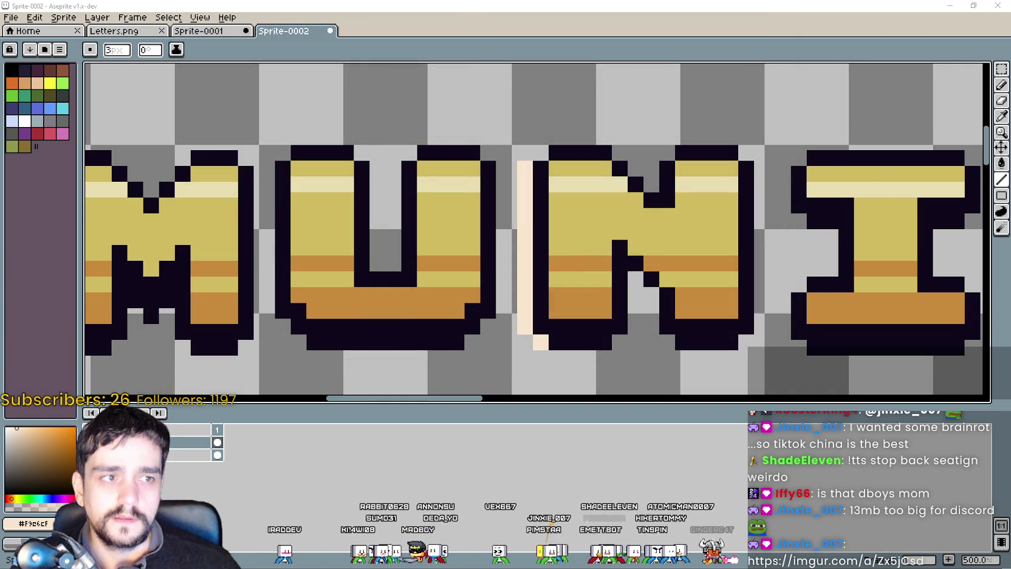
Step: Reopen the Imgur link and watch it unmuted, then close the tab and minimise the browser
{"action": "type", "text": "https://imgur.com/a/Zx5jCsd"}
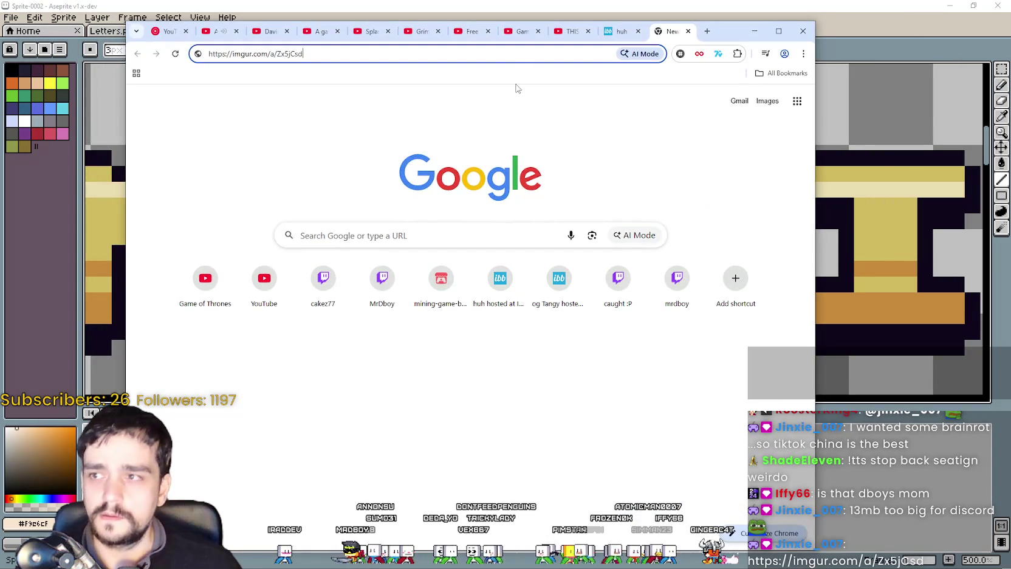
{"action": "key", "text": "Return"}
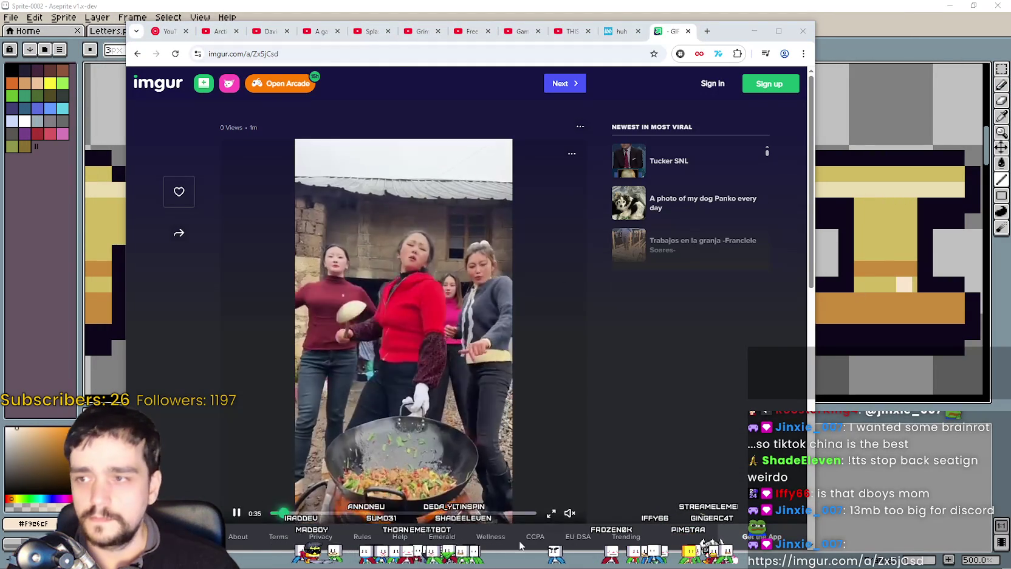
{"action": "left_click", "coordinate": [569, 513]}
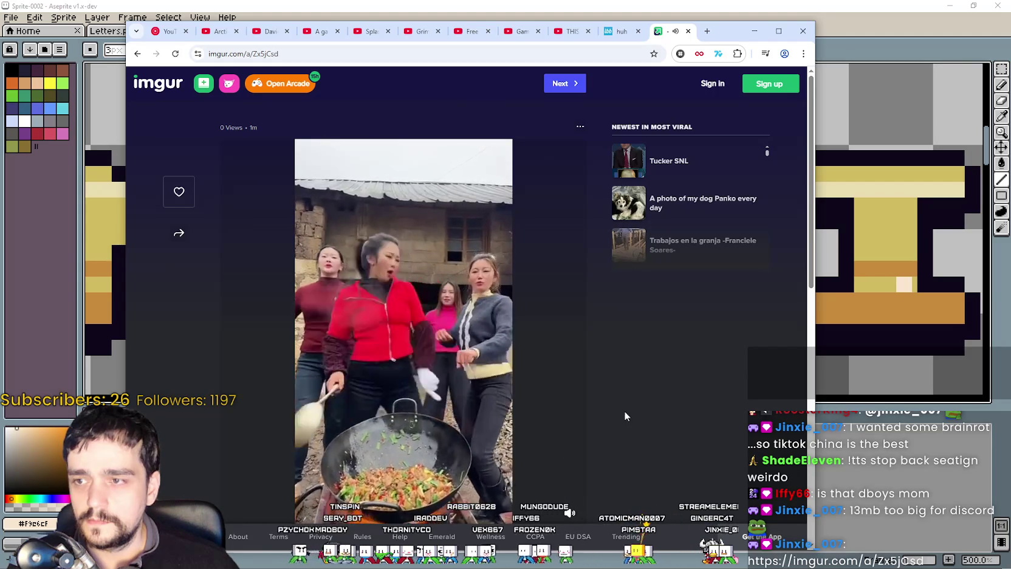
{"action": "scroll", "coordinate": [629, 382], "scroll_direction": "down", "scroll_amount": 1}
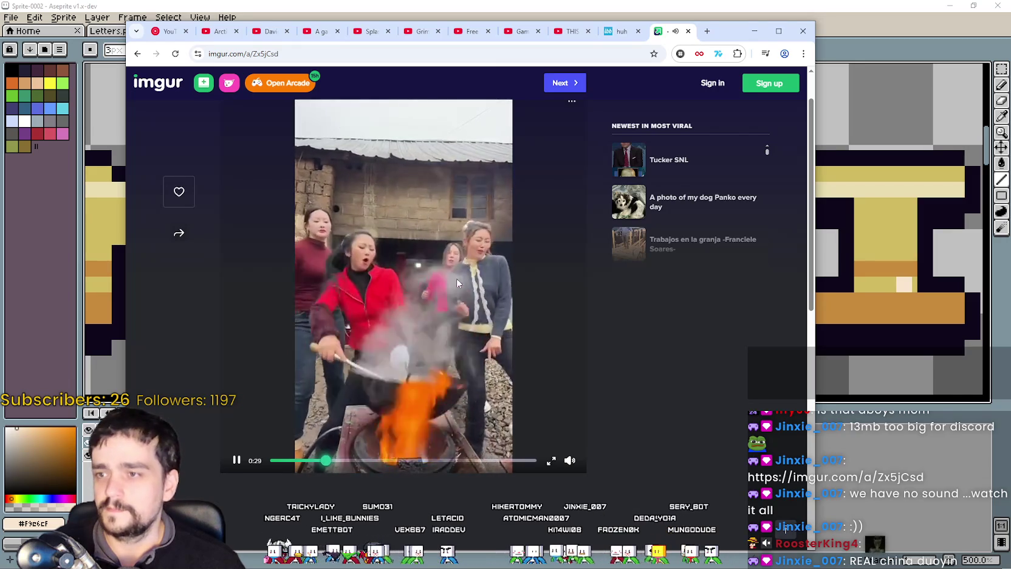
{"action": "left_click", "coordinate": [688, 30]}
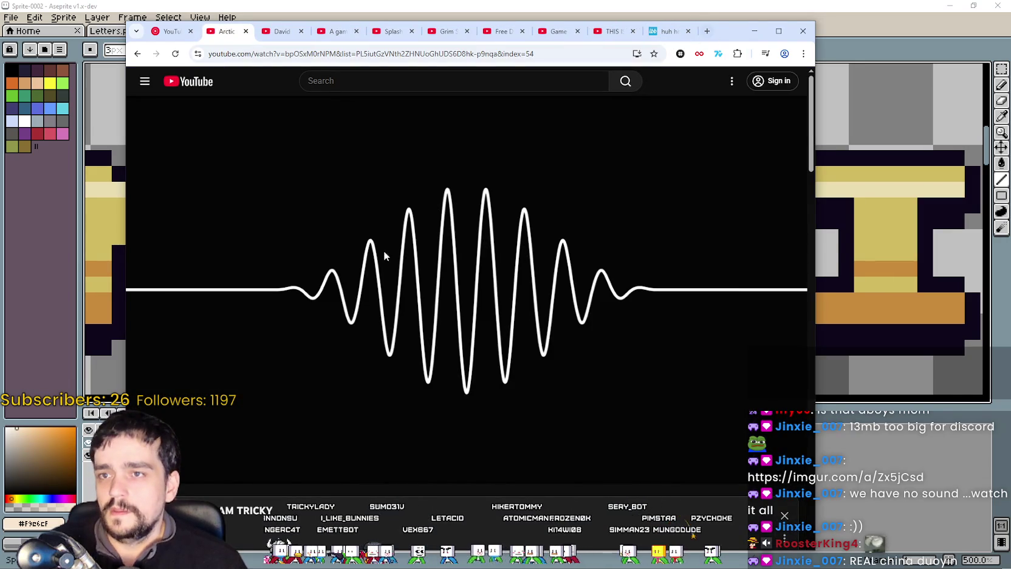
{"action": "left_click", "coordinate": [754, 31]}
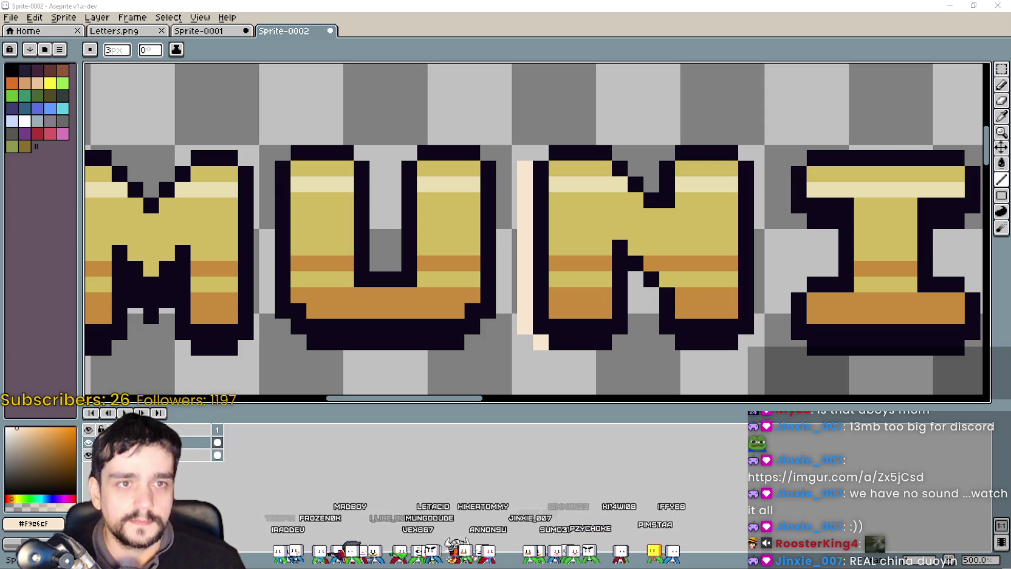
Step: Draw the cream outline along the top of the N and down its side
{"action": "scroll", "coordinate": [625, 185], "scroll_direction": "down", "scroll_amount": 2}
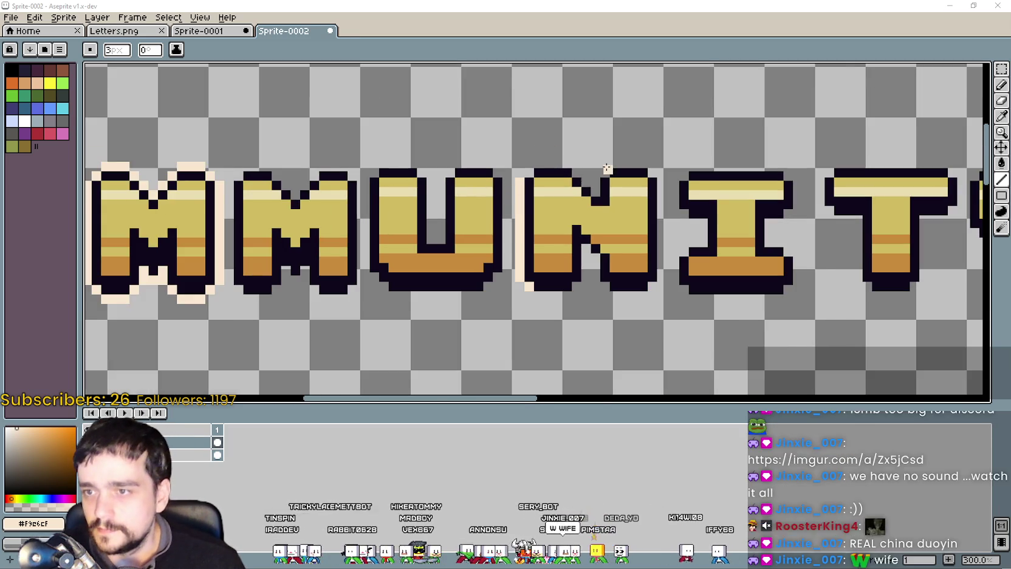
{"action": "scroll", "coordinate": [535, 189], "scroll_direction": "up", "scroll_amount": 3}
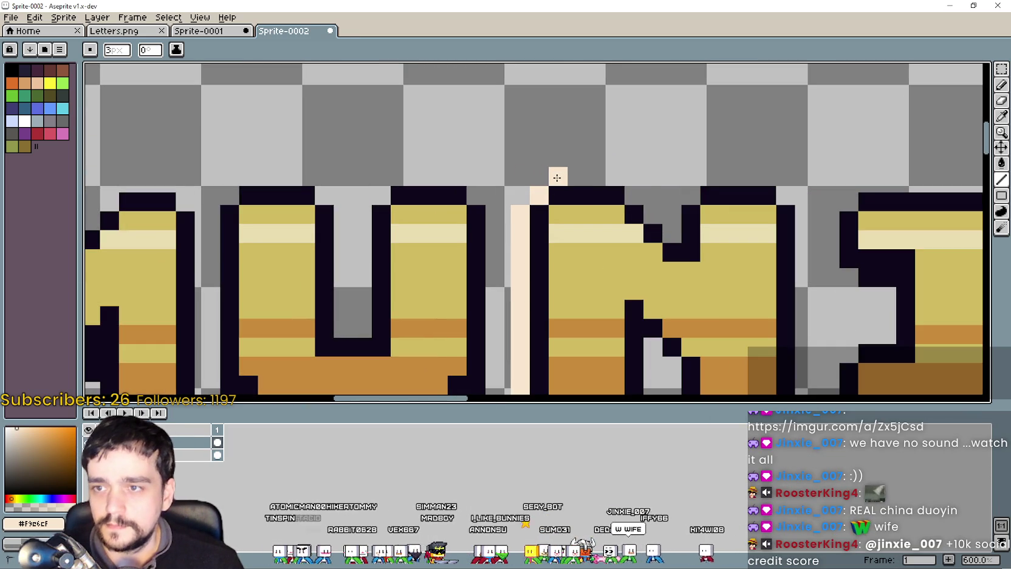
{"action": "left_click_drag", "start_coordinate": [557, 177], "coordinate": [634, 175]}
{"action": "scroll", "coordinate": [632, 185], "scroll_direction": "up", "scroll_amount": 3}
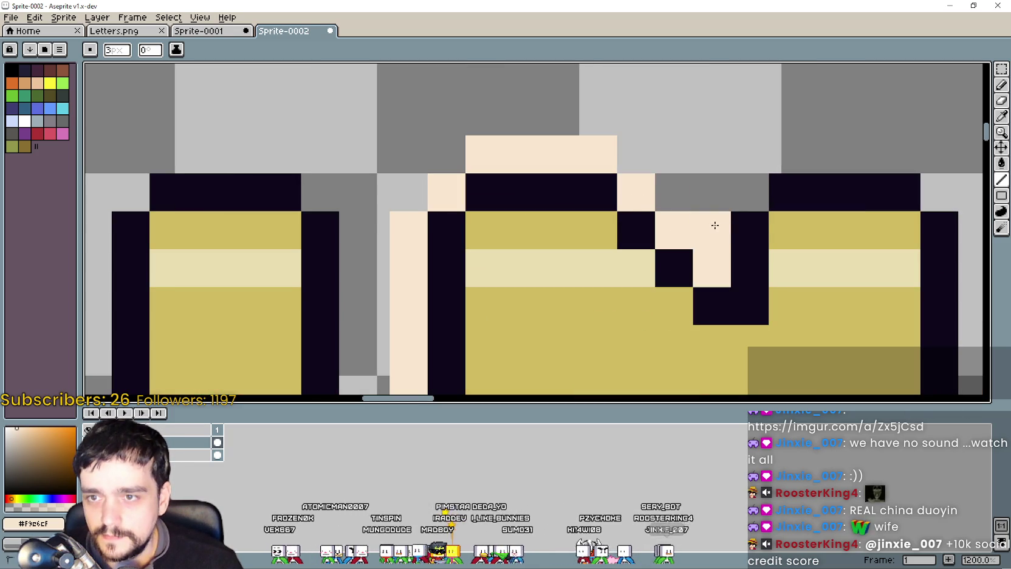
{"action": "scroll", "coordinate": [768, 168], "scroll_direction": "down", "scroll_amount": 2}
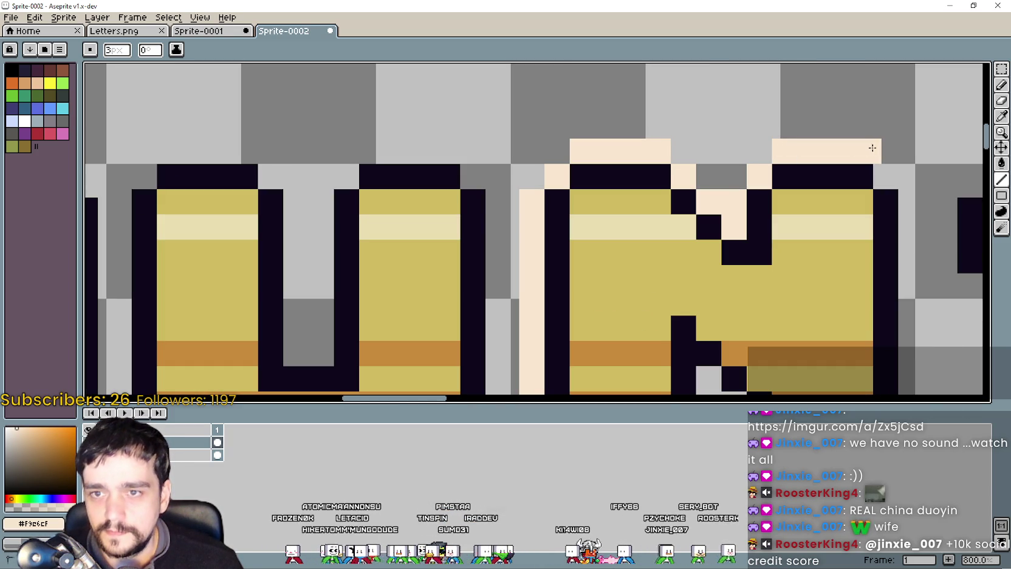
{"action": "left_click_drag", "start_coordinate": [887, 173], "coordinate": [805, 155]}
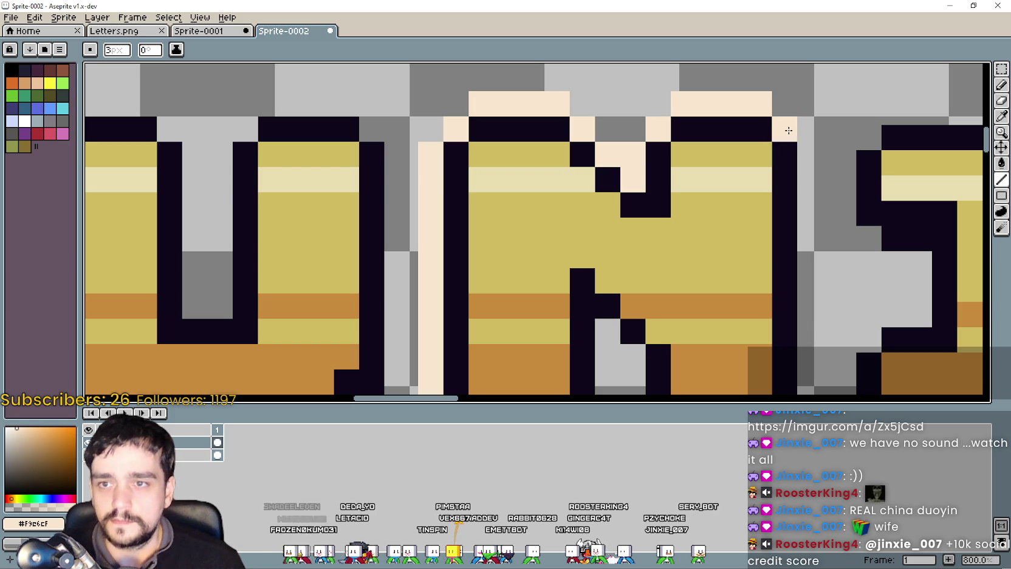
{"action": "mouse_move", "coordinate": [808, 150]}
{"action": "left_mouse_down"}
{"action": "mouse_move", "coordinate": [808, 359]}
{"action": "mouse_move", "coordinate": [798, 185]}
{"action": "left_mouse_up"}
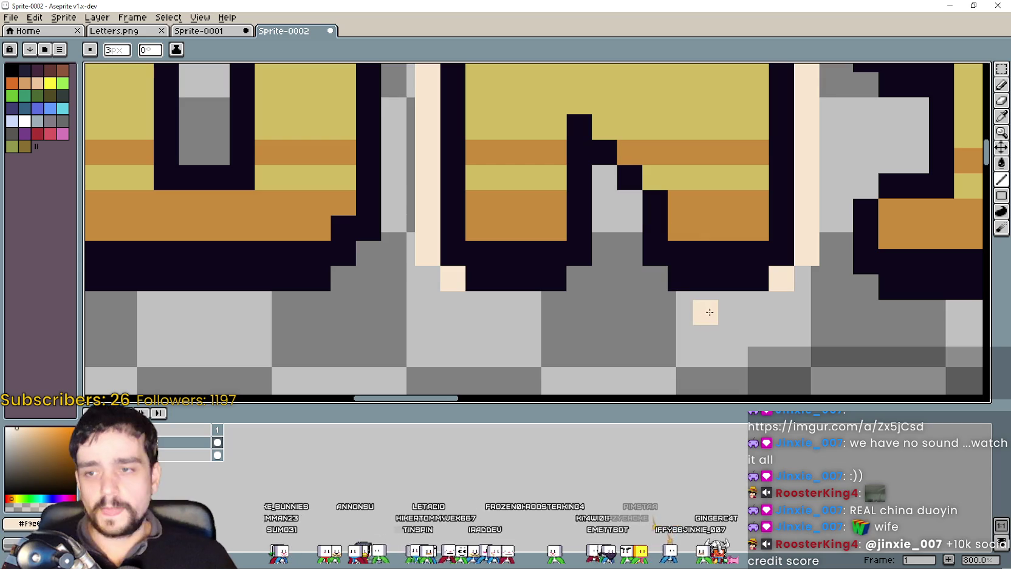
Step: Outline the N's bottom edge and the notch under its diagonal in cream
{"action": "scroll", "coordinate": [744, 312], "scroll_direction": "up", "scroll_amount": 2}
{"action": "left_click_drag", "start_coordinate": [751, 300], "coordinate": [636, 304]}
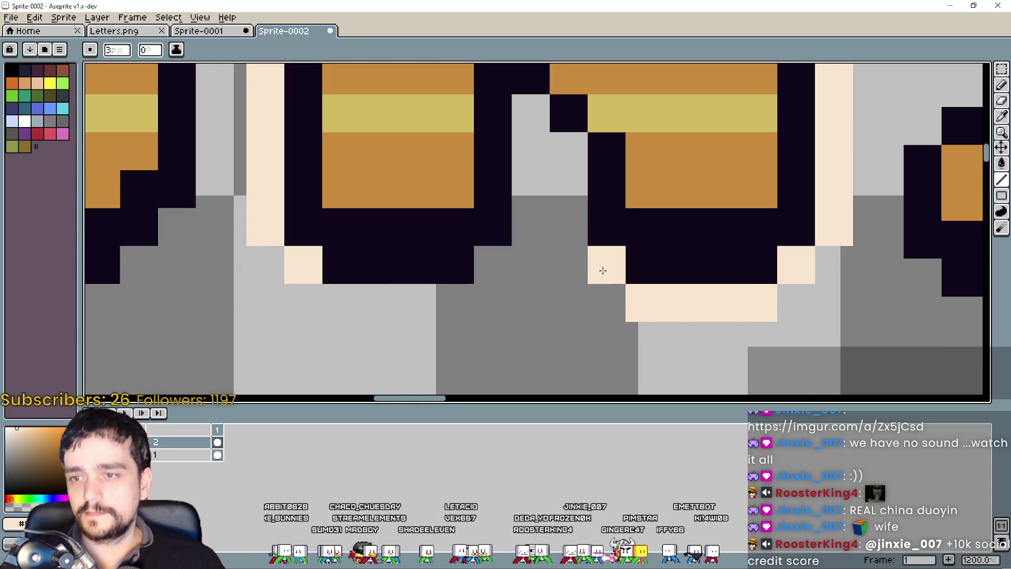
{"action": "left_click_drag", "start_coordinate": [603, 271], "coordinate": [666, 302]}
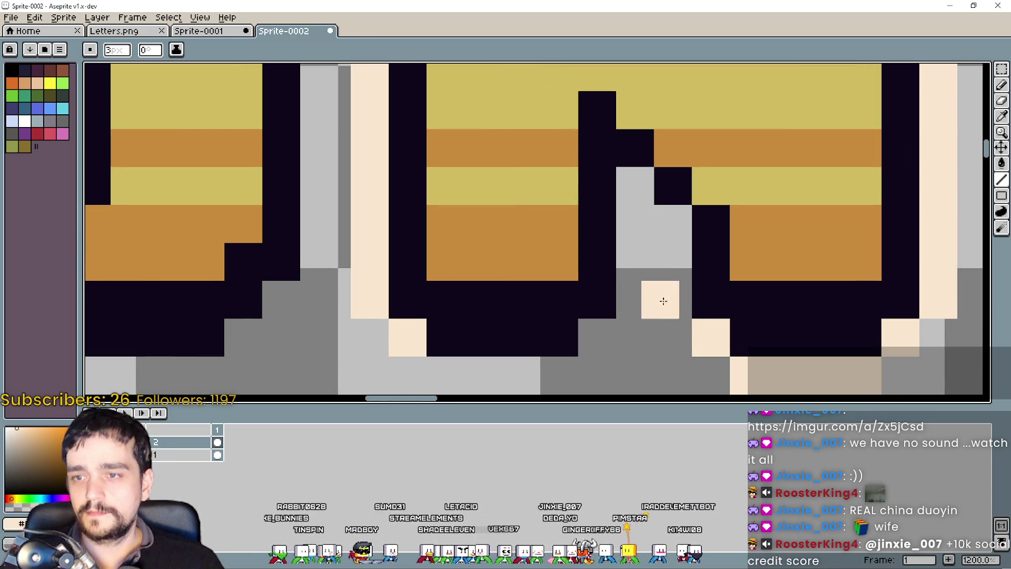
{"action": "left_click_drag", "start_coordinate": [663, 256], "coordinate": [673, 225]}
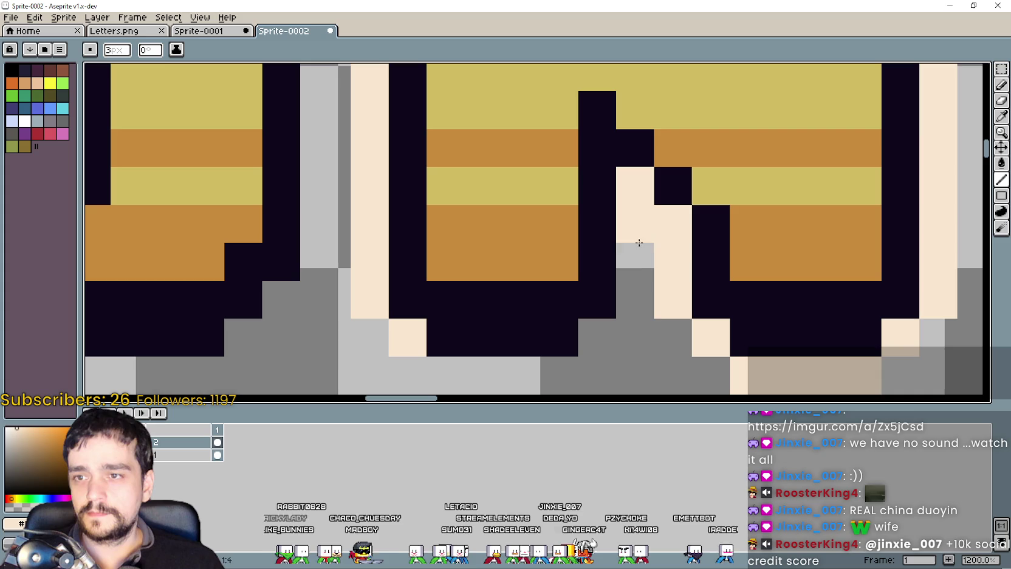
{"action": "mouse_move", "coordinate": [605, 332]}
{"action": "left_mouse_down"}
{"action": "mouse_move", "coordinate": [626, 289]}
{"action": "mouse_move", "coordinate": [494, 292]}
{"action": "left_mouse_up"}
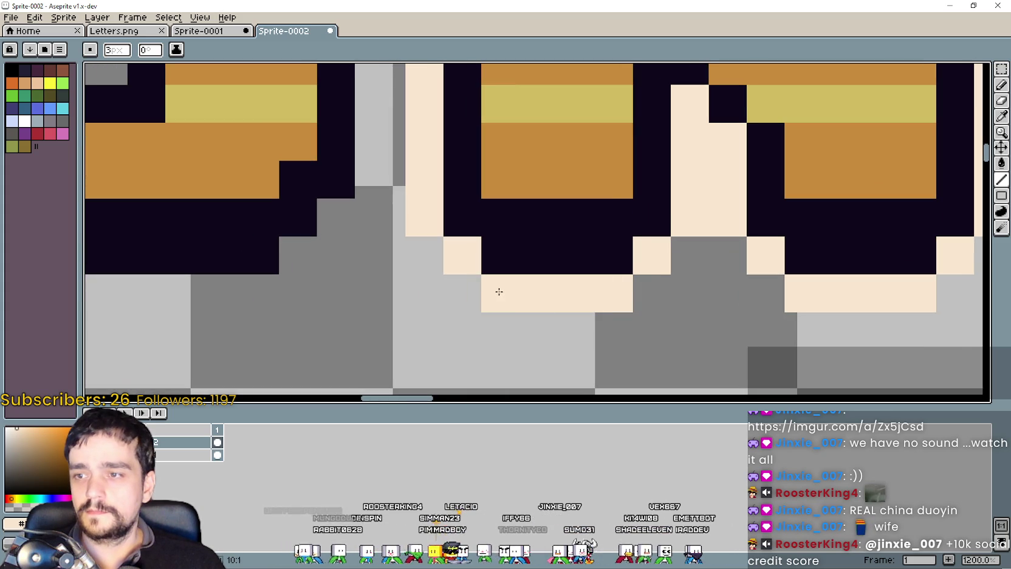
{"action": "scroll", "coordinate": [497, 292], "scroll_direction": "down", "scroll_amount": 3}
{"action": "scroll", "coordinate": [519, 288], "scroll_direction": "down", "scroll_amount": 3}
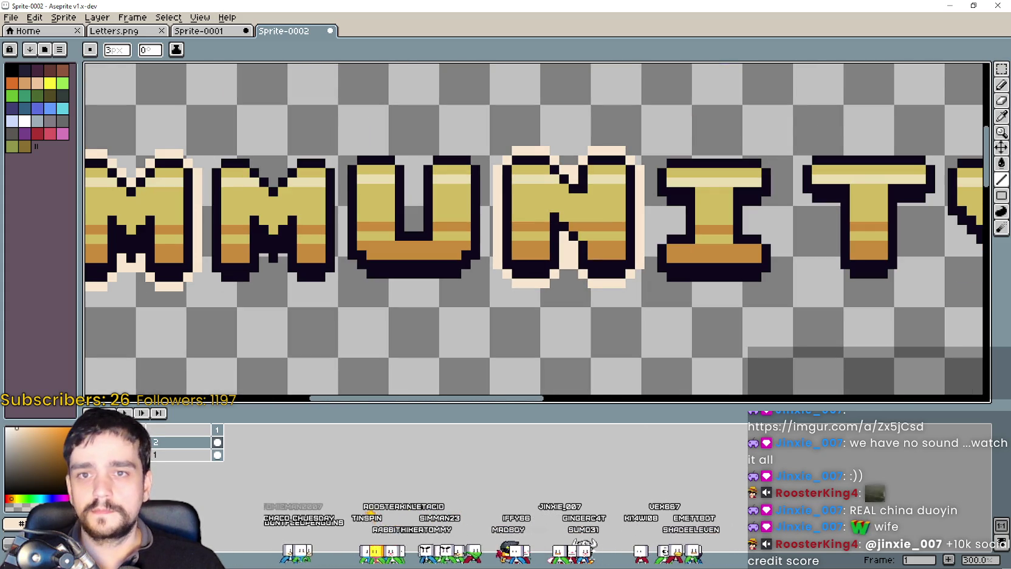
Step: Marquee-select the finished cream-outlined N and copy it
{"action": "left_click", "coordinate": [1002, 69]}
{"action": "left_click_drag", "start_coordinate": [484, 122], "coordinate": [646, 317]}
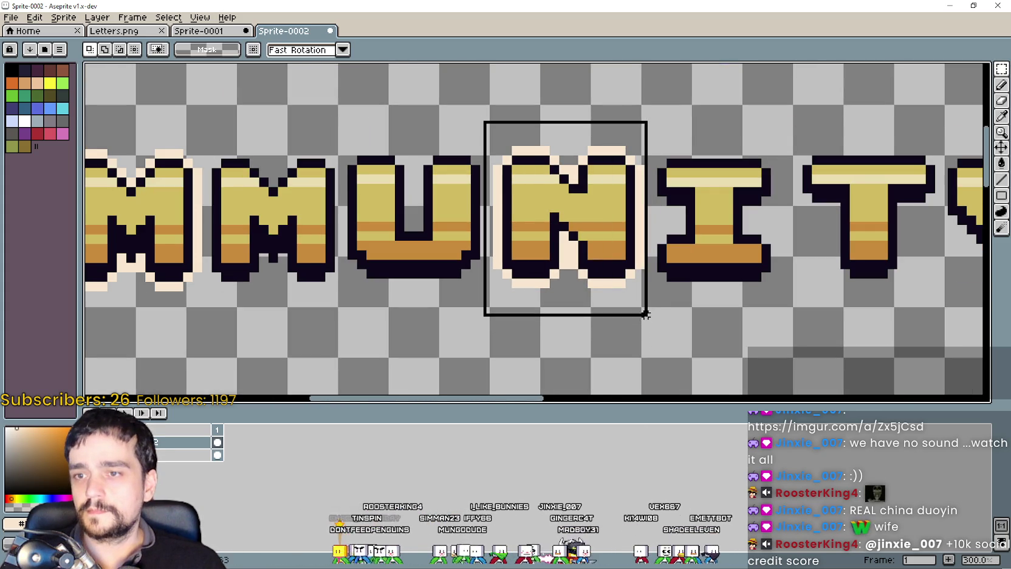
{"action": "scroll", "coordinate": [572, 309], "scroll_direction": "down", "scroll_amount": 2}
{"action": "scroll", "coordinate": [585, 277], "scroll_direction": "up", "scroll_amount": 1}
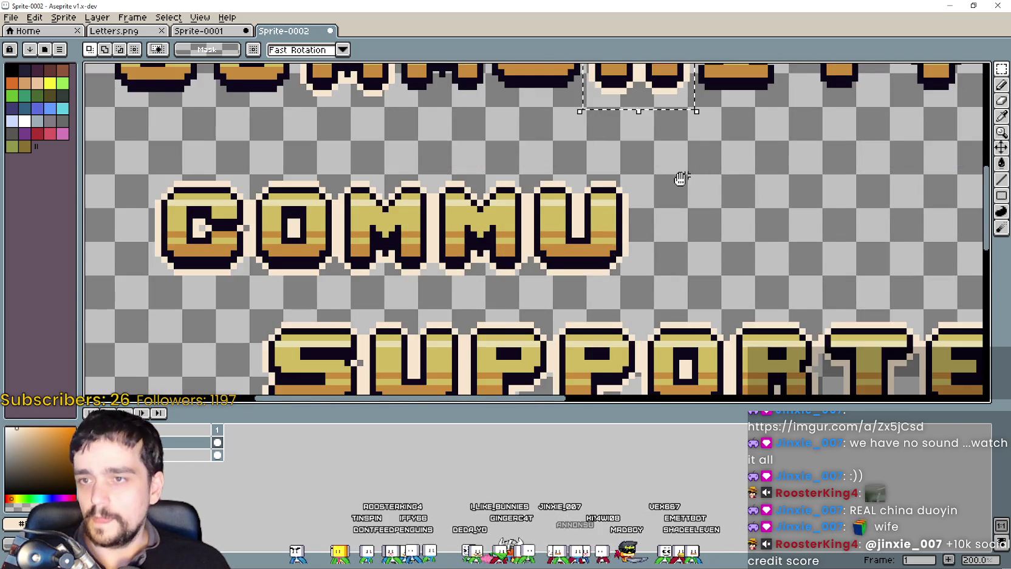
{"action": "key", "text": "ctrl+c"}
Step: Paste the N, line it up after COMMU, and commit it in place
{"action": "key", "text": "ctrl+v"}
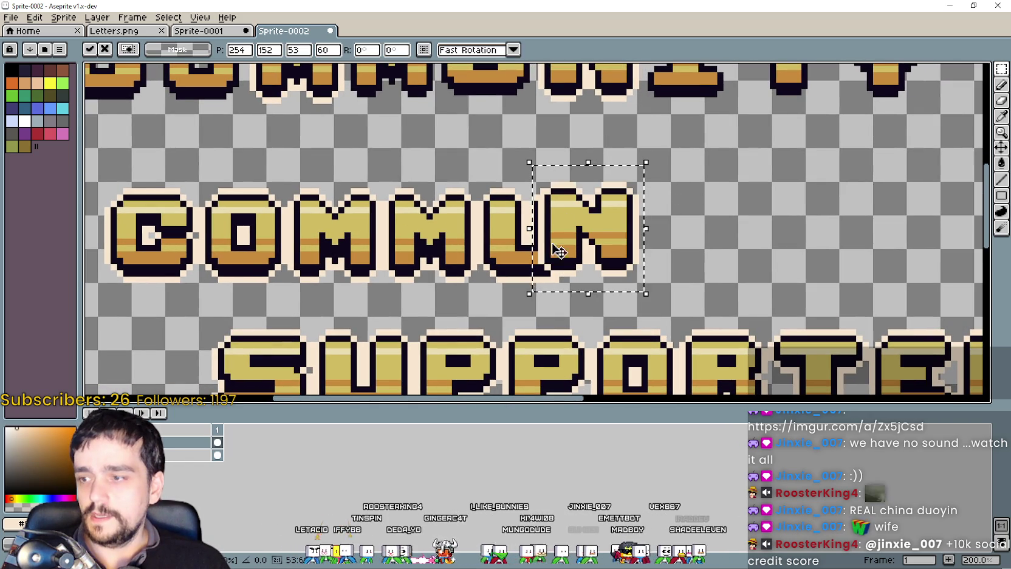
{"action": "left_click_drag", "start_coordinate": [589, 236], "coordinate": [621, 216]}
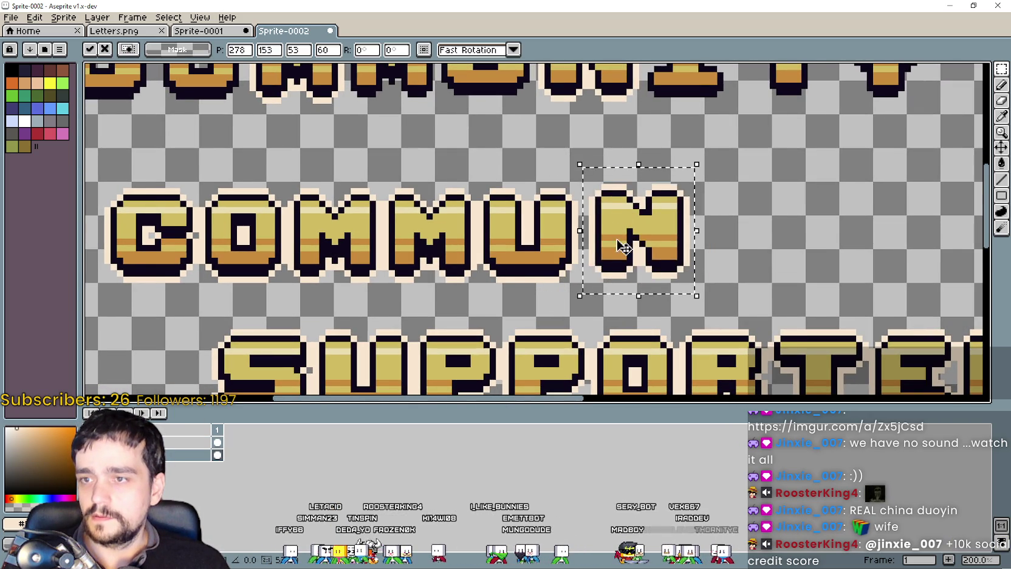
{"action": "scroll", "coordinate": [621, 218], "scroll_direction": "up", "scroll_amount": 1}
{"action": "left_click_drag", "start_coordinate": [613, 225], "coordinate": [598, 237]}
{"action": "scroll", "coordinate": [600, 238], "scroll_direction": "up", "scroll_amount": 2}
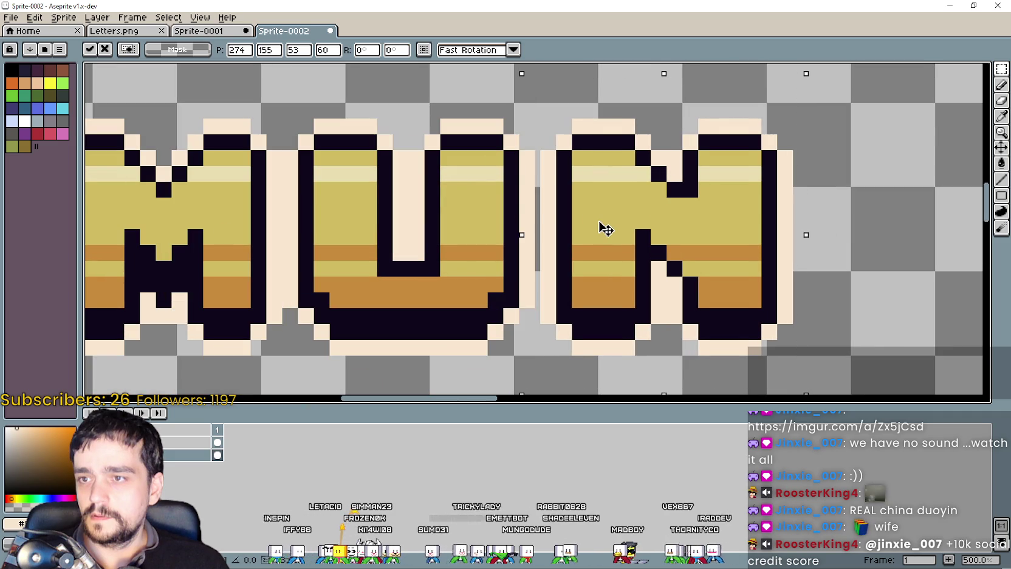
{"action": "scroll", "coordinate": [598, 228], "scroll_direction": "down", "scroll_amount": 4}
{"action": "scroll", "coordinate": [613, 222], "scroll_direction": "down", "scroll_amount": 1}
{"action": "scroll", "coordinate": [618, 220], "scroll_direction": "up", "scroll_amount": 1}
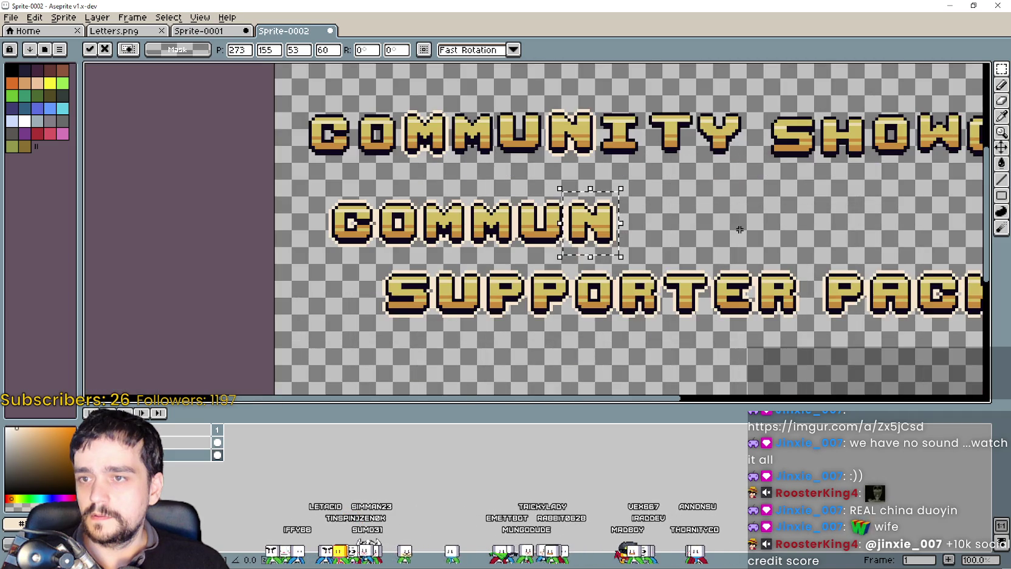
{"action": "scroll", "coordinate": [645, 317], "scroll_direction": "right", "scroll_amount": 2}
{"action": "scroll", "coordinate": [645, 317], "scroll_direction": "right", "scroll_amount": 1}
{"action": "key", "text": "Return"}
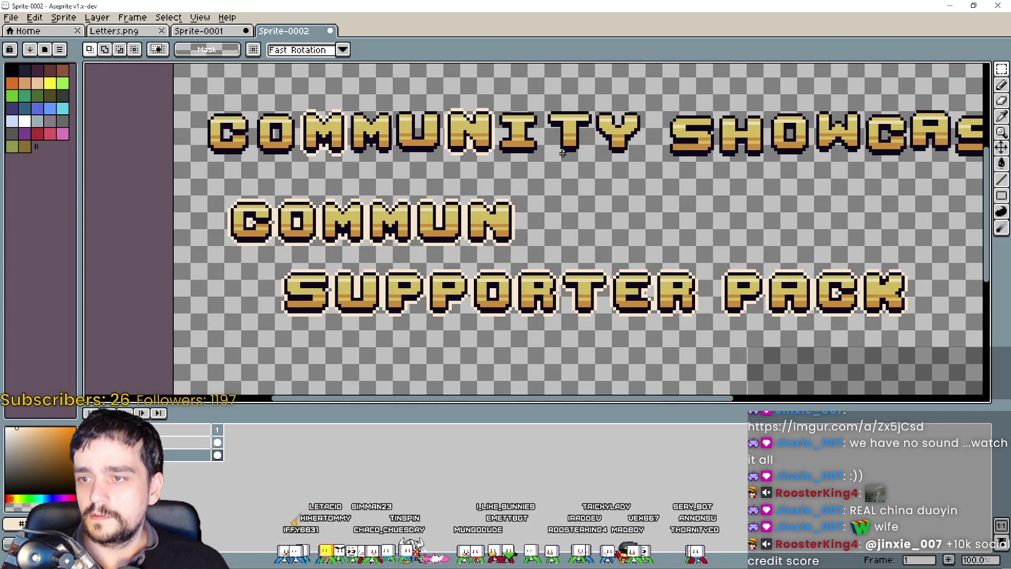
Step: Move the I in COMMUNITY one pixel right and down
{"action": "scroll", "coordinate": [516, 100], "scroll_direction": "up", "scroll_amount": 1}
{"action": "scroll", "coordinate": [517, 100], "scroll_direction": "up", "scroll_amount": 1}
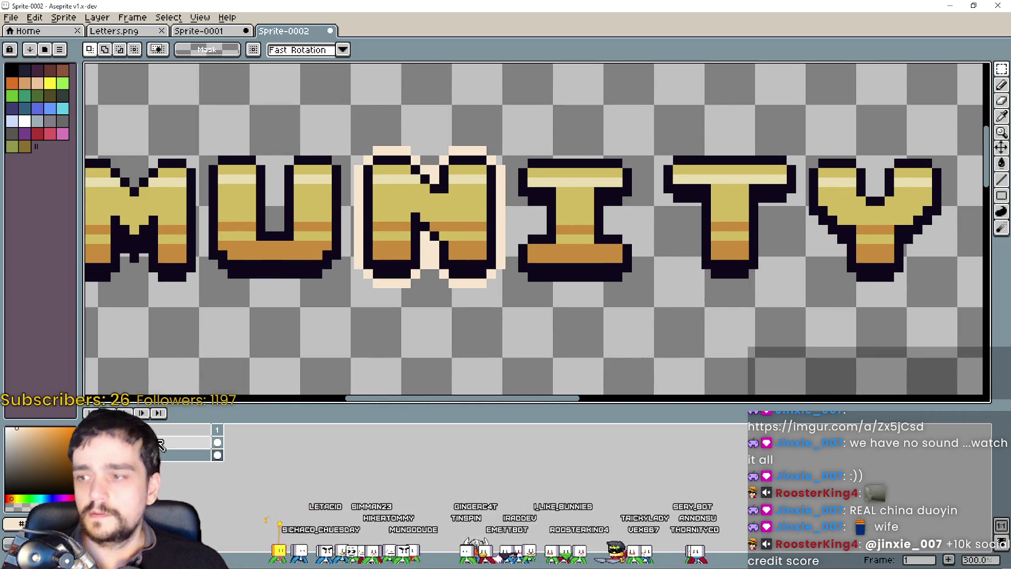
{"action": "scroll", "coordinate": [632, 178], "scroll_direction": "up", "scroll_amount": 1}
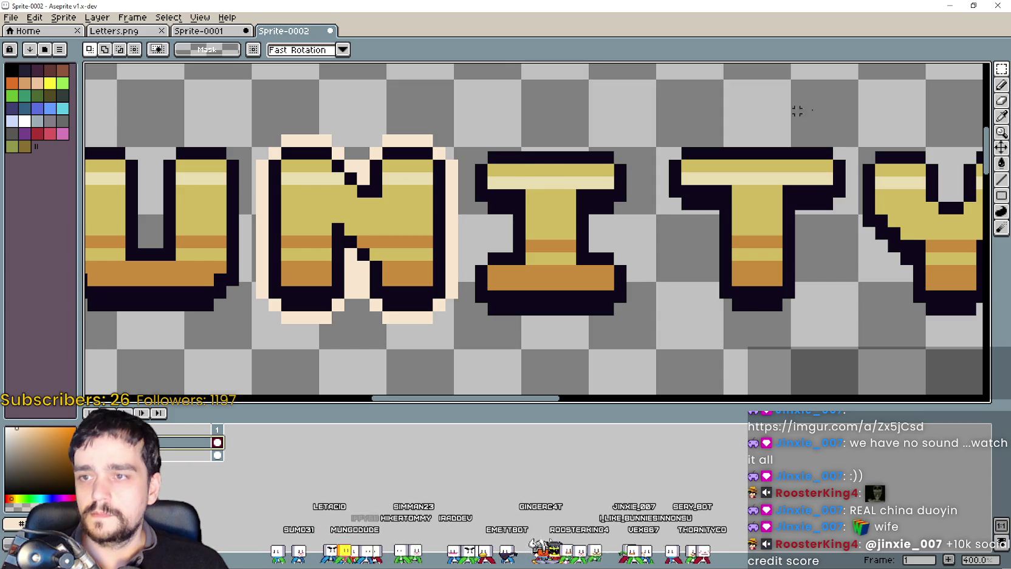
{"action": "left_click_drag", "start_coordinate": [472, 136], "coordinate": [643, 339]}
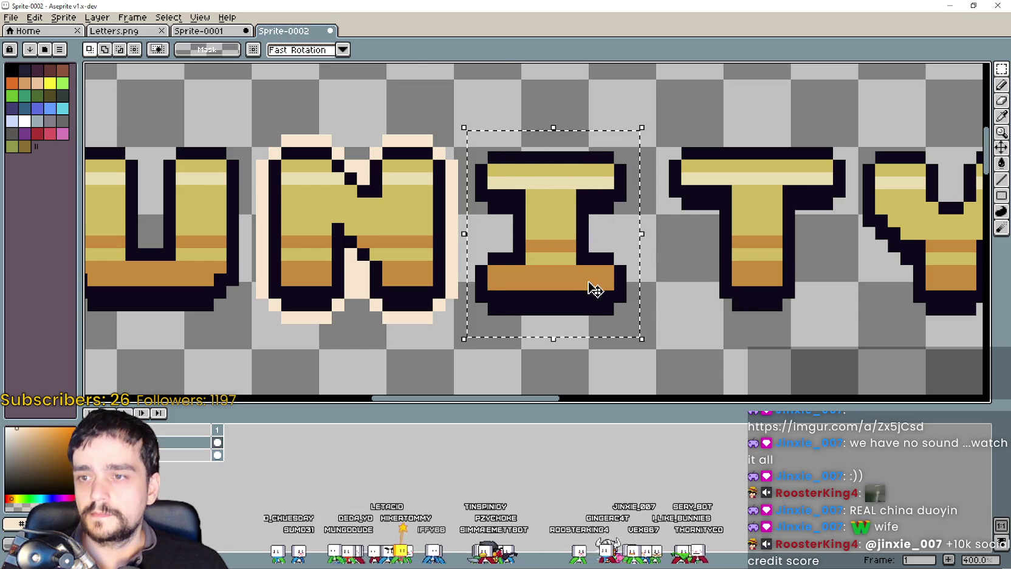
{"action": "left_click_drag", "start_coordinate": [598, 288], "coordinate": [615, 296]}
{"action": "left_click", "coordinate": [822, 246]}
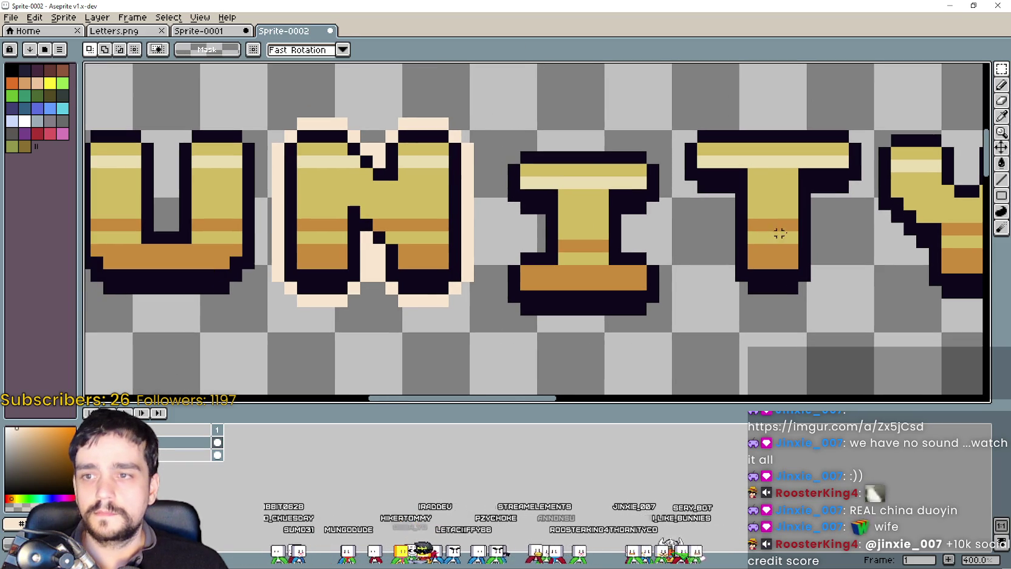
Step: Draw a cream line along the top of the I, then bring the Twitch window over the canvas
{"action": "left_click", "coordinate": [1002, 180]}
{"action": "scroll", "coordinate": [635, 146], "scroll_direction": "up", "scroll_amount": 1}
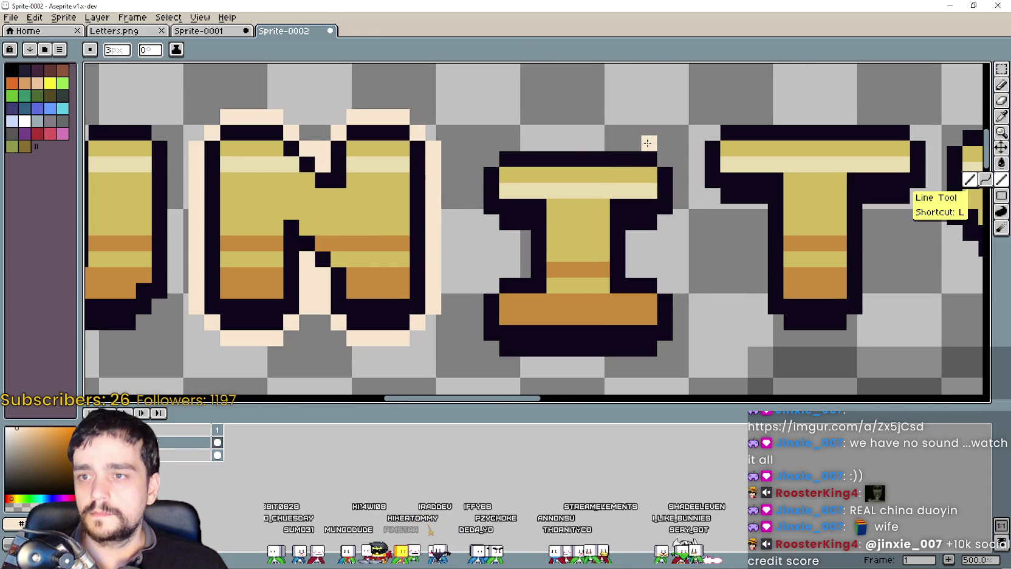
{"action": "left_click_drag", "start_coordinate": [647, 143], "coordinate": [515, 144]}
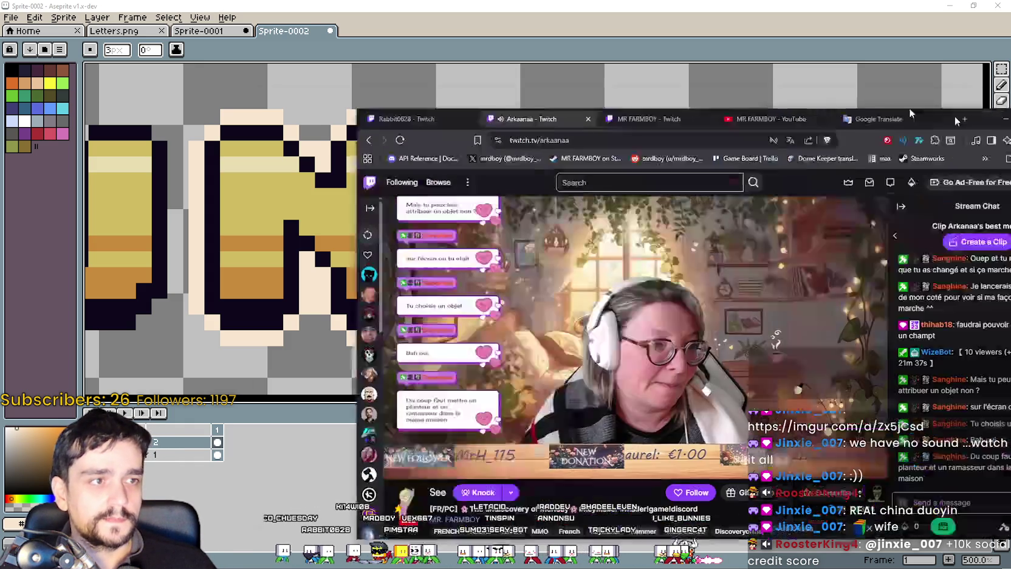
{"action": "left_click_drag", "start_coordinate": [909, 108], "coordinate": [794, 74]}
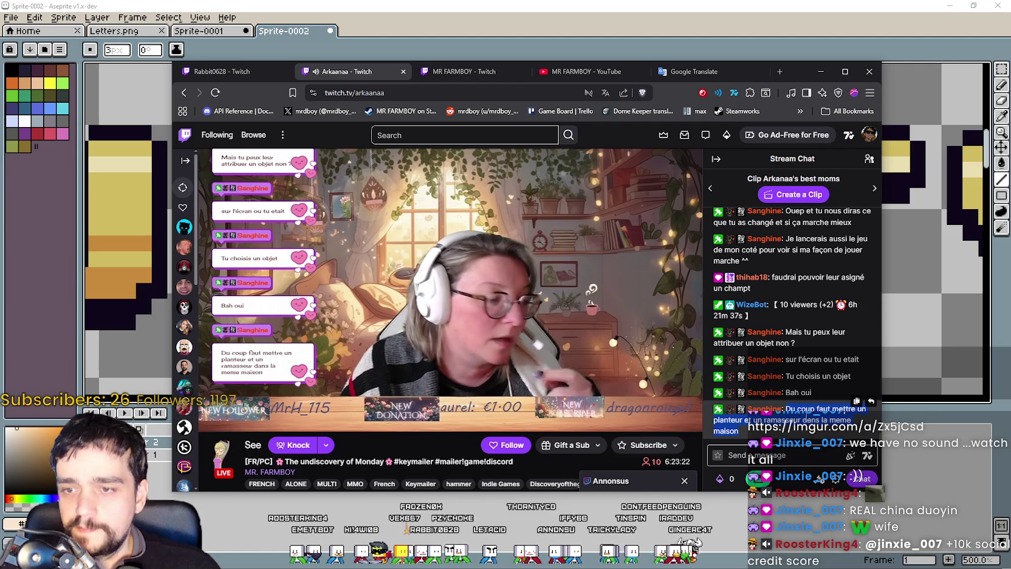
Step: Translate a French Twitch chat message into English and close the popup
{"action": "right_click", "coordinate": [729, 419]}
{"action": "left_click", "coordinate": [729, 505]}
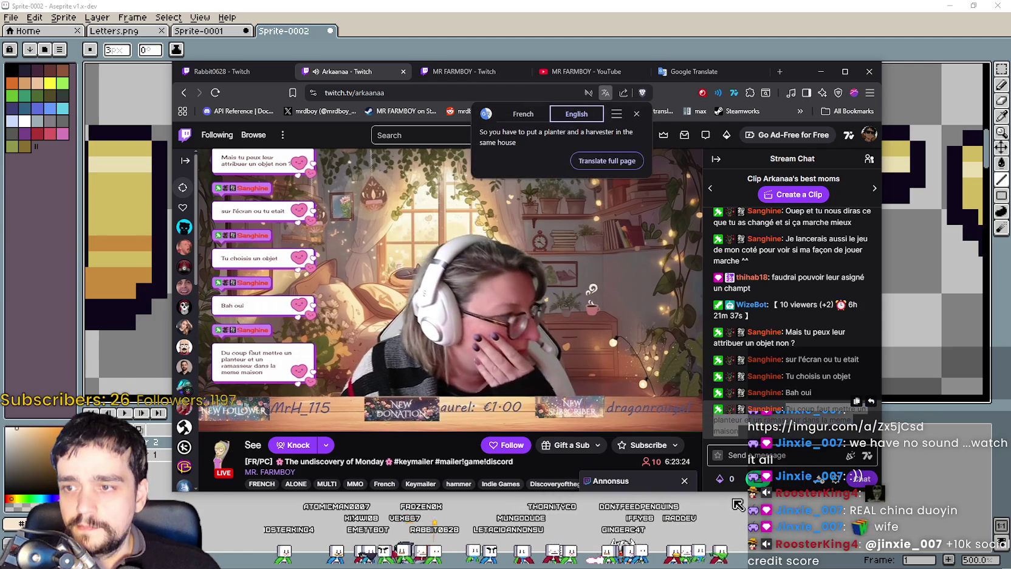
{"action": "left_click_drag", "start_coordinate": [508, 132], "coordinate": [530, 145]}
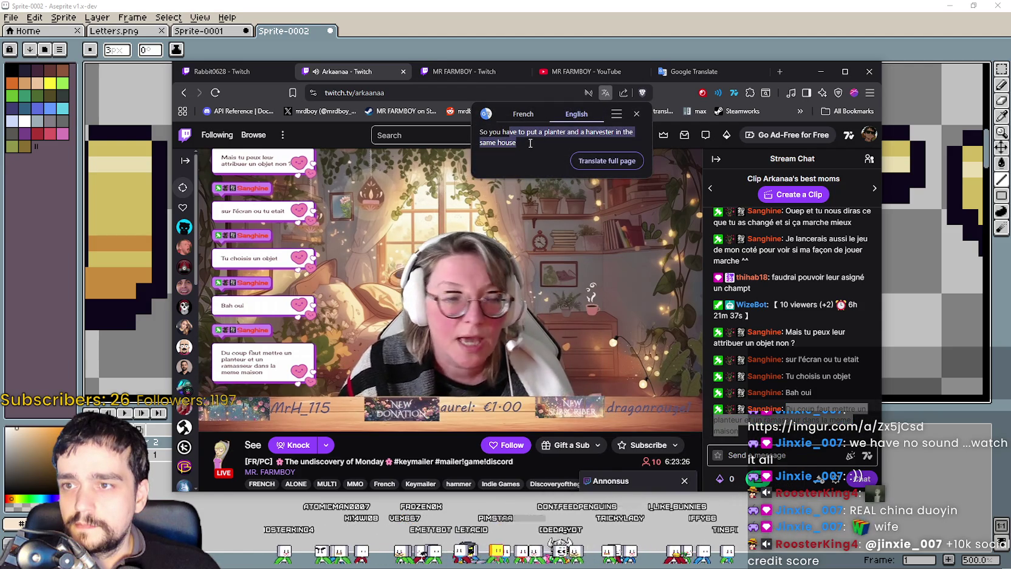
{"action": "left_click", "coordinate": [517, 141]}
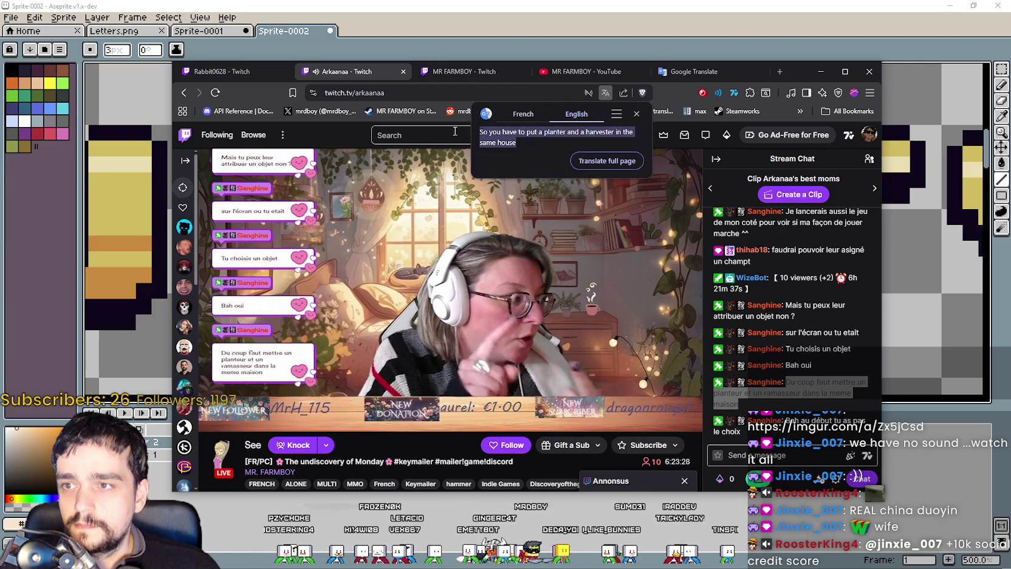
{"action": "left_click", "coordinate": [535, 258]}
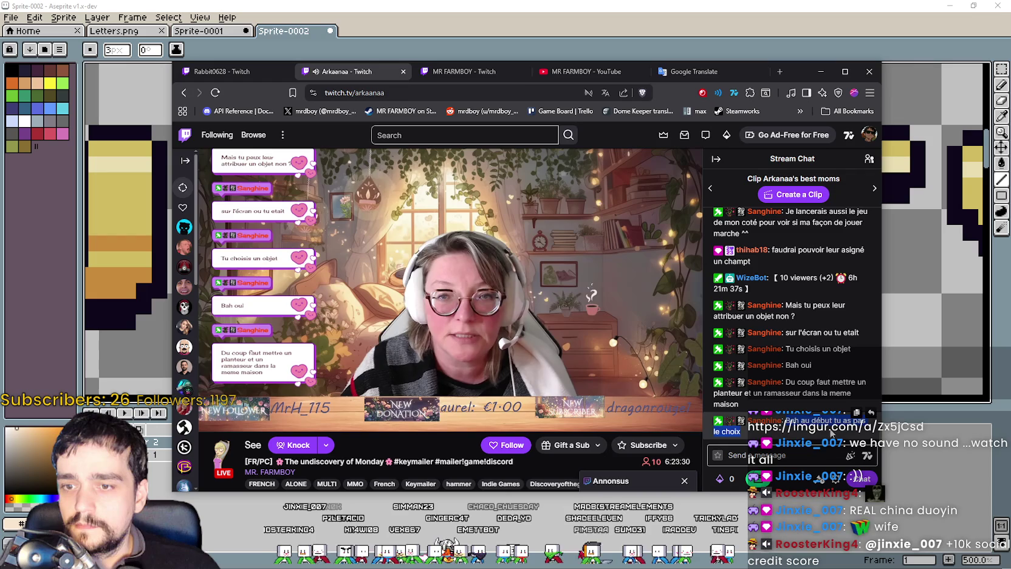
Step: Translate the next French chat message into English
{"action": "right_click", "coordinate": [729, 428]}
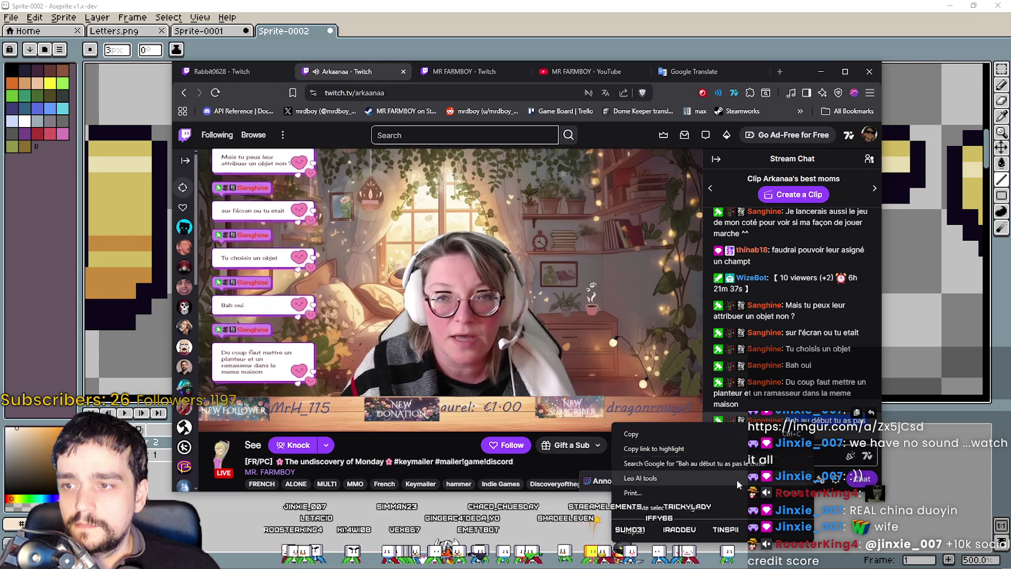
{"action": "left_click", "coordinate": [714, 506]}
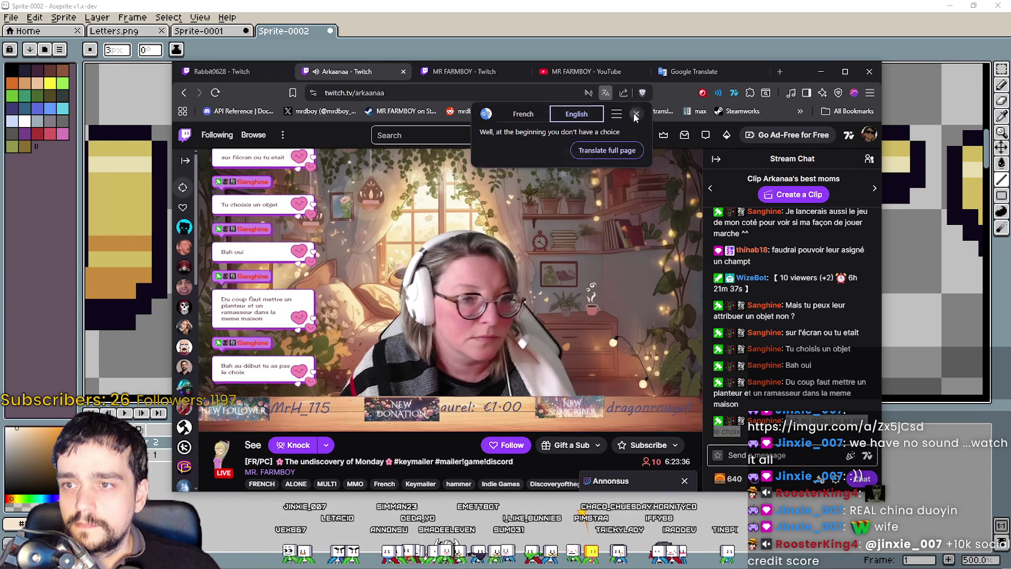
{"action": "left_click_drag", "start_coordinate": [786, 333], "coordinate": [802, 333]}
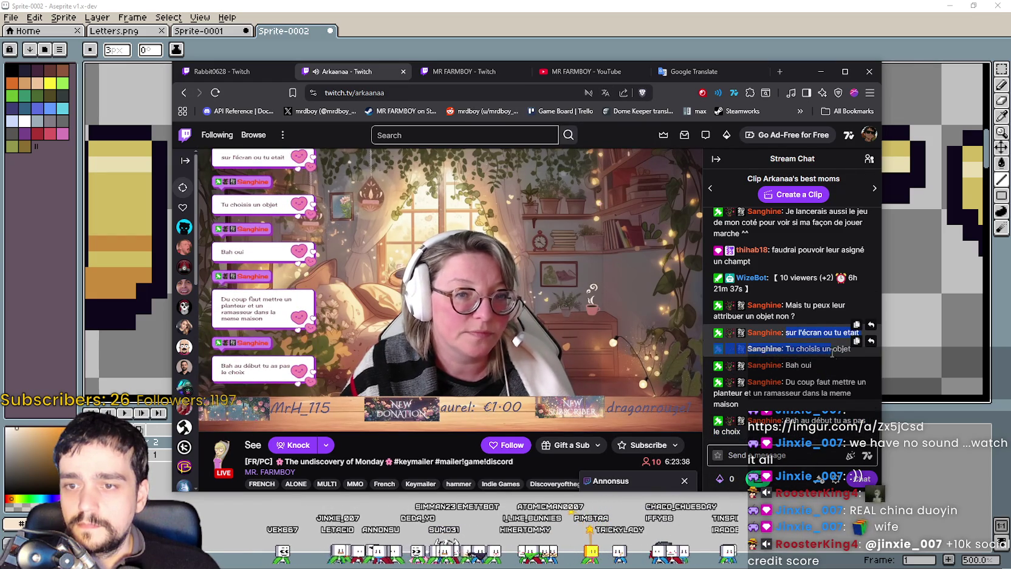
{"action": "left_click", "coordinate": [790, 382]}
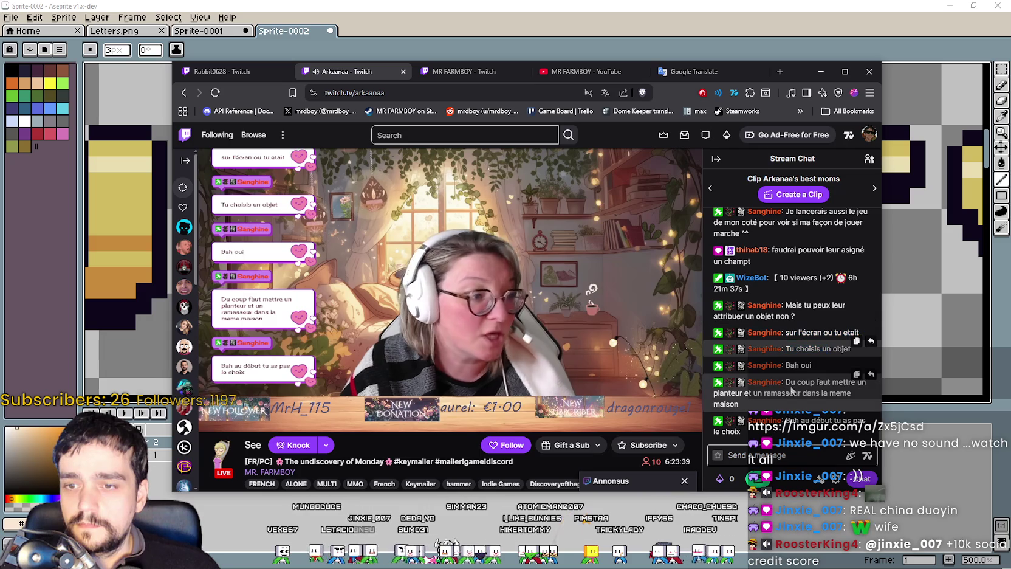
Step: Translate 'Bah oui' into English, then begin translating 'Tu choisis un objet'
{"action": "left_click_drag", "start_coordinate": [785, 365], "coordinate": [811, 365]}
{"action": "right_click", "coordinate": [811, 364]}
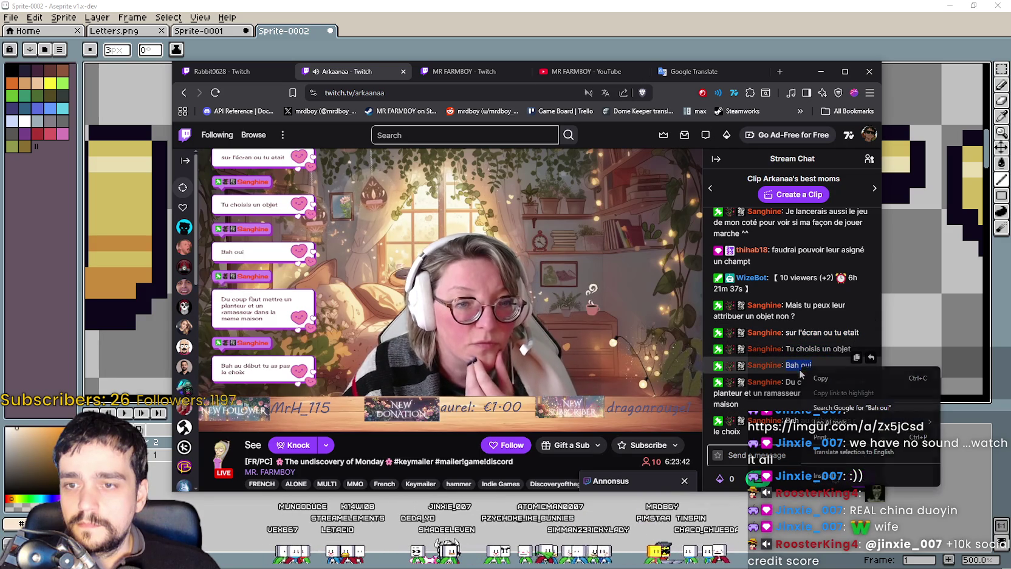
{"action": "left_click", "coordinate": [844, 453]}
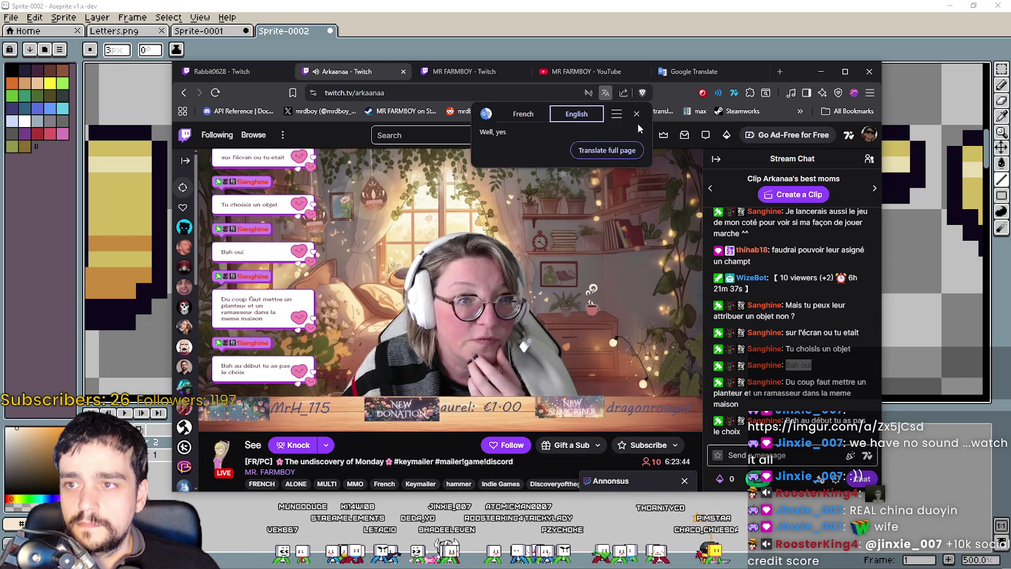
{"action": "left_click", "coordinate": [787, 349]}
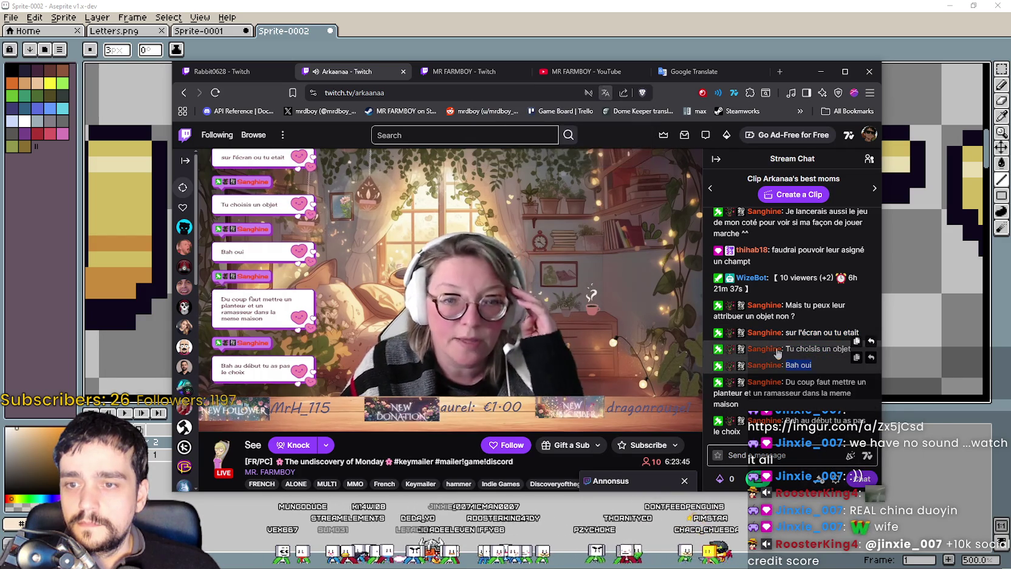
{"action": "left_click_drag", "start_coordinate": [785, 349], "coordinate": [851, 349]}
{"action": "right_click", "coordinate": [826, 350]}
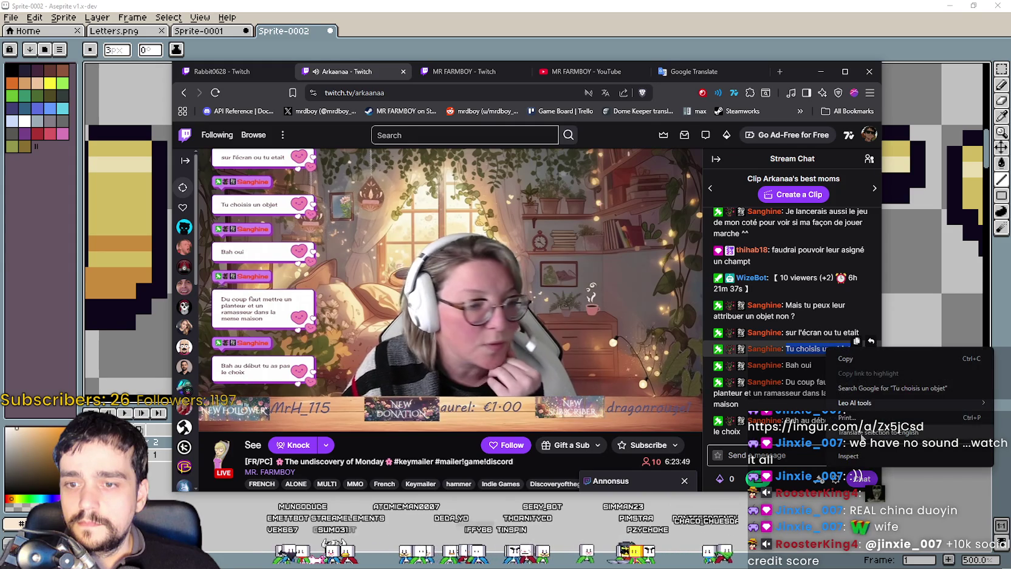